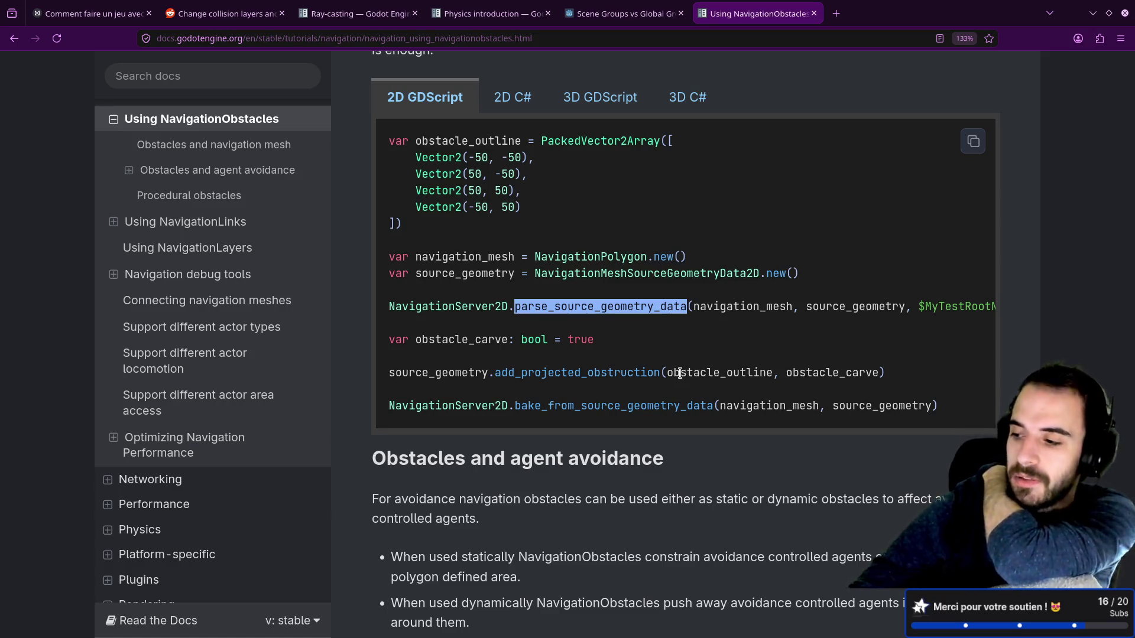
Scroll up and down through the currently open web page to read it
{"action": "scroll", "coordinate": [681, 373], "scroll_direction": "down", "scroll_amount": 10}
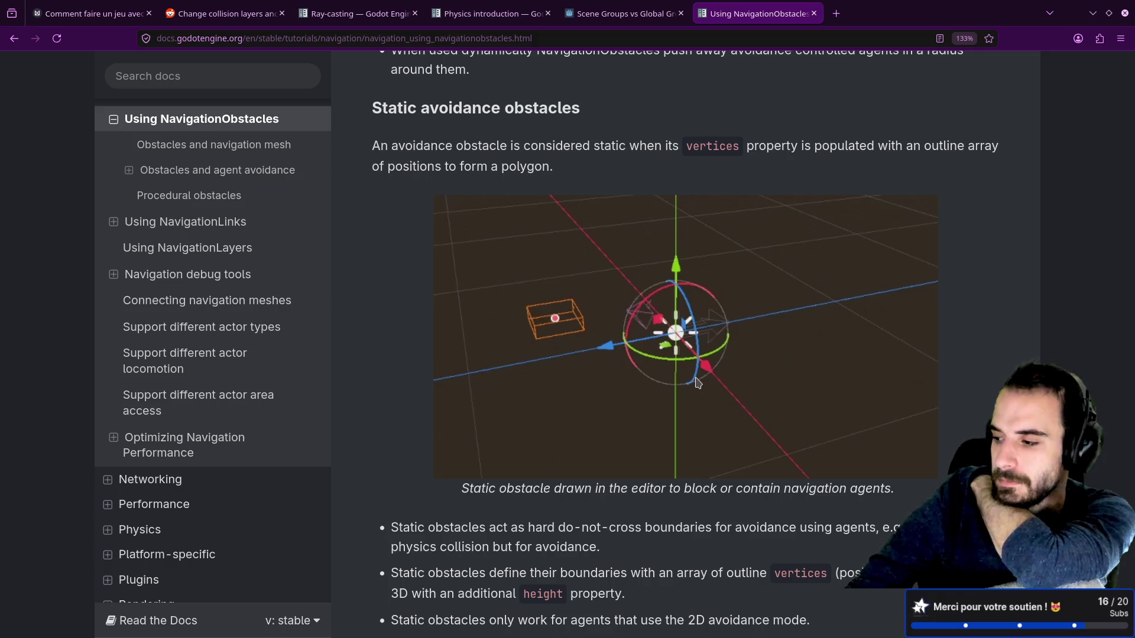
{"action": "scroll", "coordinate": [697, 383], "scroll_direction": "down", "scroll_amount": 5}
{"action": "scroll", "coordinate": [697, 383], "scroll_direction": "down", "scroll_amount": 3}
{"action": "scroll", "coordinate": [697, 382], "scroll_direction": "down", "scroll_amount": 2}
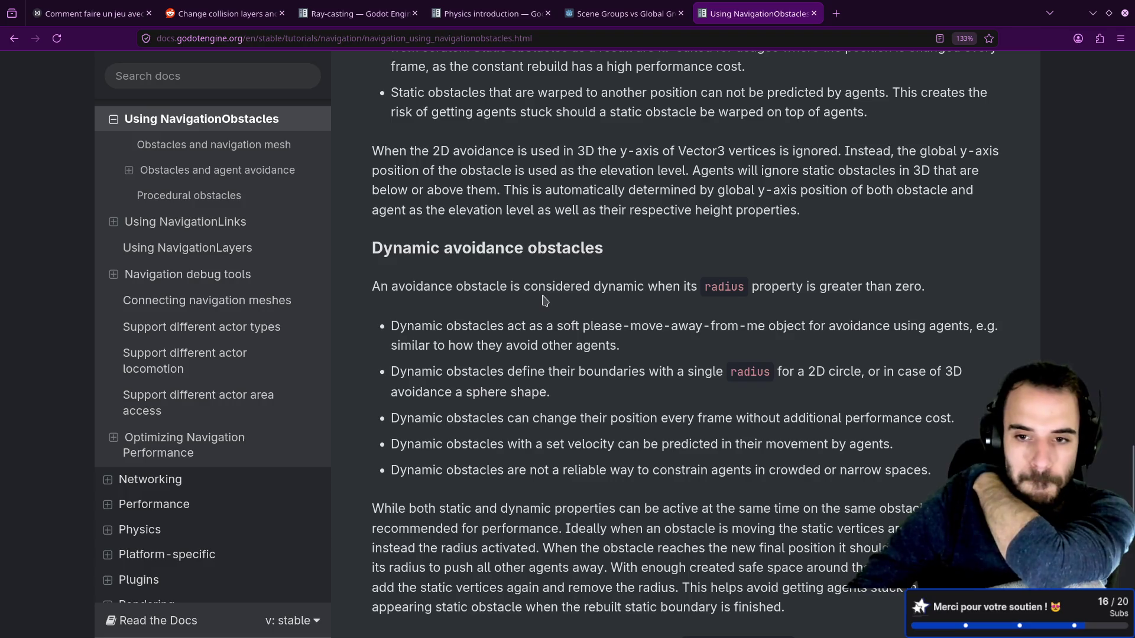
{"action": "scroll", "coordinate": [542, 303], "scroll_direction": "down", "scroll_amount": 10}
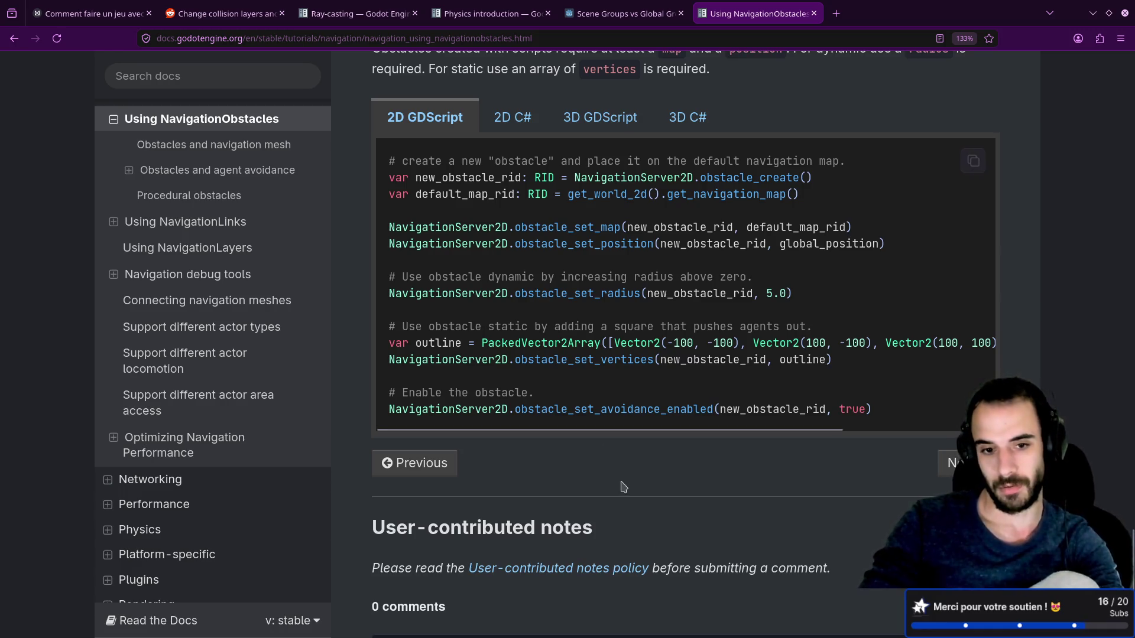
{"action": "scroll", "coordinate": [625, 481], "scroll_direction": "down", "scroll_amount": 5}
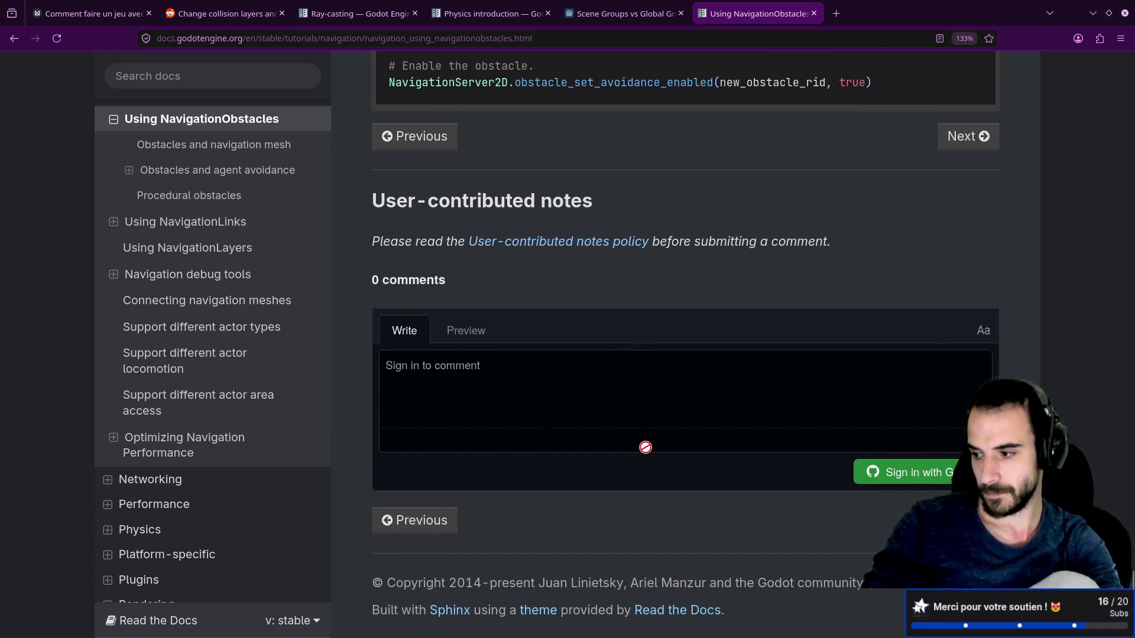
{"action": "scroll", "coordinate": [638, 455], "scroll_direction": "up", "scroll_amount": 6}
{"action": "scroll", "coordinate": [645, 447], "scroll_direction": "up", "scroll_amount": 12}
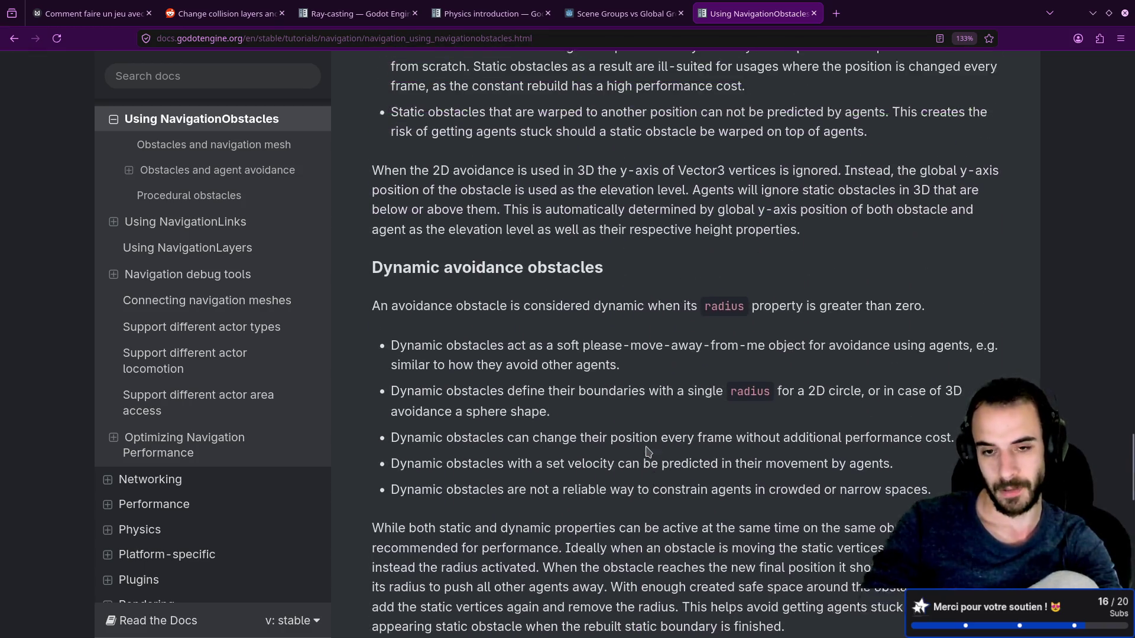
{"action": "scroll", "coordinate": [647, 442], "scroll_direction": "up", "scroll_amount": 6}
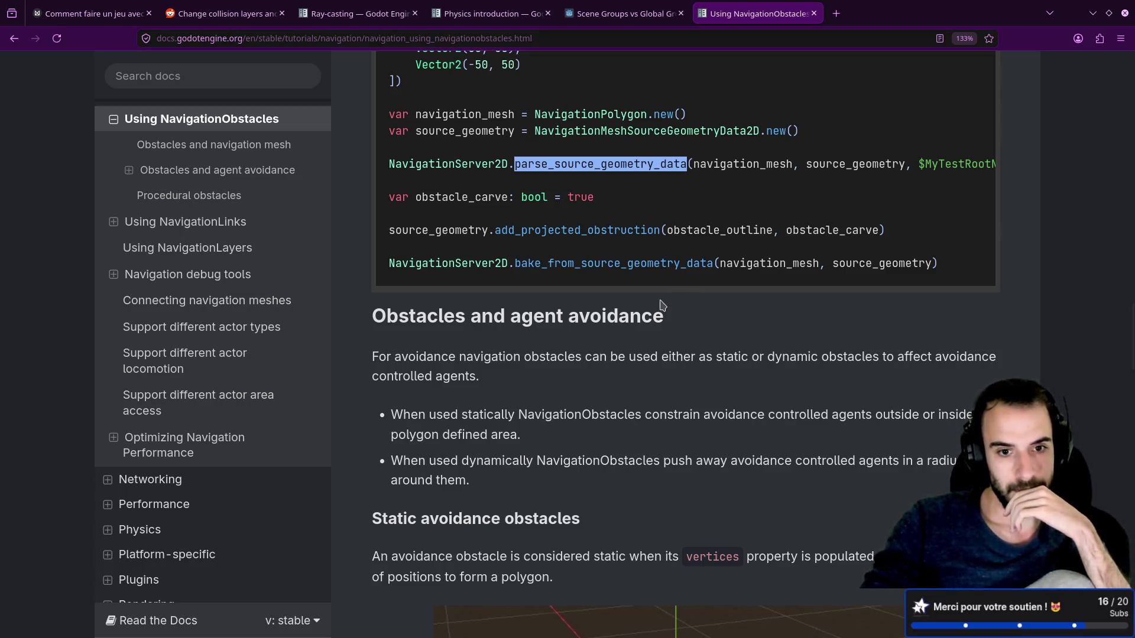
{"action": "scroll", "coordinate": [662, 304], "scroll_direction": "down", "scroll_amount": 6}
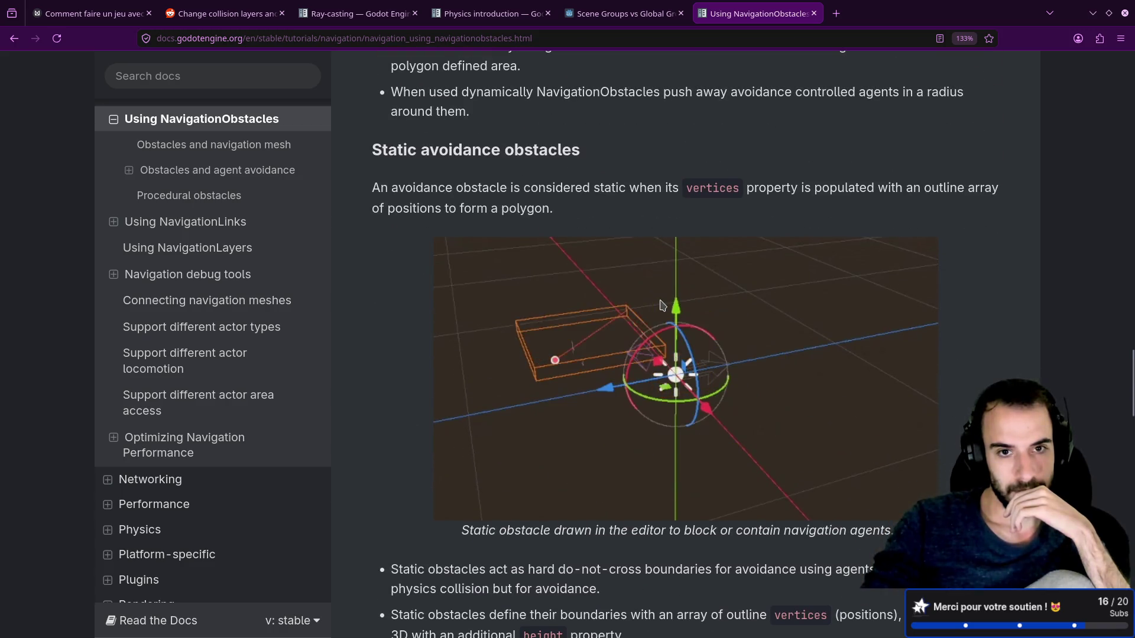
{"action": "scroll", "coordinate": [661, 304], "scroll_direction": "down", "scroll_amount": 10}
{"action": "scroll", "coordinate": [660, 300], "scroll_direction": "down", "scroll_amount": 4}
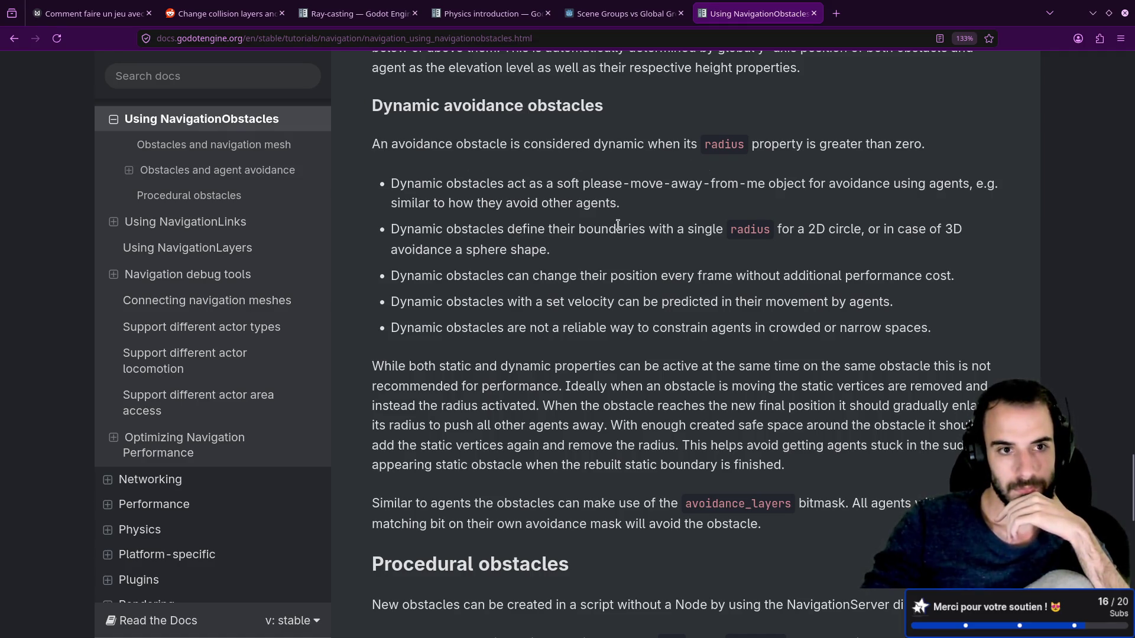
{"action": "scroll", "coordinate": [617, 225], "scroll_direction": "up", "scroll_amount": 20}
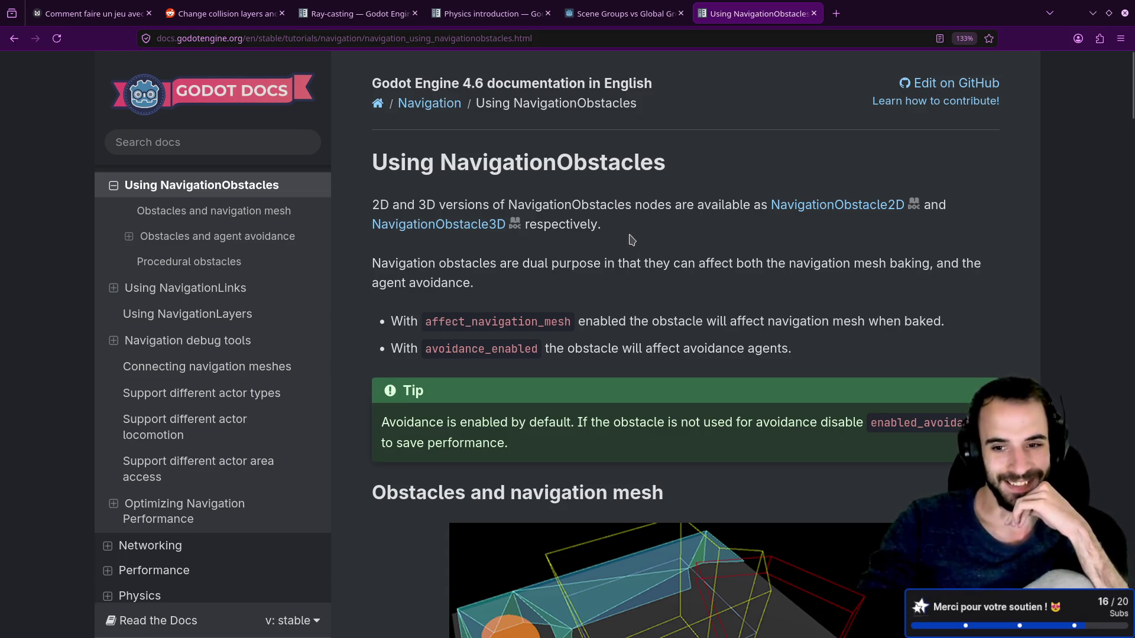
{"action": "scroll", "coordinate": [630, 242], "scroll_direction": "down", "scroll_amount": 3}
Highlight the avoidance tip and the word NavigationObstacles, then keep reading down the page
{"action": "left_click_drag", "start_coordinate": [388, 234], "coordinate": [445, 233]}
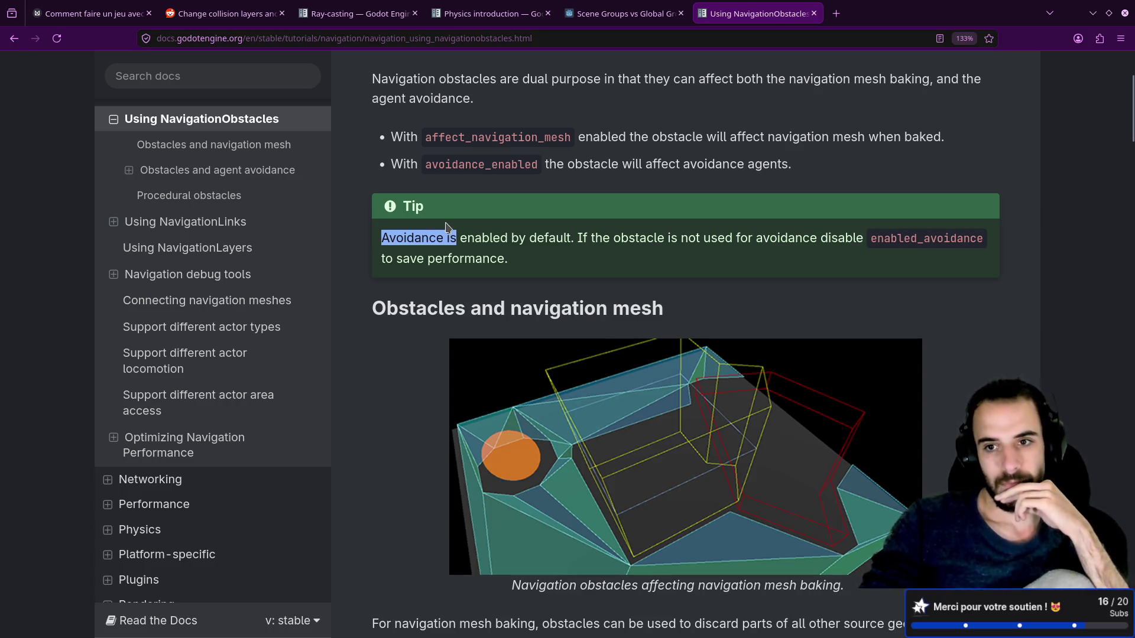
{"action": "scroll", "coordinate": [585, 251], "scroll_direction": "down", "scroll_amount": 2}
{"action": "scroll", "coordinate": [606, 247], "scroll_direction": "up", "scroll_amount": 5}
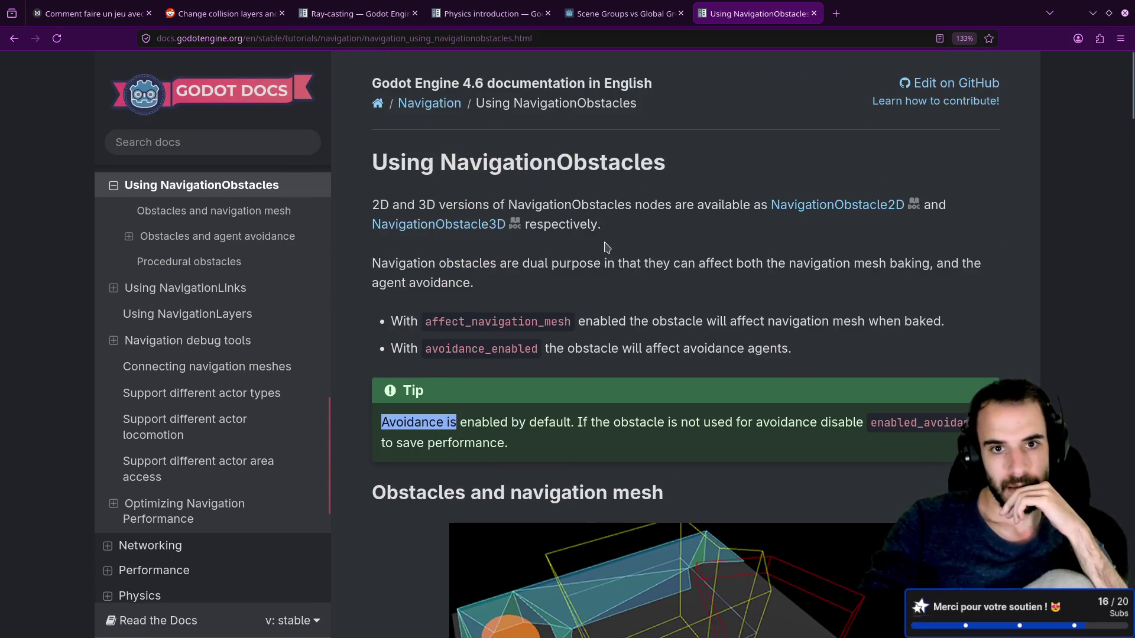
{"action": "double_click", "coordinate": [673, 165]}
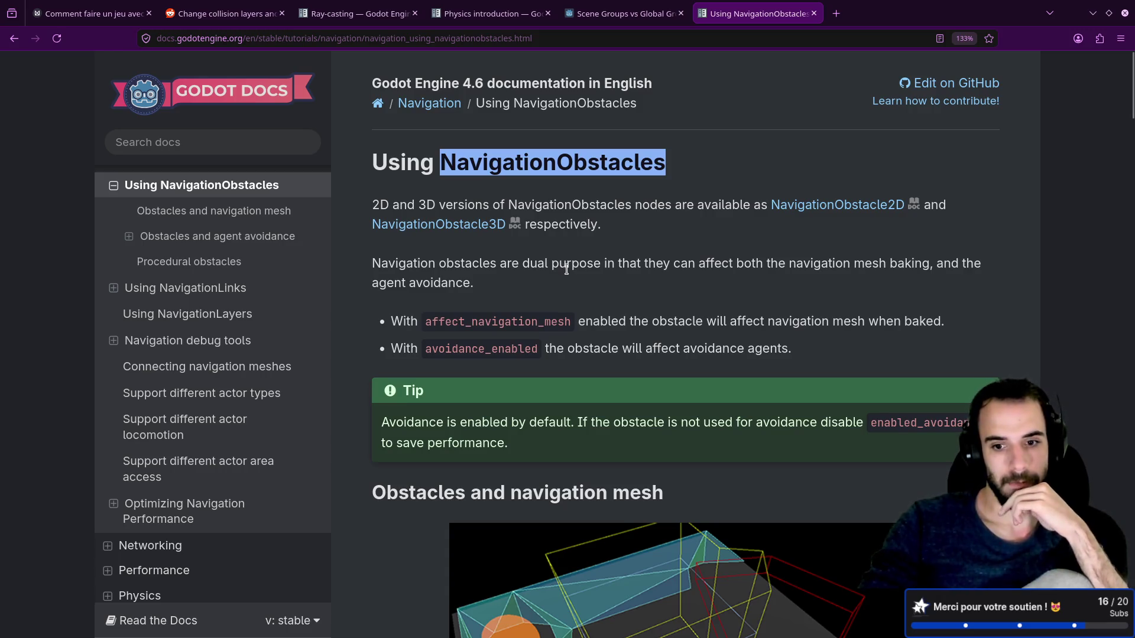
{"action": "scroll", "coordinate": [568, 266], "scroll_direction": "down", "scroll_amount": 5}
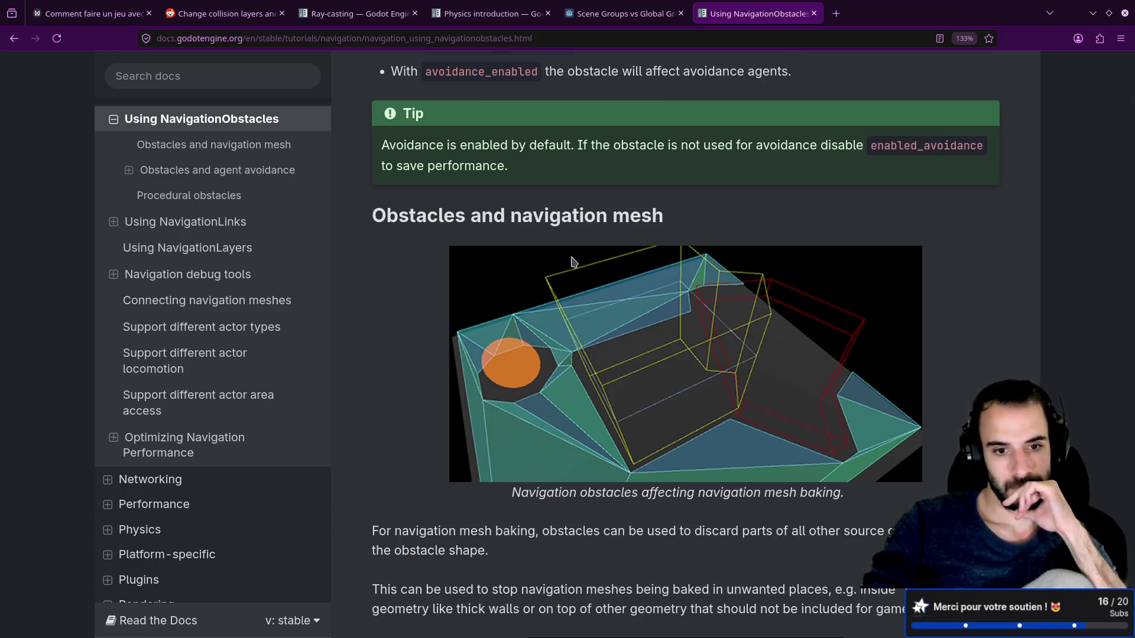
{"action": "scroll", "coordinate": [571, 262], "scroll_direction": "down", "scroll_amount": 3}
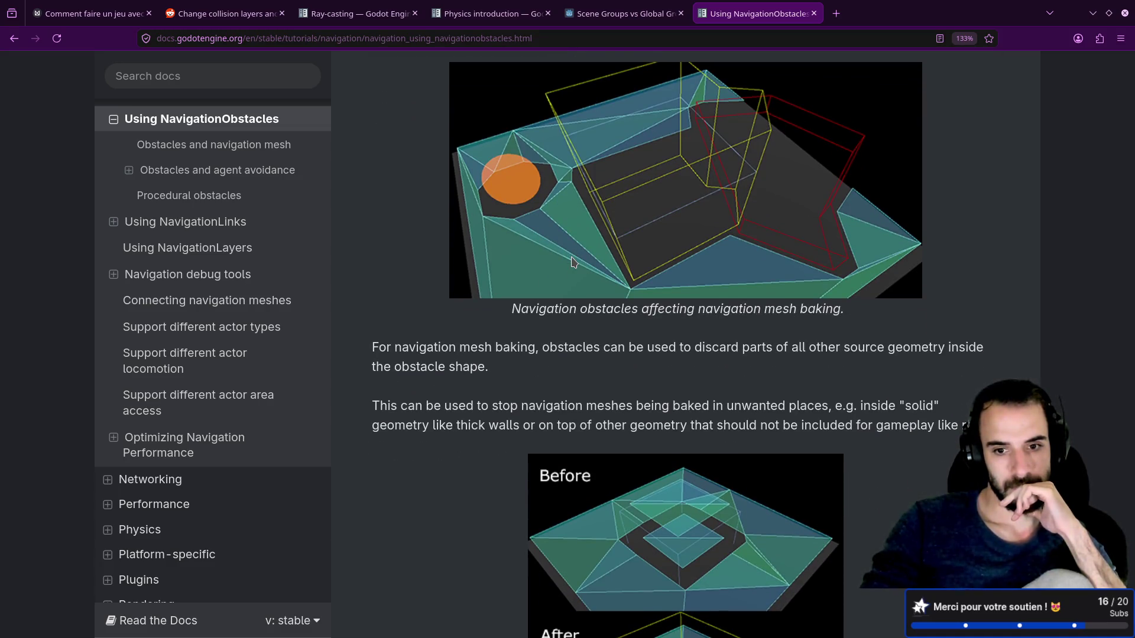
{"action": "scroll", "coordinate": [571, 262], "scroll_direction": "down", "scroll_amount": 5}
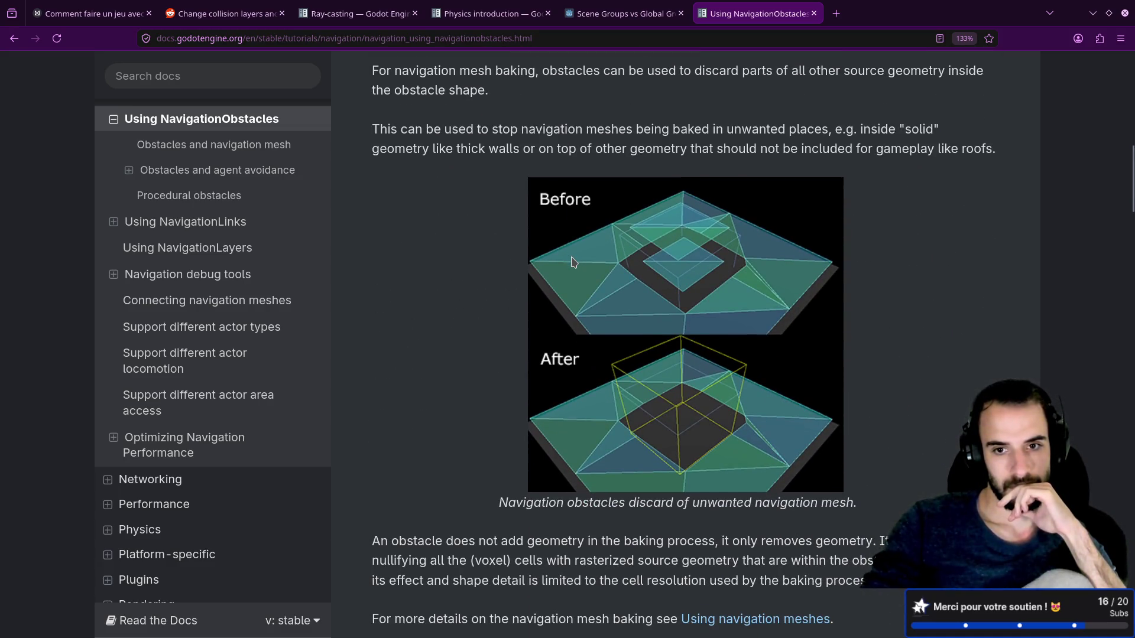
{"action": "scroll", "coordinate": [572, 262], "scroll_direction": "up", "scroll_amount": 2}
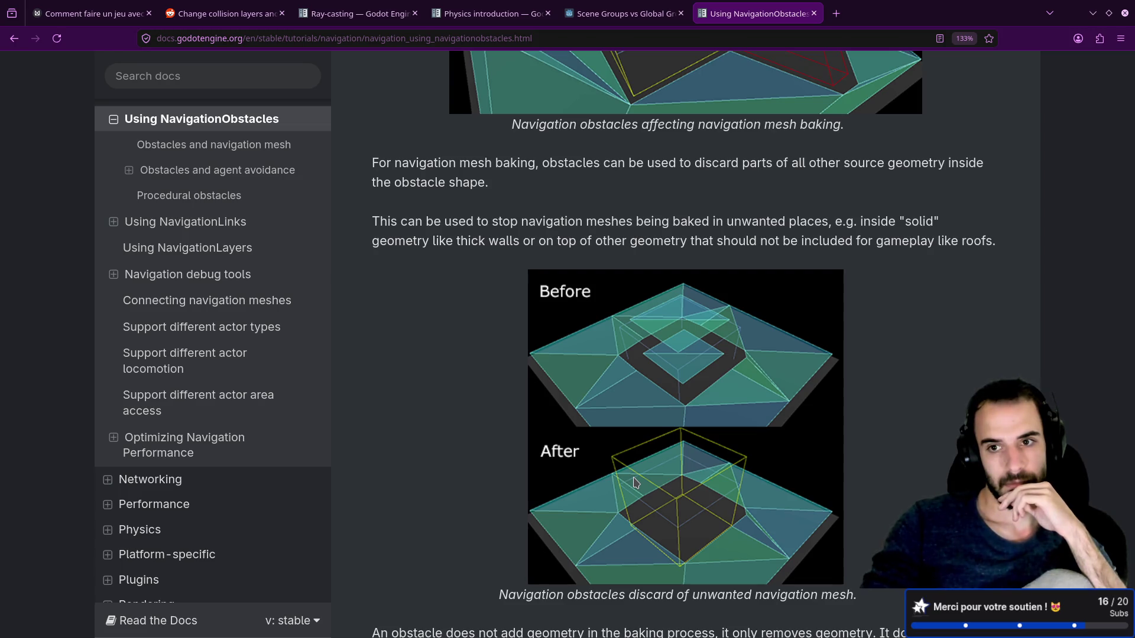
{"action": "scroll", "coordinate": [576, 437], "scroll_direction": "down", "scroll_amount": 5}
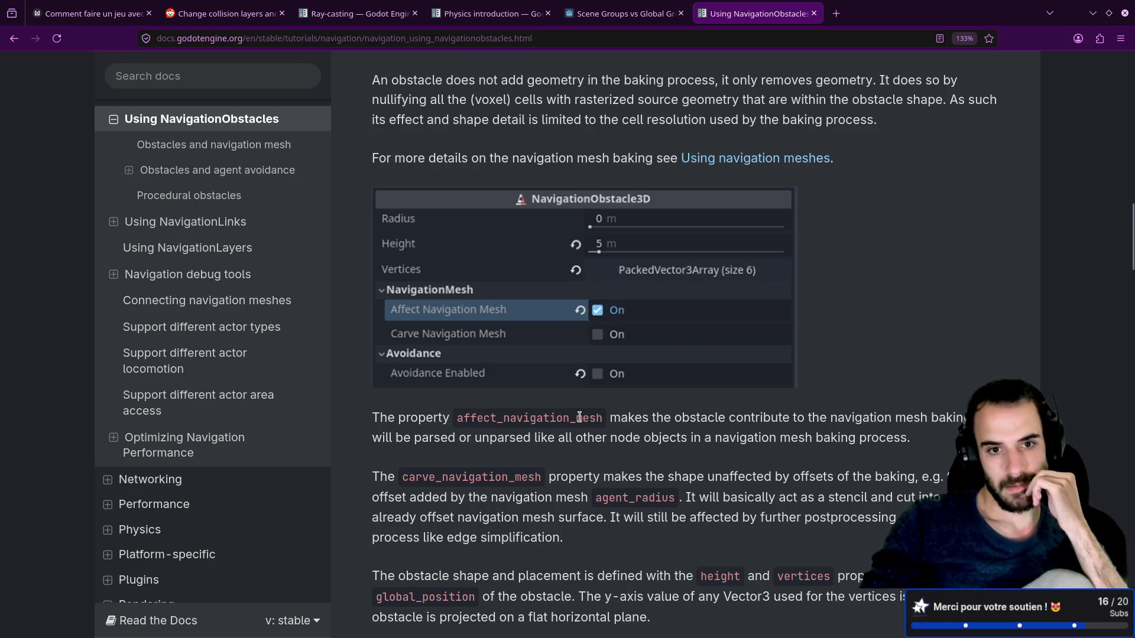
{"action": "scroll", "coordinate": [579, 417], "scroll_direction": "down", "scroll_amount": 1}
{"action": "scroll", "coordinate": [579, 417], "scroll_direction": "down", "scroll_amount": 4}
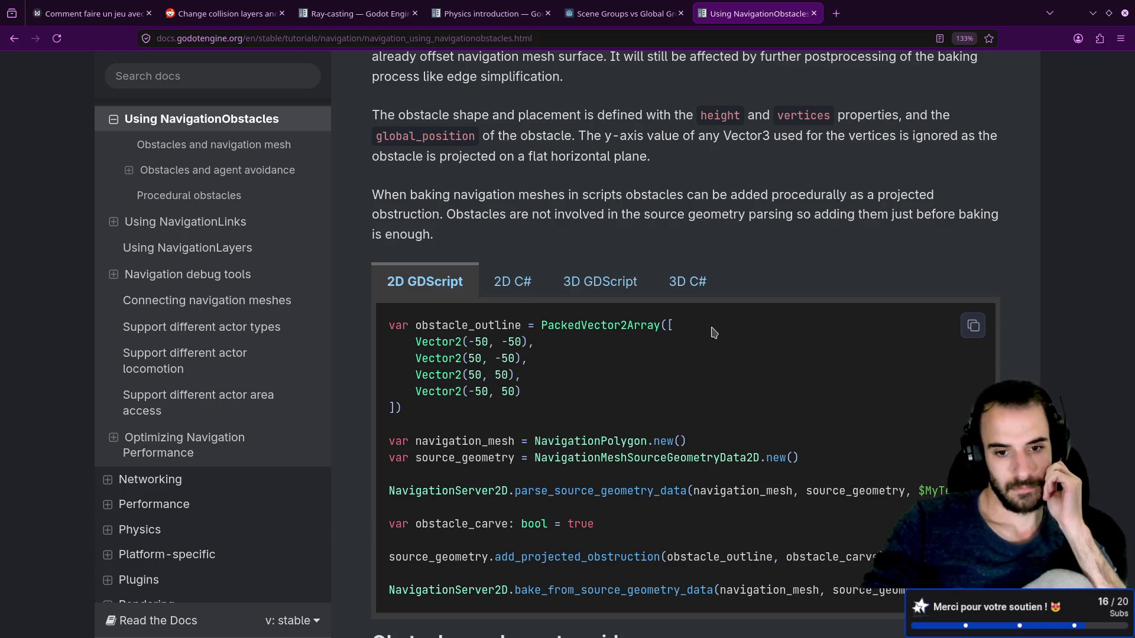
{"action": "scroll", "coordinate": [714, 333], "scroll_direction": "down", "scroll_amount": 5}
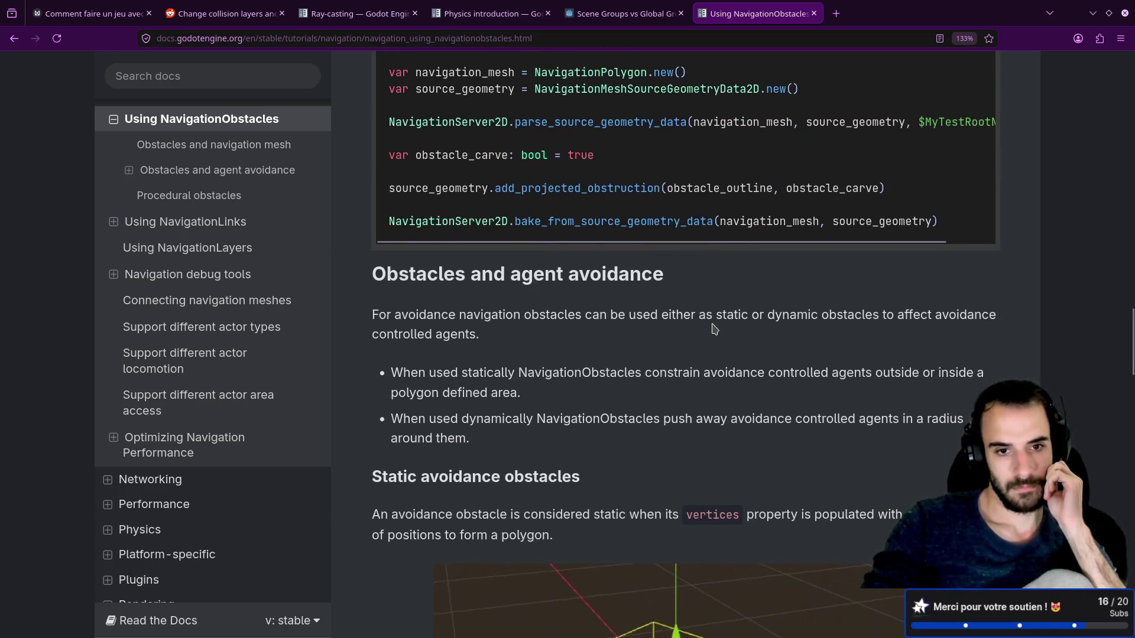
{"action": "scroll", "coordinate": [713, 329], "scroll_direction": "down", "scroll_amount": 4}
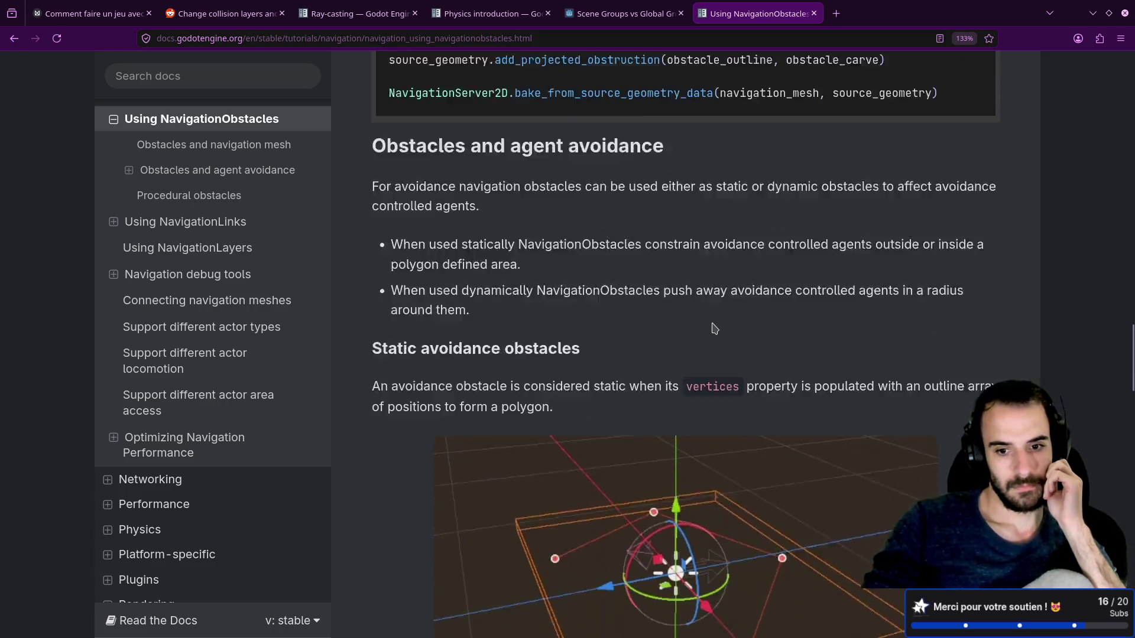
{"action": "scroll", "coordinate": [713, 329], "scroll_direction": "down", "scroll_amount": 8}
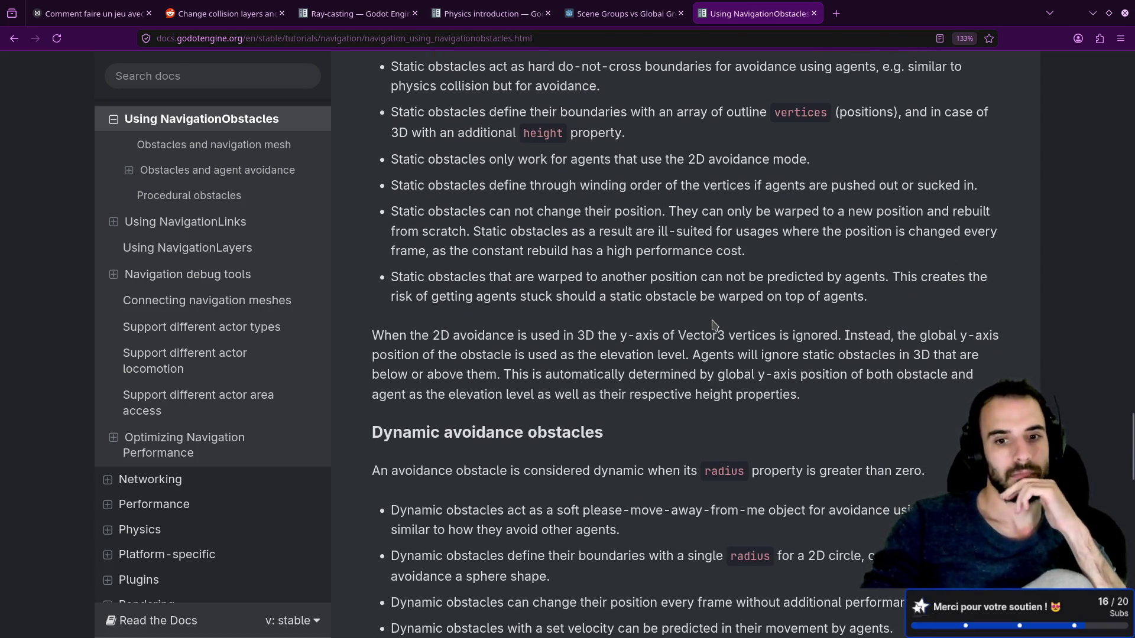
{"action": "scroll", "coordinate": [713, 324], "scroll_direction": "down", "scroll_amount": 3}
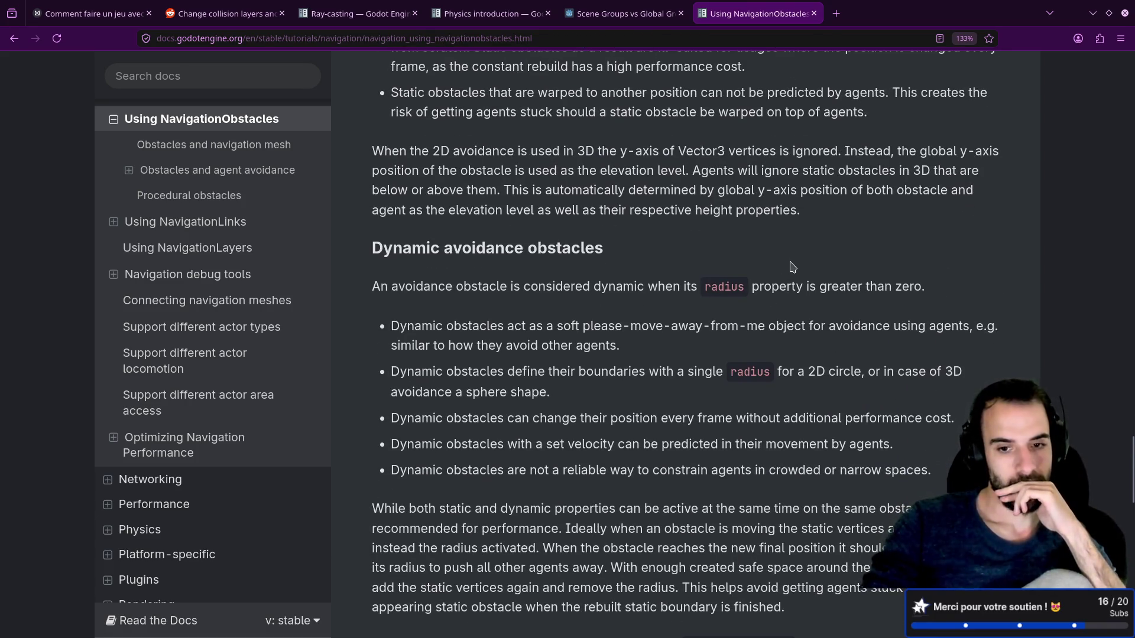
{"action": "scroll", "coordinate": [792, 268], "scroll_direction": "down", "scroll_amount": 6}
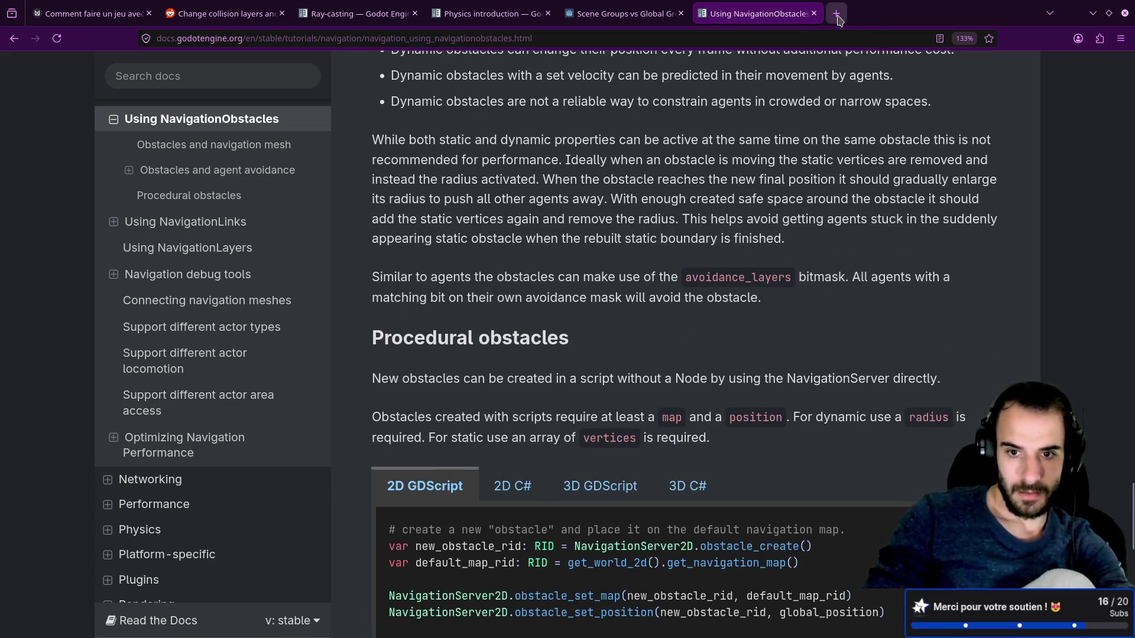
Google 'godot dynamic update navigation mesh' in a new tab and open the NavigationRegion3D forum thread
{"action": "left_click", "coordinate": [837, 17]}
{"action": "type", "text": "godot "}
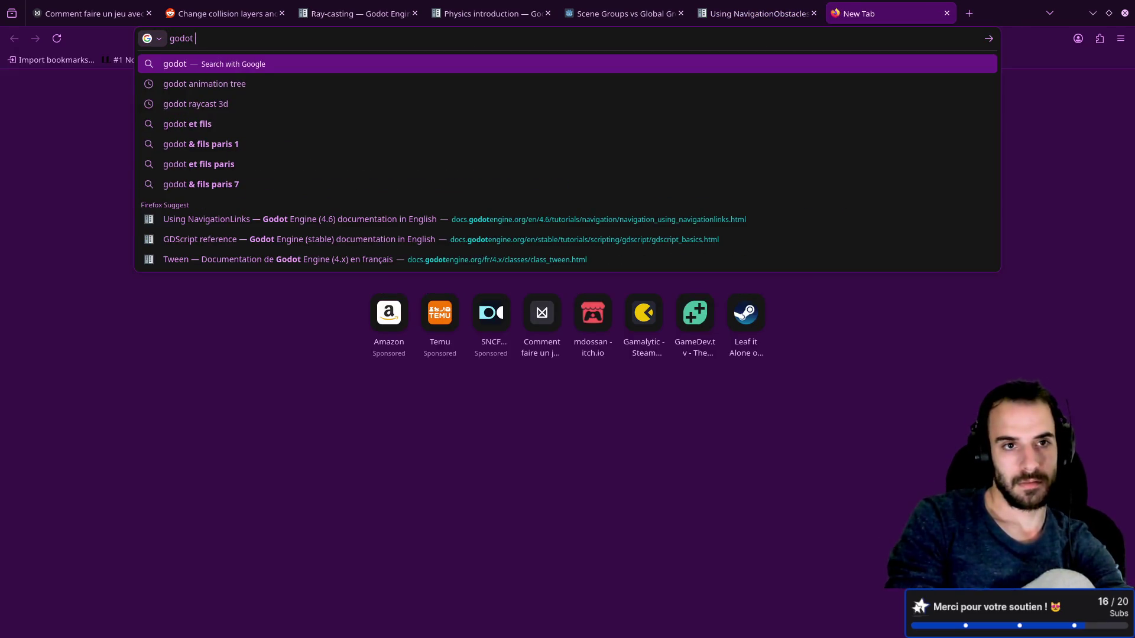
{"action": "type", "text": "d"}
{"action": "type", "text": "yna"}
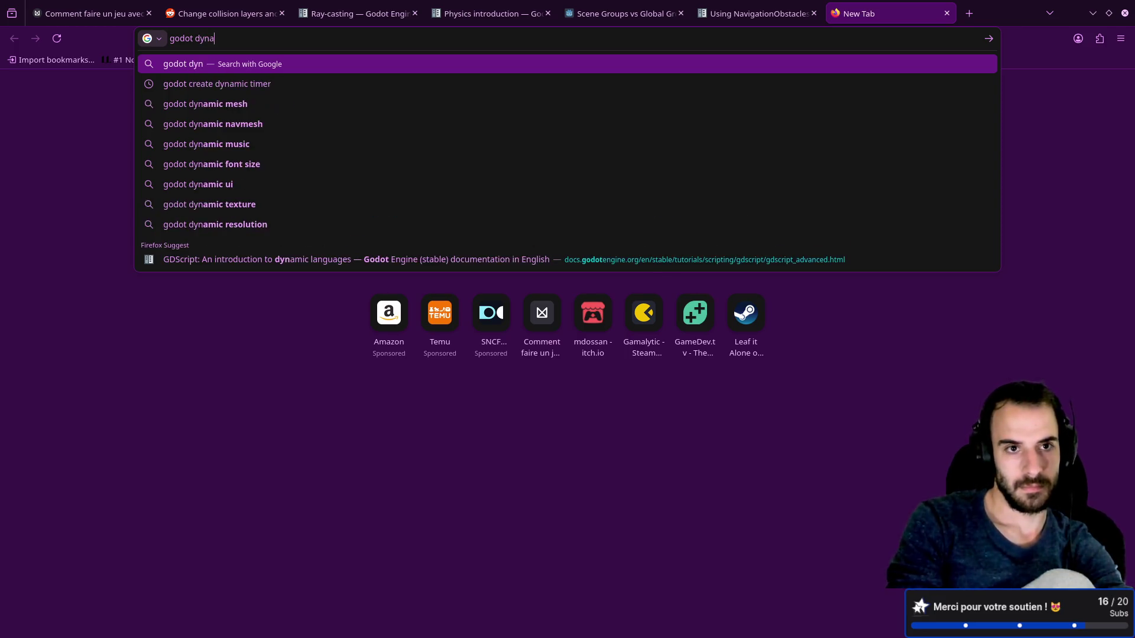
{"action": "type", "text": "mic fu"}
{"action": "key", "text": "BackSpace"}
{"action": "key", "text": "BackSpace"}
{"action": "type", "text": "update nav"}
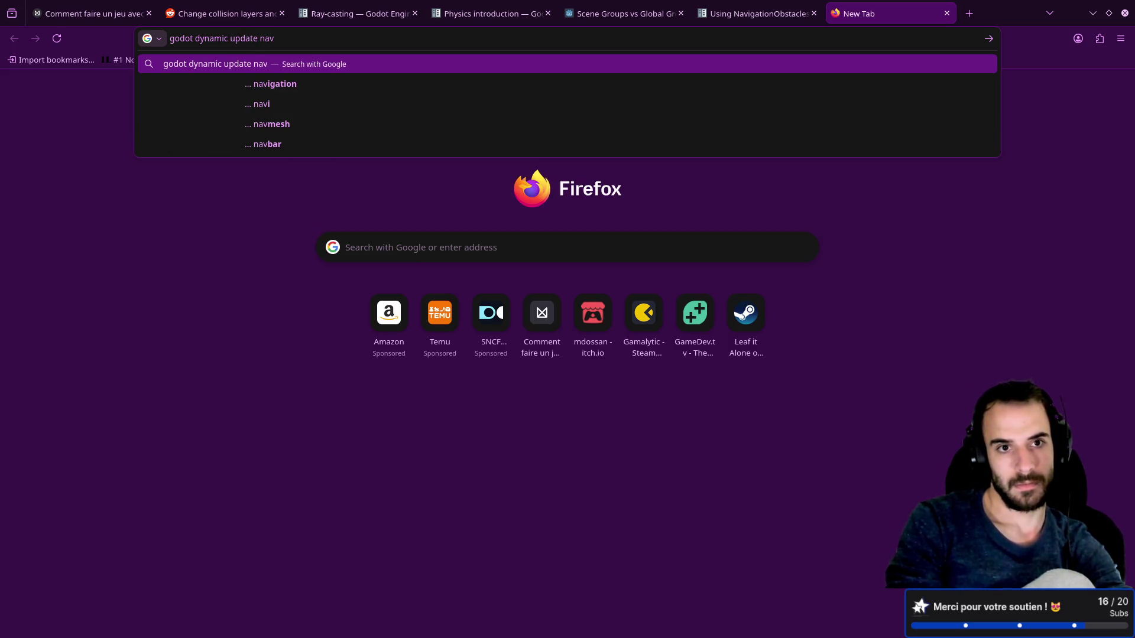
{"action": "type", "text": "igation mesh"}
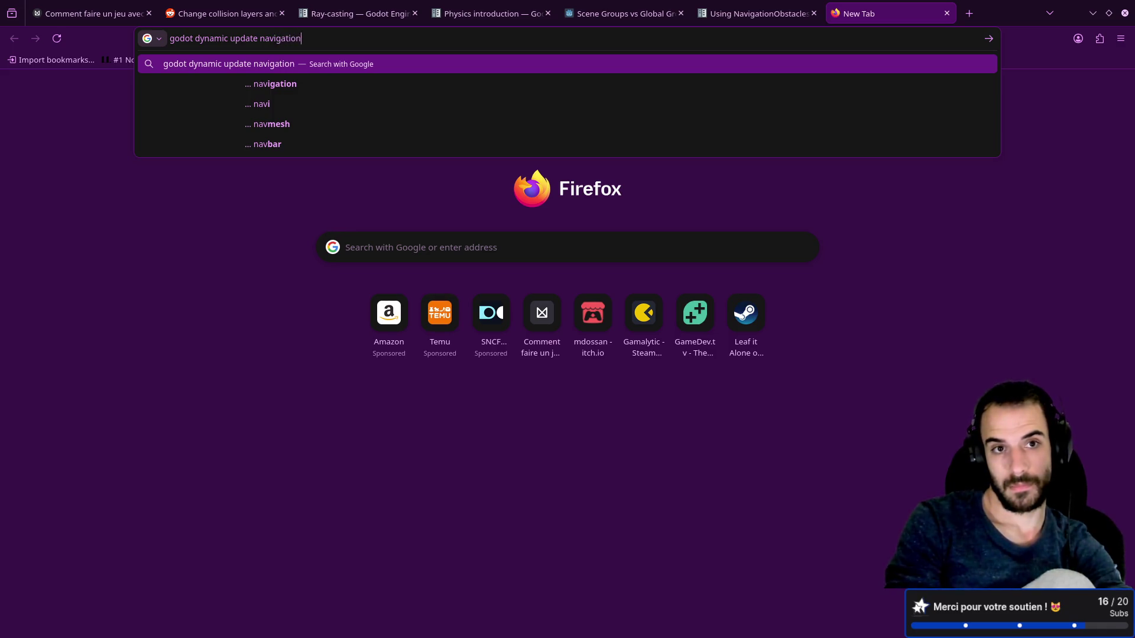
{"action": "key", "text": "Return"}
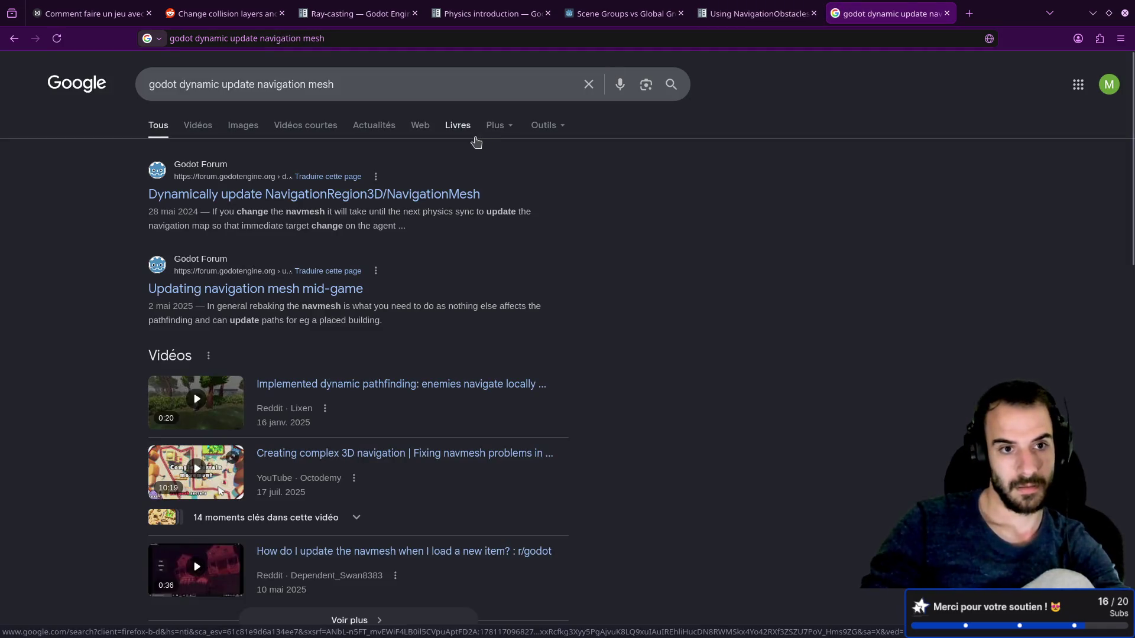
{"action": "left_click", "coordinate": [405, 195]}
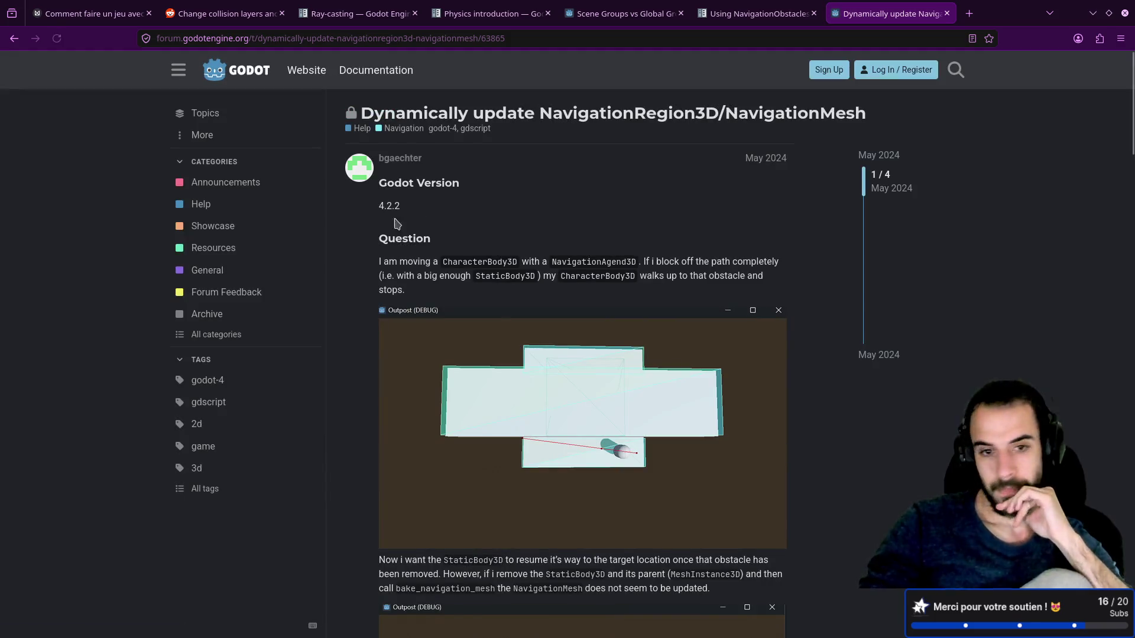
Scroll down to the SOLVED answer and select bake_navigation_mesh in it
{"action": "scroll", "coordinate": [395, 238], "scroll_direction": "down", "scroll_amount": 5}
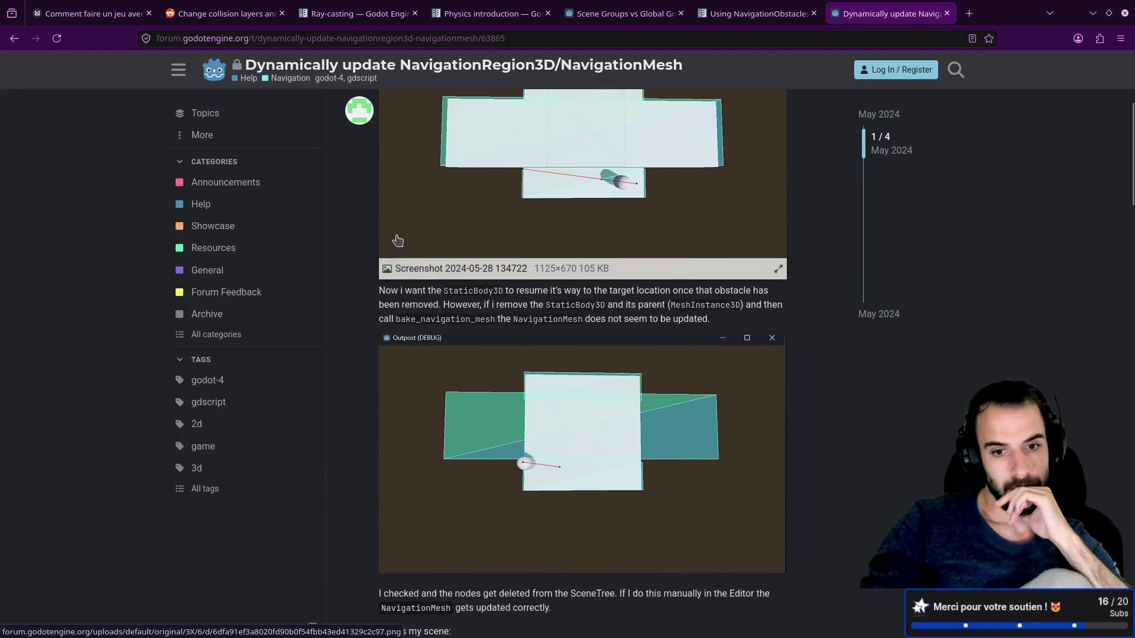
{"action": "scroll", "coordinate": [378, 242], "scroll_direction": "down", "scroll_amount": 7}
{"action": "scroll", "coordinate": [363, 244], "scroll_direction": "down", "scroll_amount": 15}
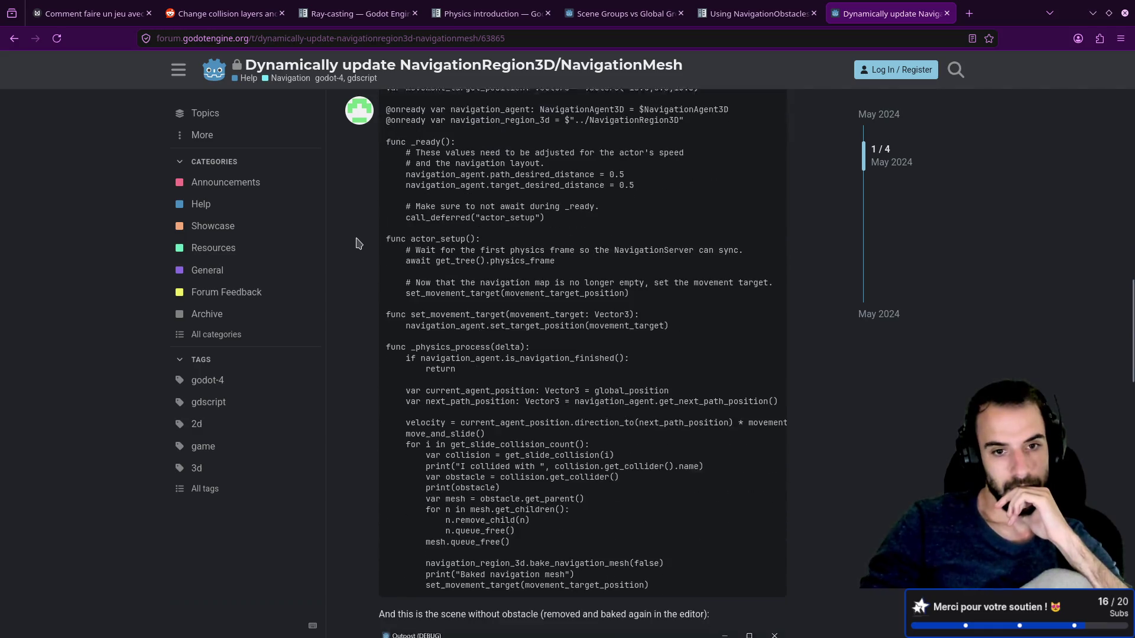
{"action": "scroll", "coordinate": [359, 240], "scroll_direction": "down", "scroll_amount": 5}
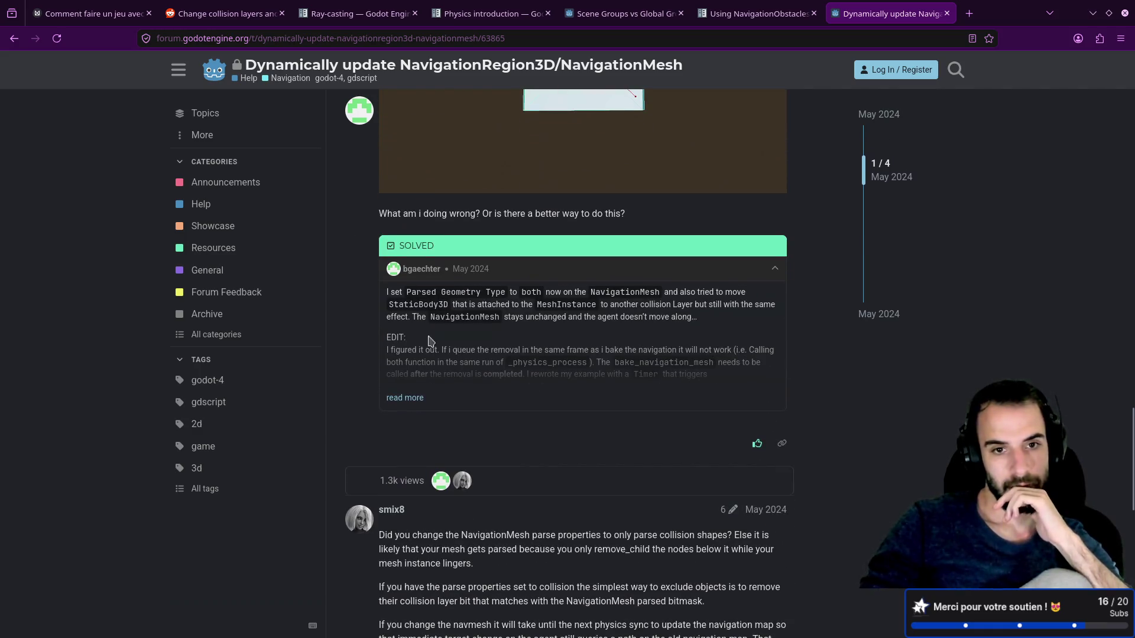
{"action": "scroll", "coordinate": [384, 376], "scroll_direction": "down", "scroll_amount": 5}
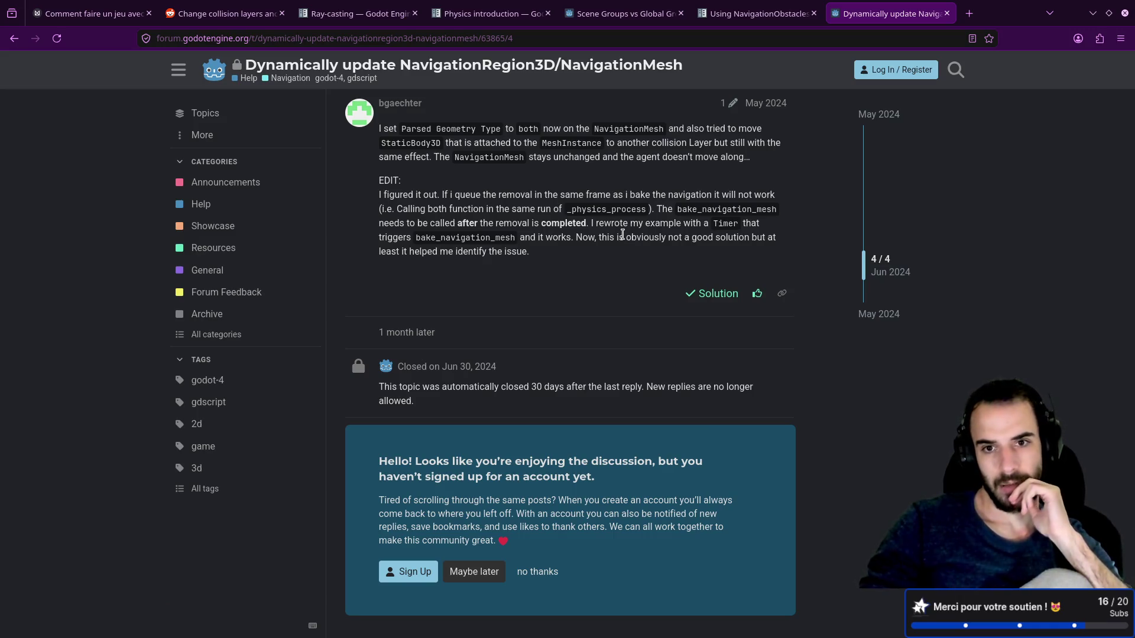
{"action": "double_click", "coordinate": [729, 211]}
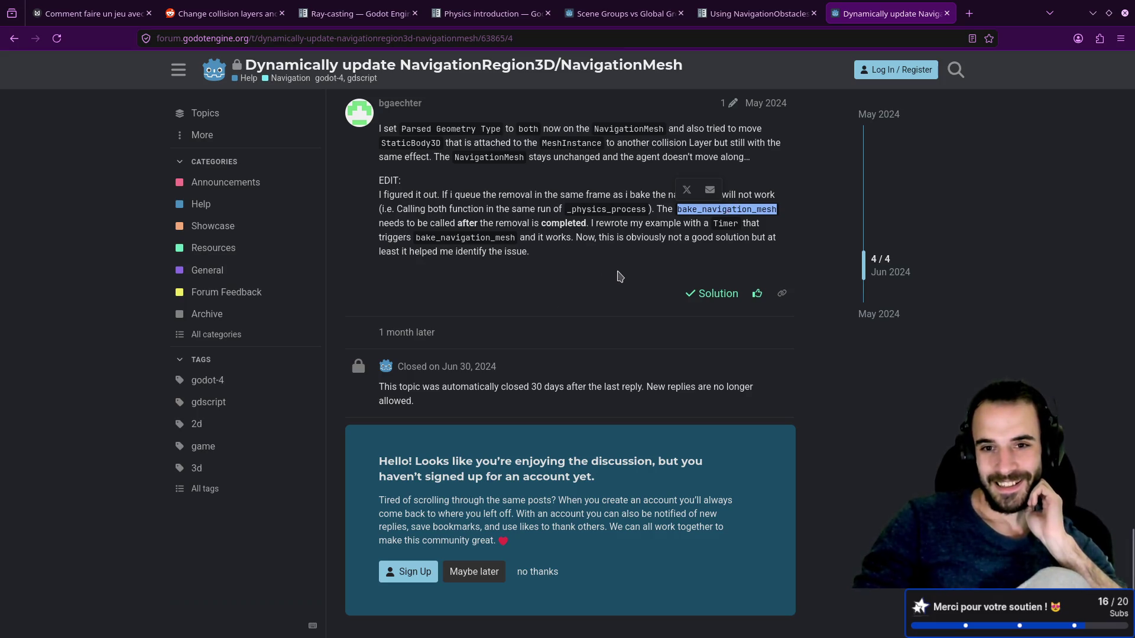
Return from the browser to the Godot editor showing room_state.gd
{"action": "key", "text": "alt+Tab"}
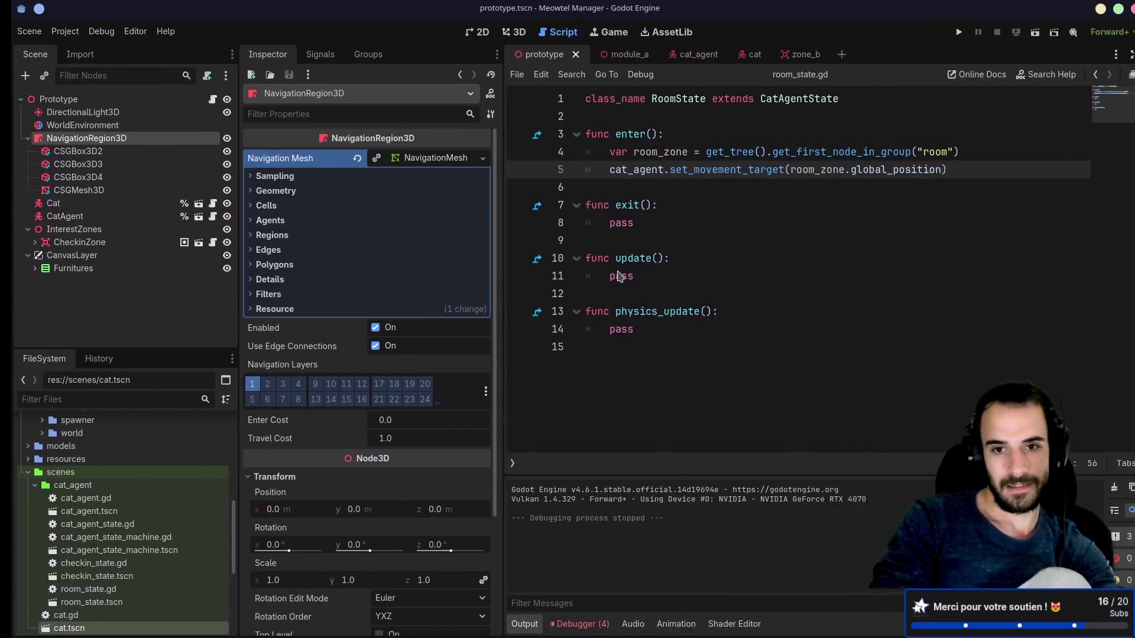
Open the NavigationRegion3D class documentation from the node's context menu in the Scene dock
{"action": "right_click", "coordinate": [90, 141]}
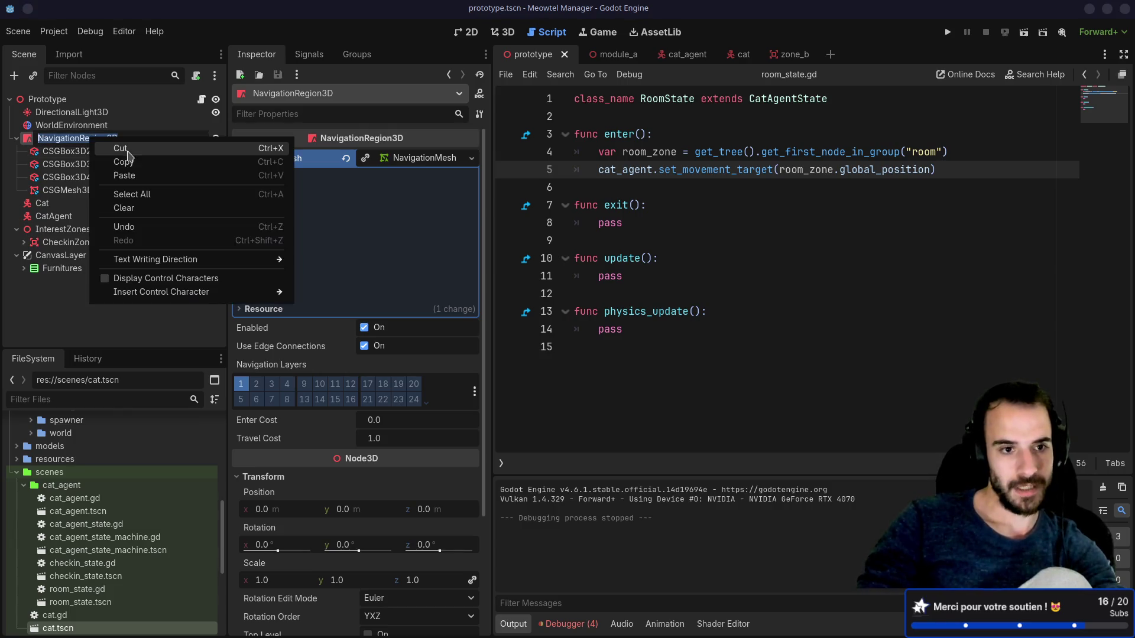
{"action": "left_click", "coordinate": [81, 163]}
{"action": "right_click", "coordinate": [87, 139]}
{"action": "left_click", "coordinate": [62, 172]}
{"action": "key", "text": "F2"}
{"action": "left_click", "coordinate": [83, 124]}
{"action": "left_click", "coordinate": [77, 138]}
{"action": "right_click", "coordinate": [83, 139]}
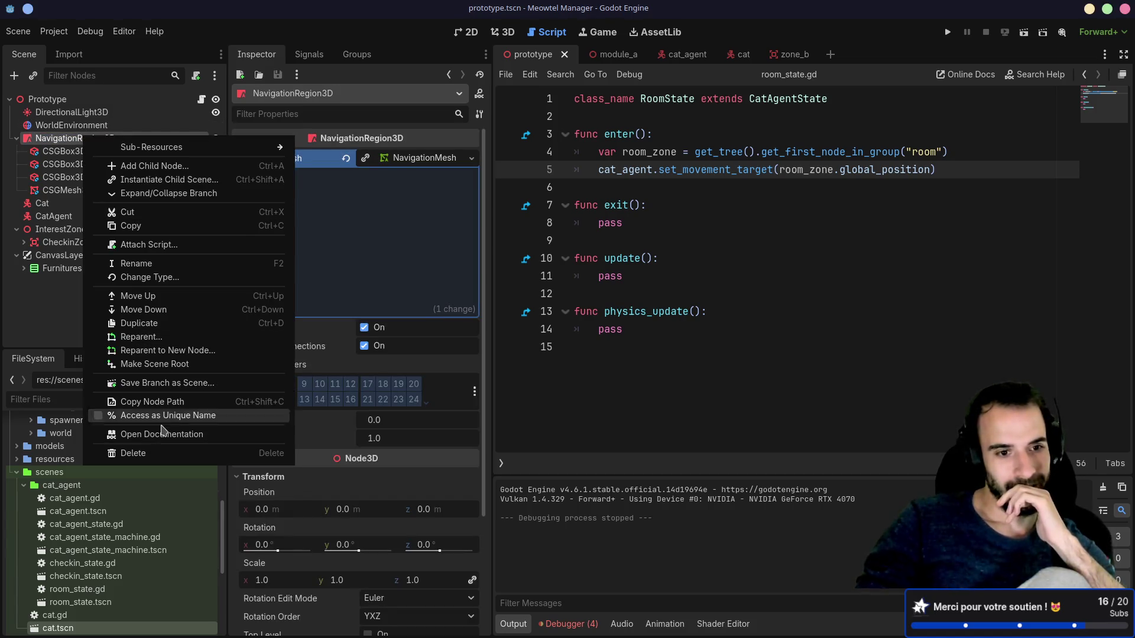
{"action": "left_click", "coordinate": [170, 438]}
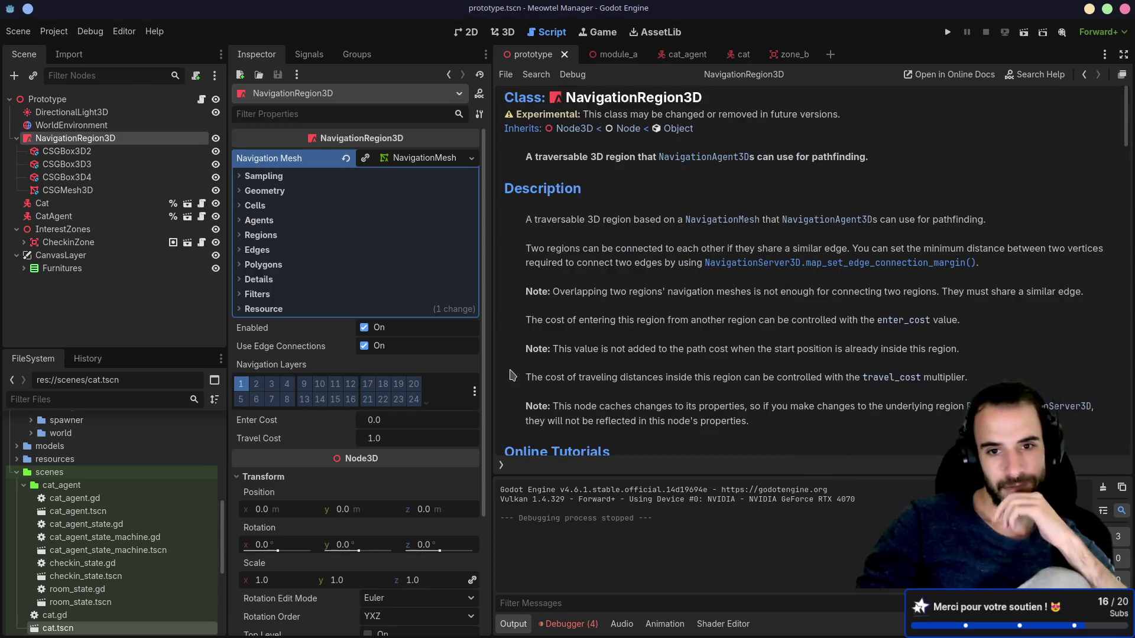
Jump to the Methods section and the bake_navigation_mesh description
{"action": "scroll", "coordinate": [629, 331], "scroll_direction": "down", "scroll_amount": 5}
{"action": "left_click", "coordinate": [502, 467]}
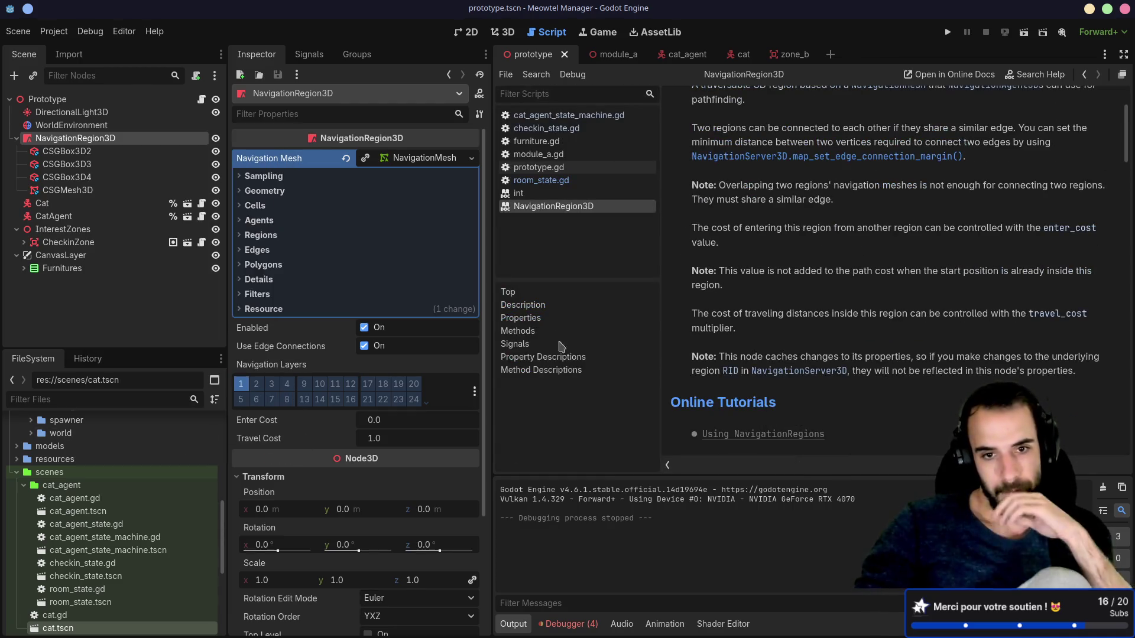
{"action": "left_click", "coordinate": [518, 331]}
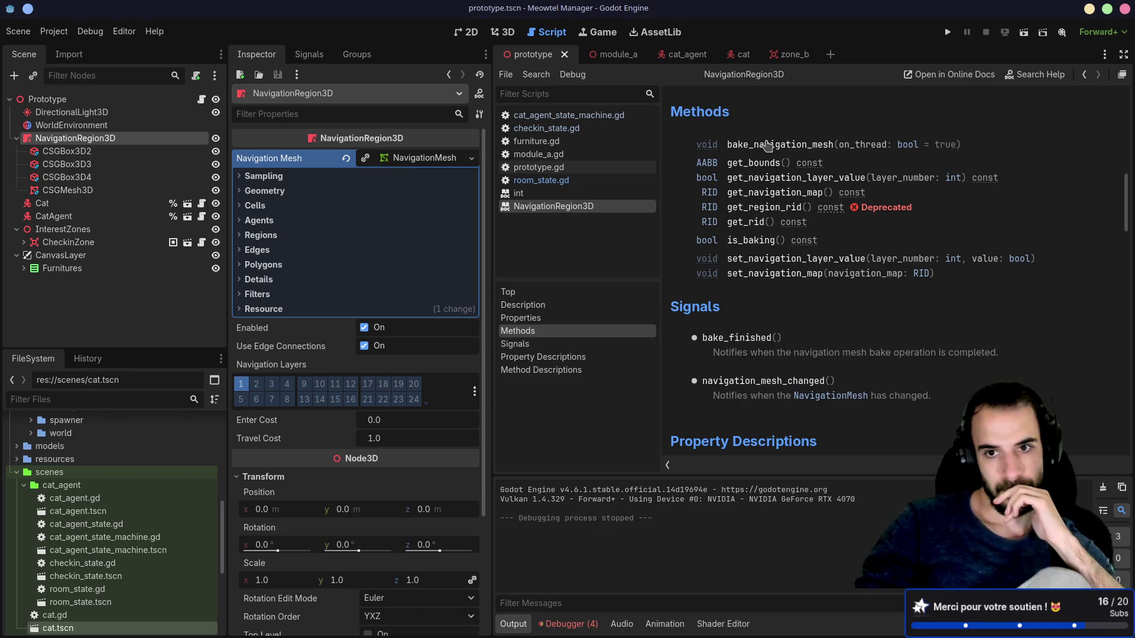
{"action": "left_click", "coordinate": [767, 144]}
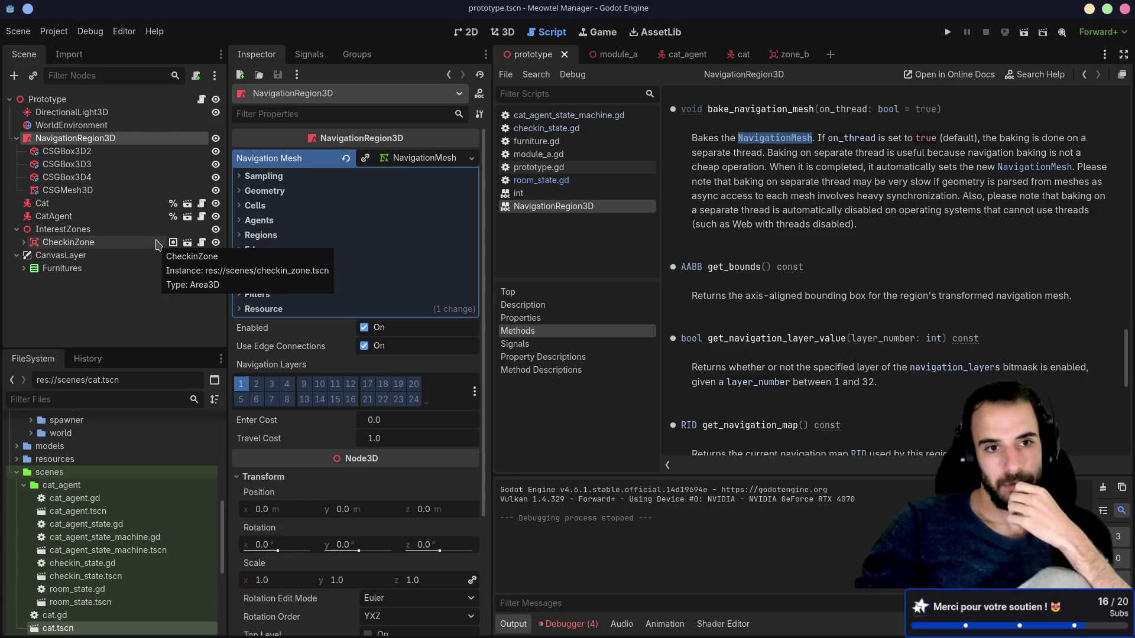
Widen the Inspector, peek at Navigation Mesh Geometry settings, then switch to the module_a scene
{"action": "left_click_drag", "start_coordinate": [228, 184], "coordinate": [192, 190]}
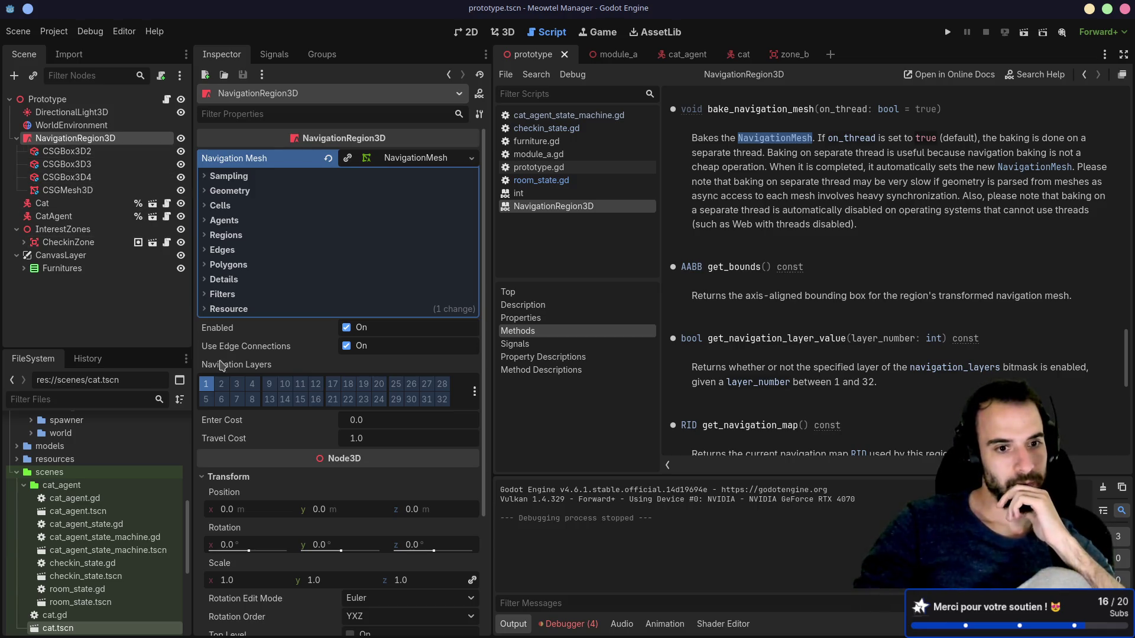
{"action": "scroll", "coordinate": [298, 324], "scroll_direction": "down", "scroll_amount": 5}
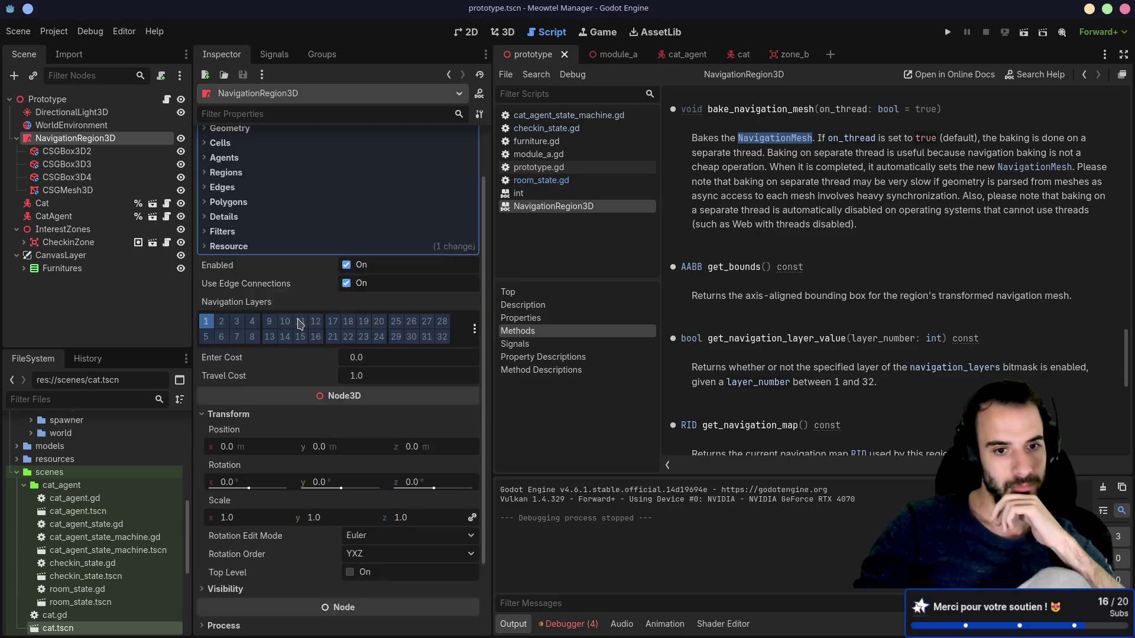
{"action": "scroll", "coordinate": [298, 324], "scroll_direction": "up", "scroll_amount": 5}
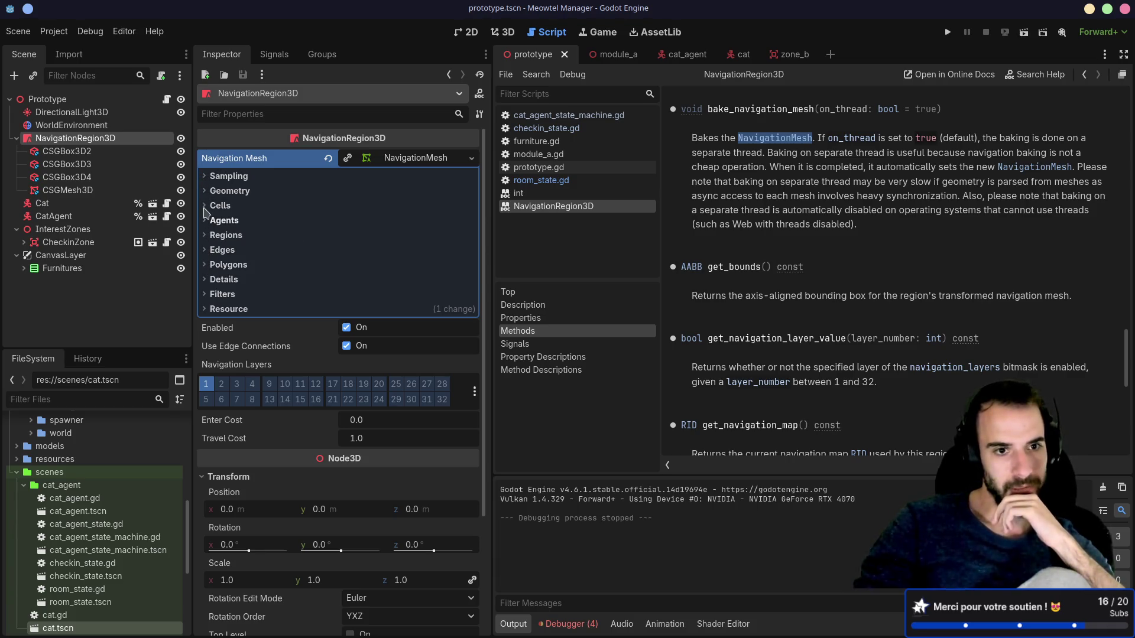
{"action": "left_click", "coordinate": [205, 193]}
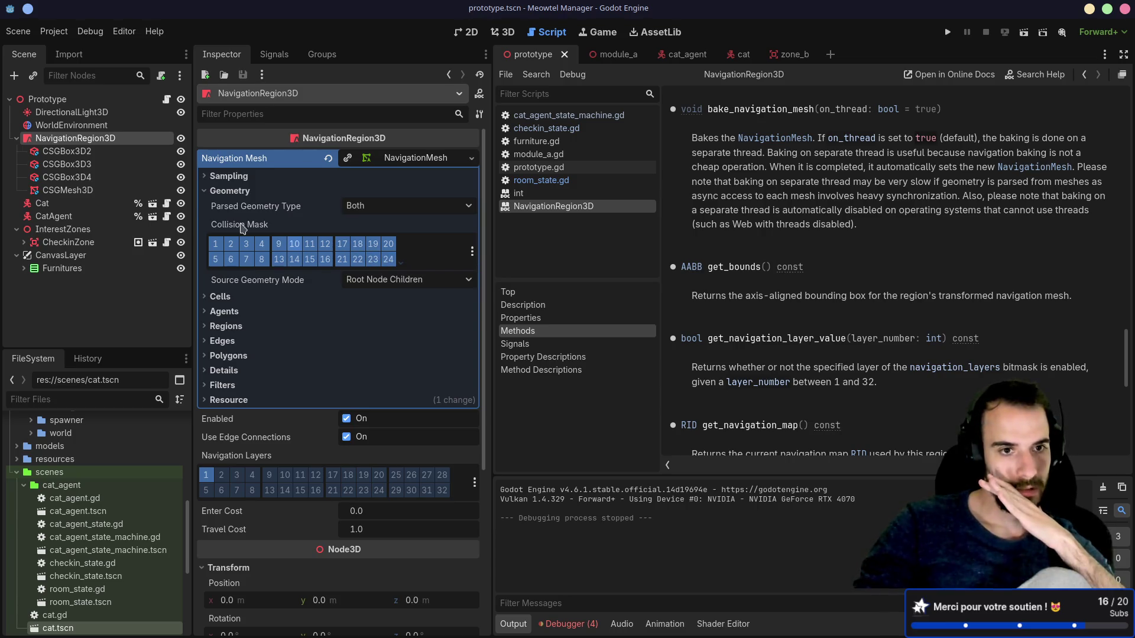
{"action": "left_click", "coordinate": [205, 191]}
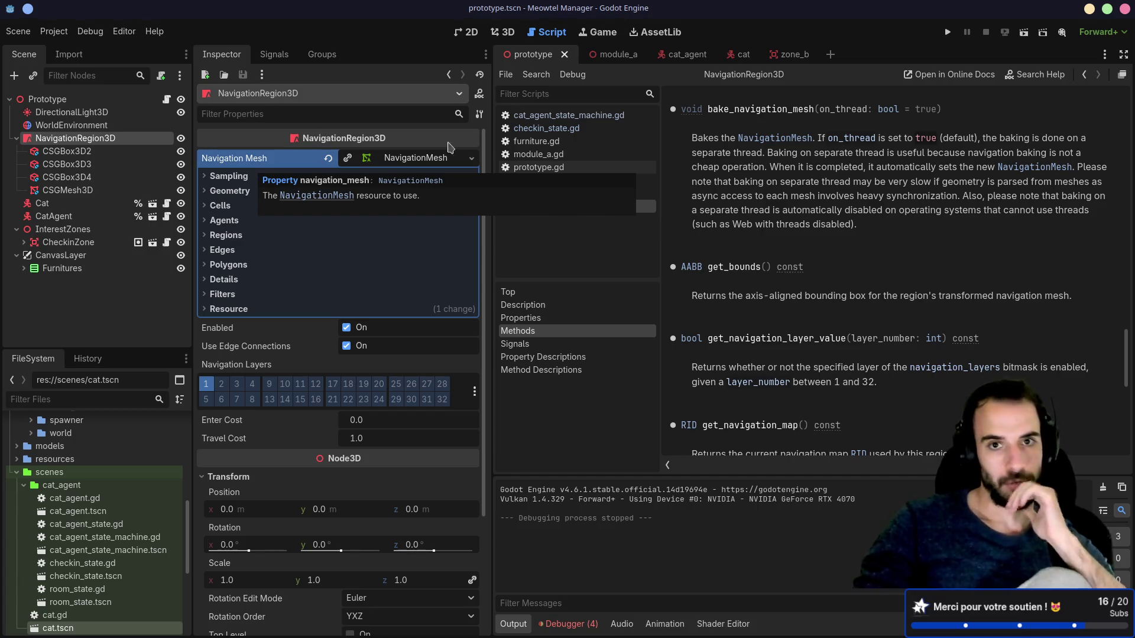
{"action": "left_click", "coordinate": [614, 53]}
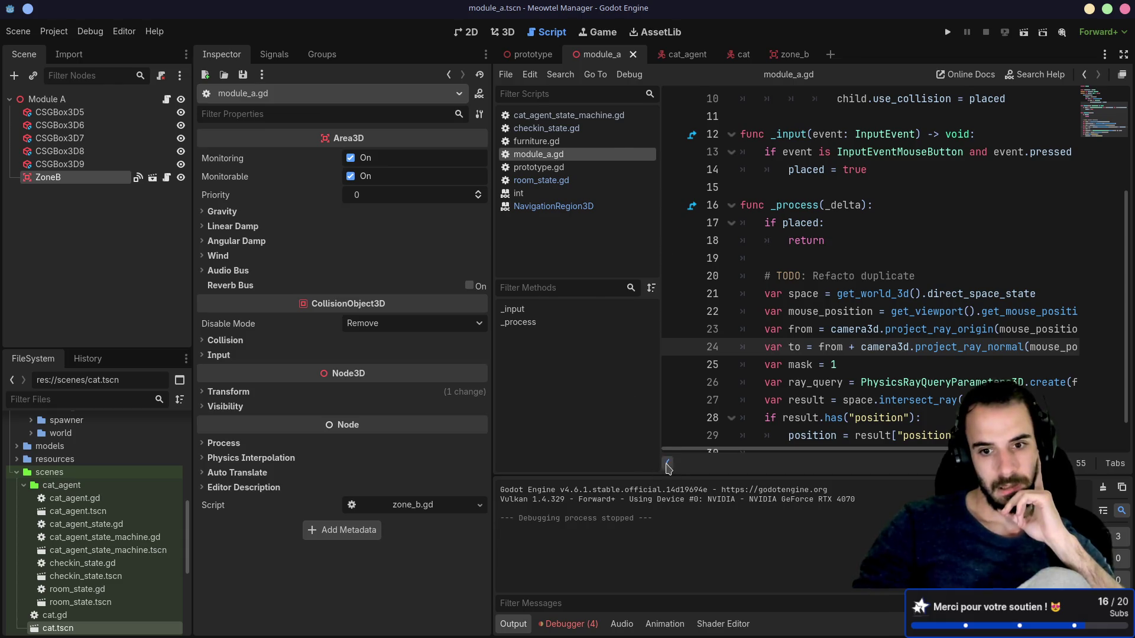
Hide the script list and review the _process code in module_a.gd
{"action": "left_click", "coordinate": [667, 463]}
{"action": "scroll", "coordinate": [674, 320], "scroll_direction": "down", "scroll_amount": 2}
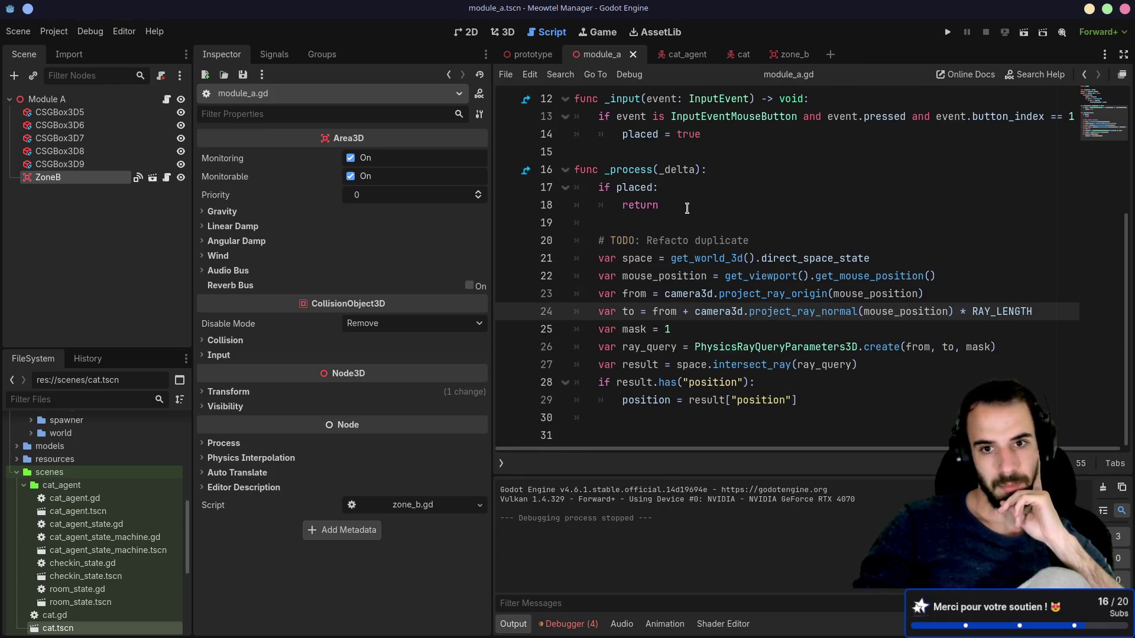
{"action": "left_click_drag", "start_coordinate": [688, 208], "coordinate": [576, 170]}
{"action": "left_click", "coordinate": [637, 241]}
{"action": "mouse_move", "coordinate": [825, 408]}
{"action": "left_mouse_down"}
{"action": "mouse_move", "coordinate": [739, 390]}
{"action": "mouse_move", "coordinate": [585, 241]}
{"action": "left_mouse_up"}
{"action": "left_click", "coordinate": [671, 329]}
{"action": "scroll", "coordinate": [699, 303], "scroll_direction": "up", "scroll_amount": 2}
{"action": "scroll", "coordinate": [700, 303], "scroll_direction": "up", "scroll_amount": 2}
{"action": "left_click_drag", "start_coordinate": [703, 241], "coordinate": [599, 223]}
Insert a new empty line after placed = true on line 14
{"action": "left_click", "coordinate": [658, 311]}
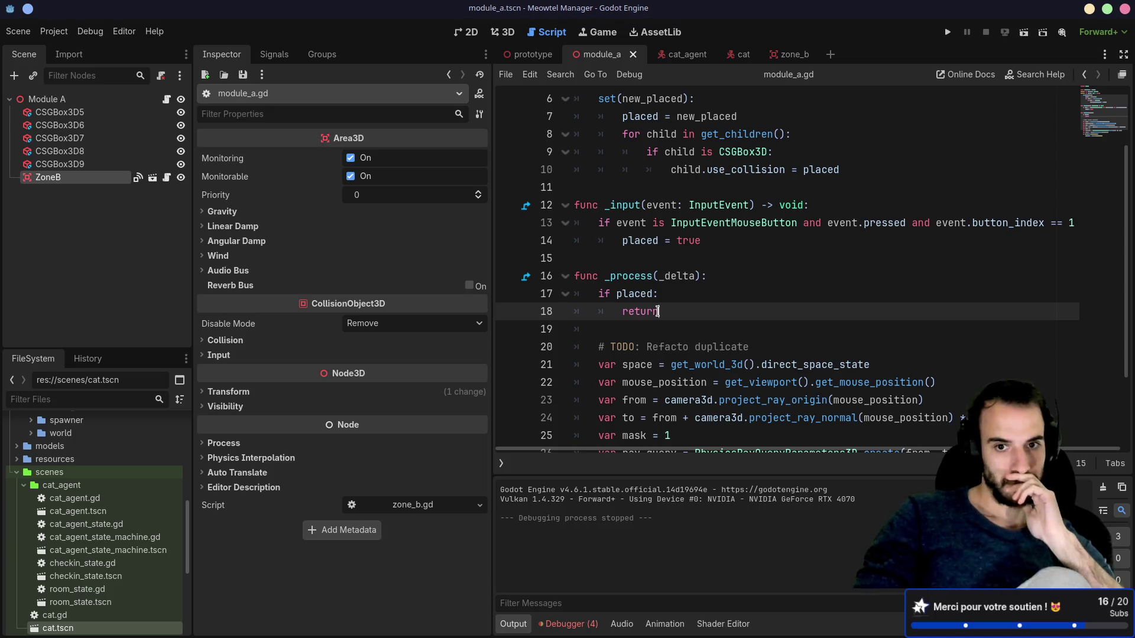
{"action": "left_click", "coordinate": [722, 244]}
{"action": "key", "text": "Return"}
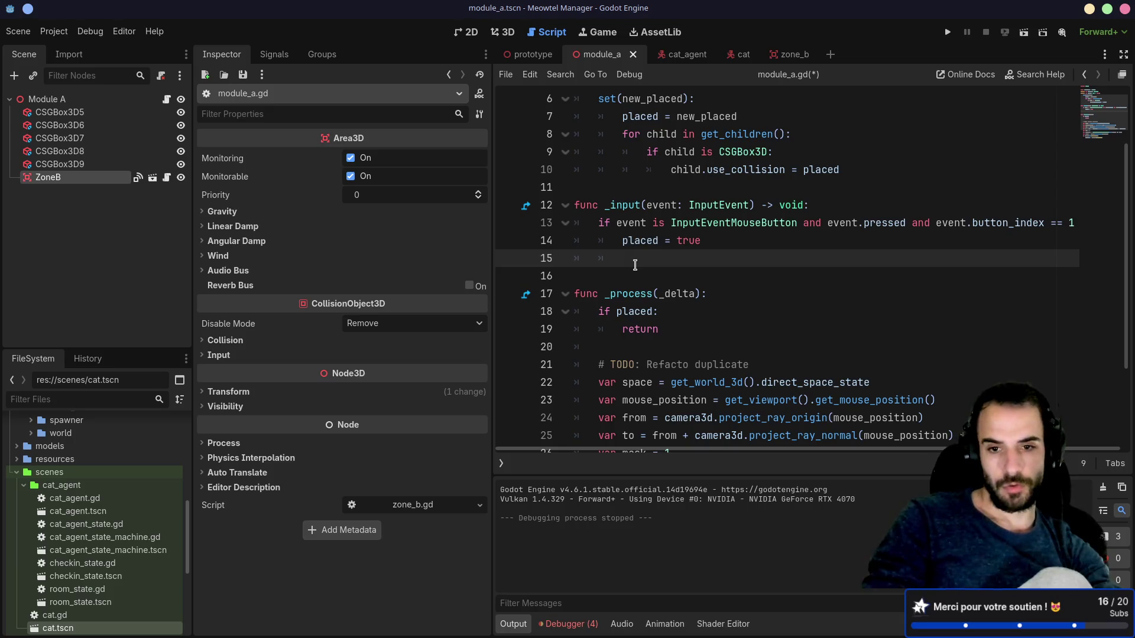
Start a #TODO comment on the new line, then delete it again
{"action": "type", "text": "#"}
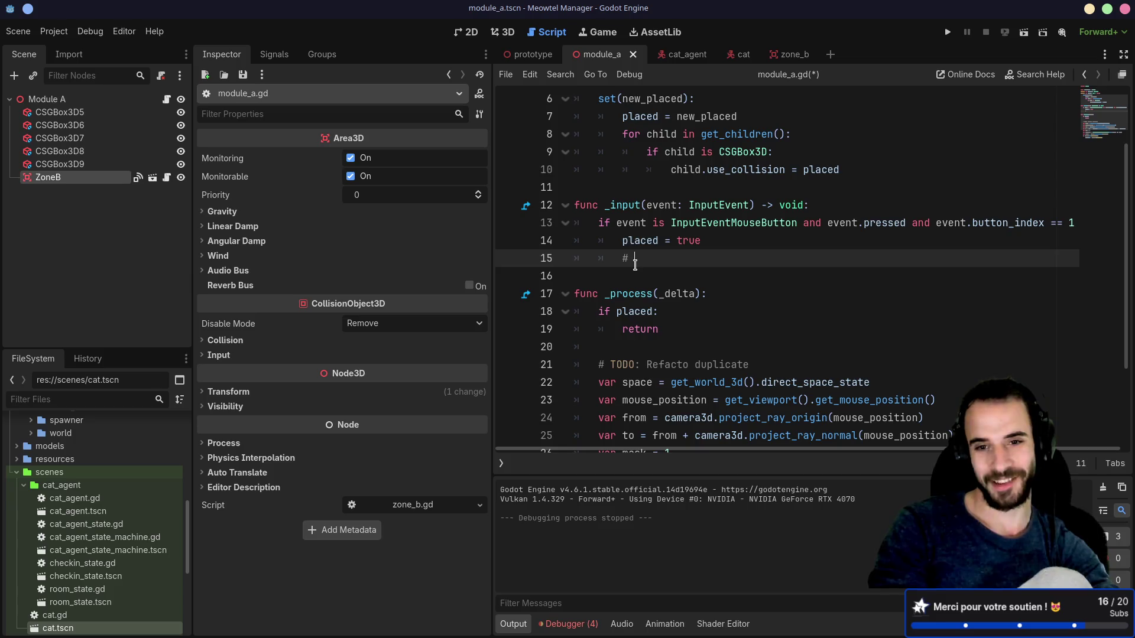
{"action": "type", "text": "TODO"}
{"action": "key", "text": "BackSpace"}
{"action": "key", "text": "BackSpace"}
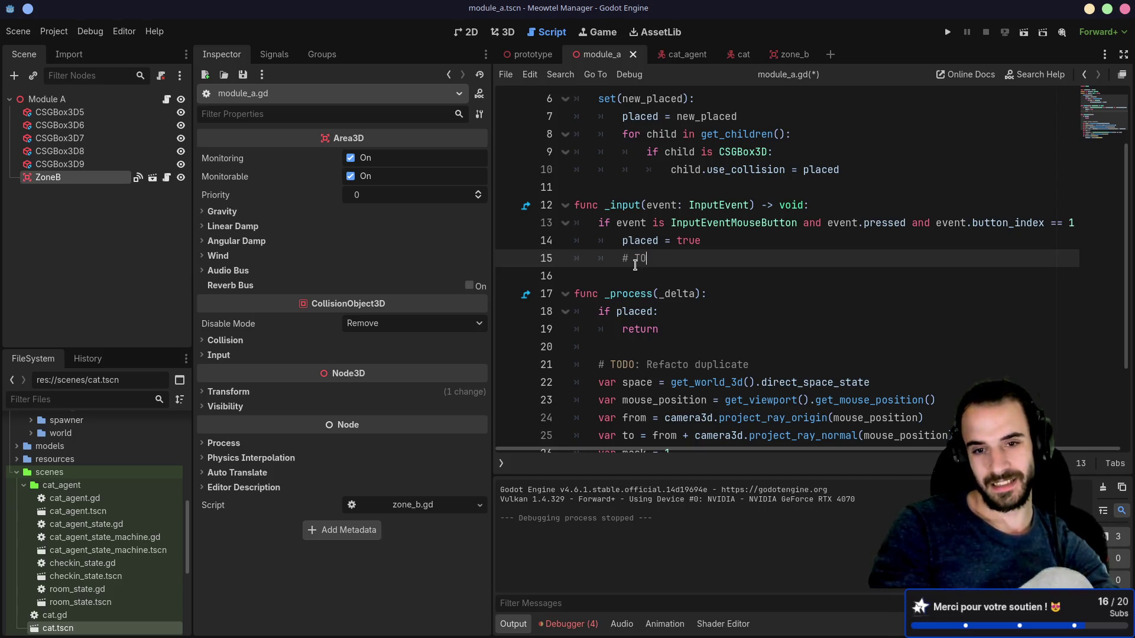
{"action": "key", "text": "BackSpace"}
{"action": "key", "text": "BackSpace"}
{"action": "key", "text": "BackSpace"}
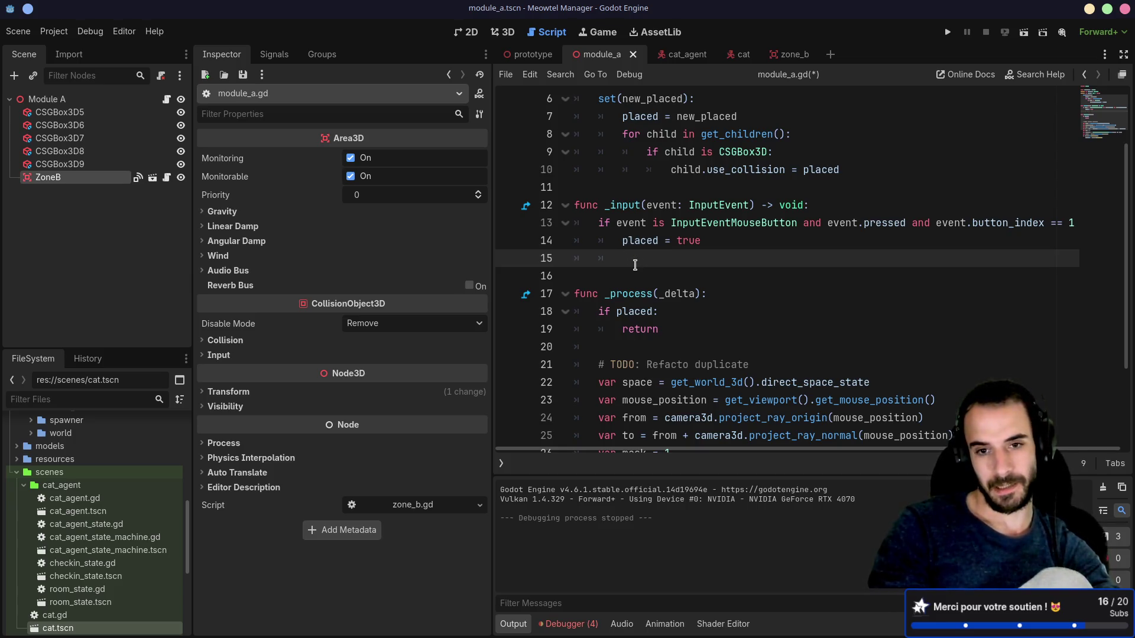
Duplicate the camera3d export line and rename the copy to navigation_mesh
{"action": "scroll", "coordinate": [634, 265], "scroll_direction": "up", "scroll_amount": 2}
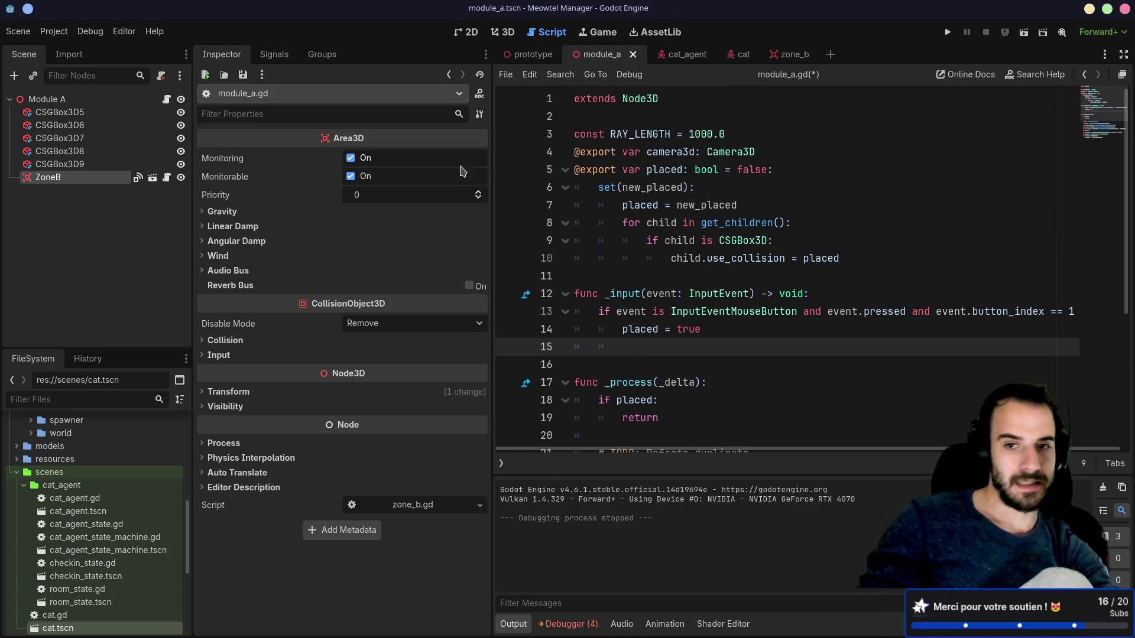
{"action": "left_click_drag", "start_coordinate": [786, 155], "coordinate": [786, 136]}
{"action": "key", "text": "ctrl+shift+d"}
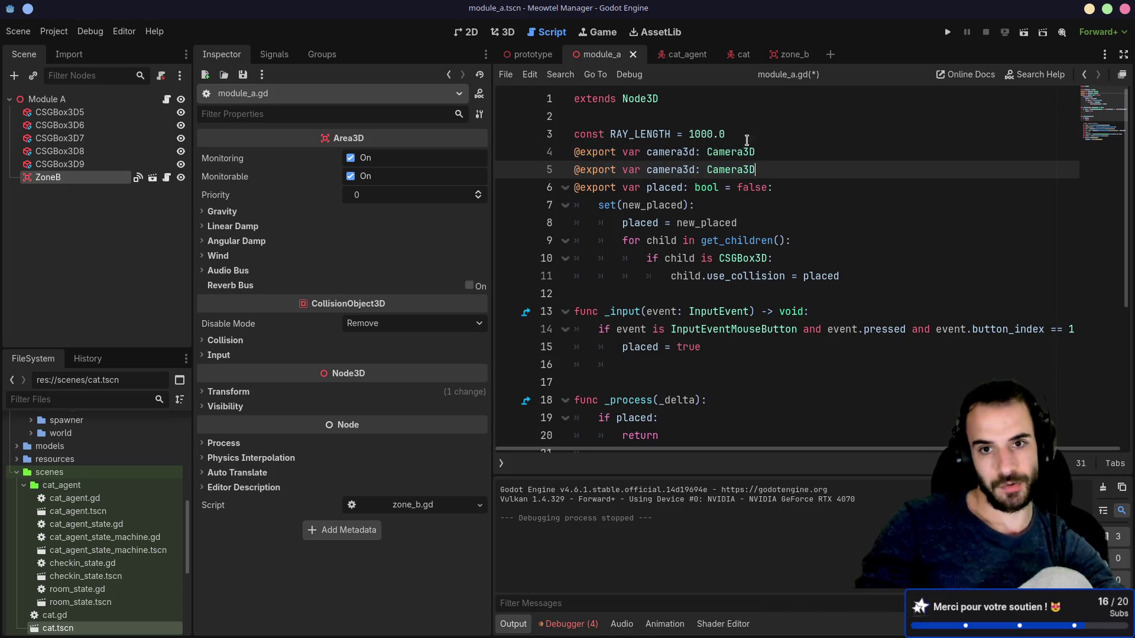
{"action": "double_click", "coordinate": [669, 152]}
{"action": "type", "text": "navigation_"}
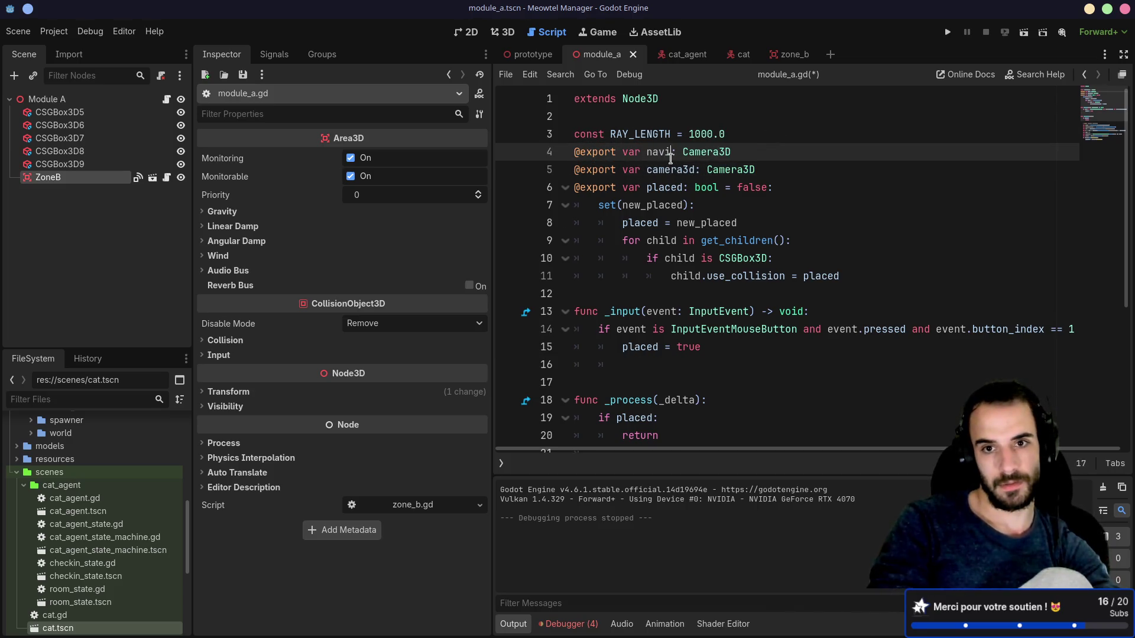
{"action": "type", "text": "mesg"}
{"action": "key", "text": "BackSpace"}
{"action": "type", "text": "h"}
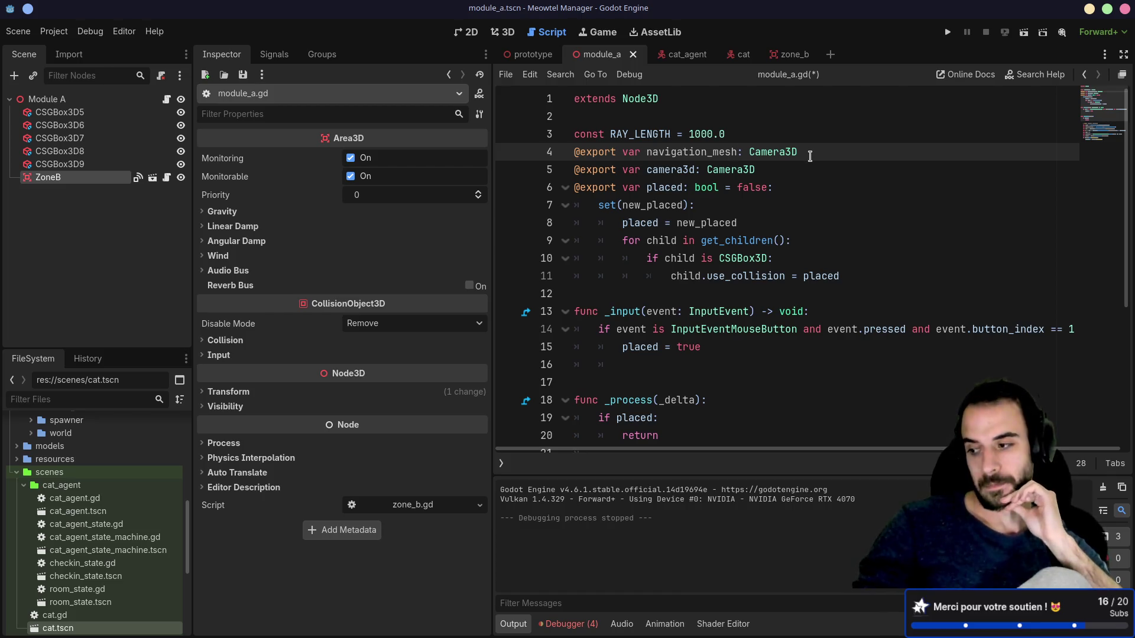
Select the Camera3D type of the new navigation_mesh variable
{"action": "double_click", "coordinate": [748, 152]}
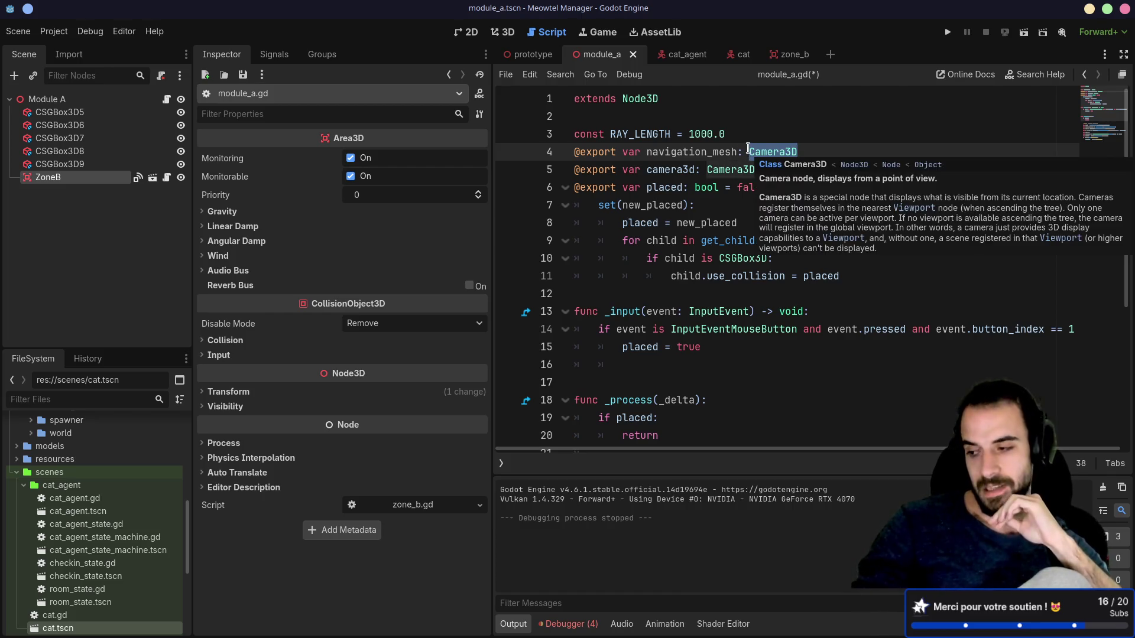
{"action": "mouse_move", "coordinate": [748, 149]}
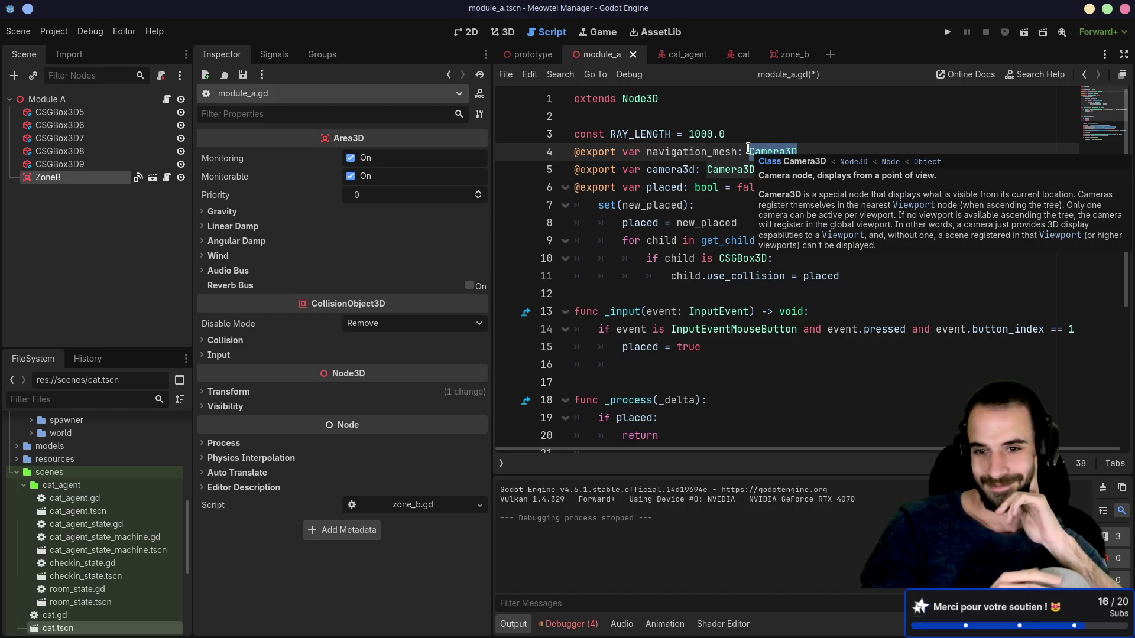
Change navigation_mesh's type from Camera3D to NavigationRegion3D via autocomplete and save the script
{"action": "left_click", "coordinate": [733, 135]}
{"action": "key", "text": "Down"}
{"action": "key", "text": "Down"}
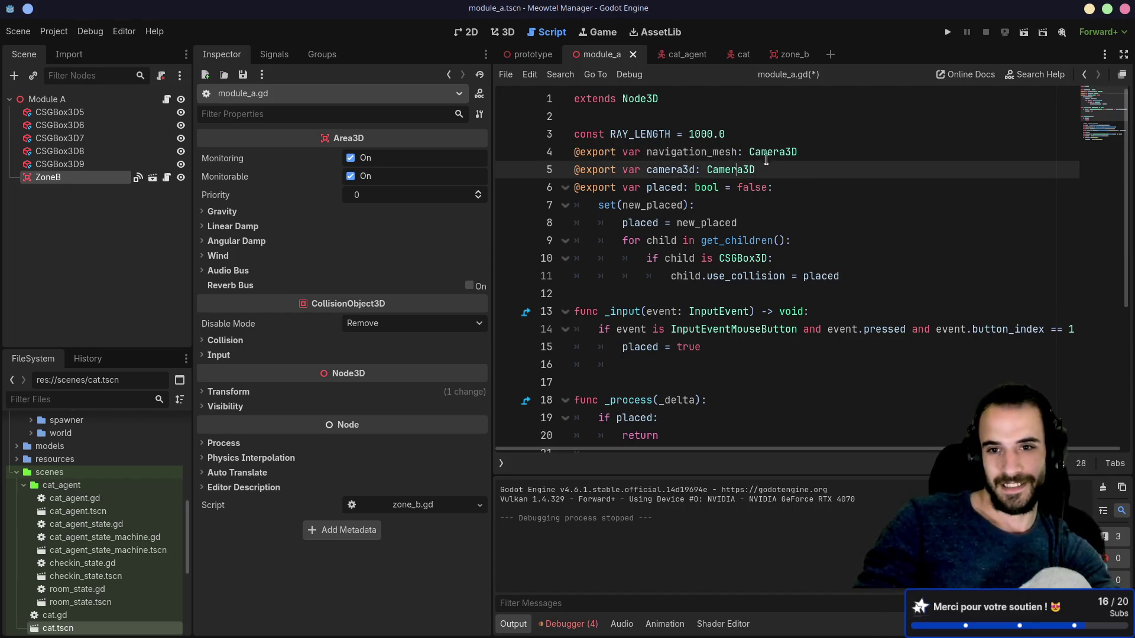
{"action": "double_click", "coordinate": [765, 157]}
{"action": "type", "text": "Navig"}
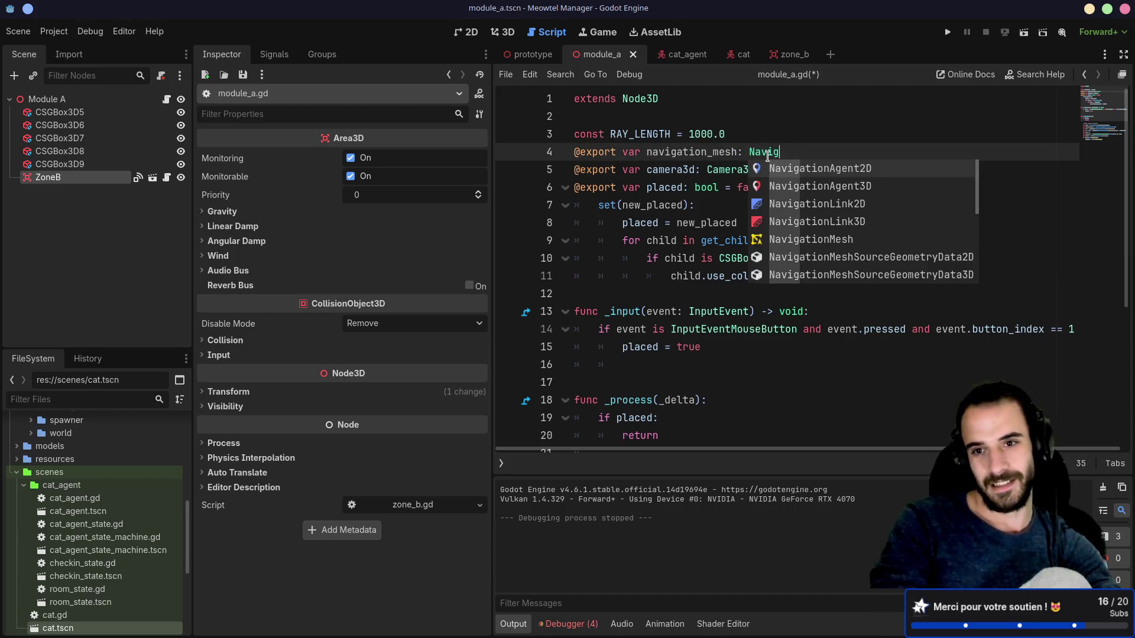
{"action": "type", "text": "ation"}
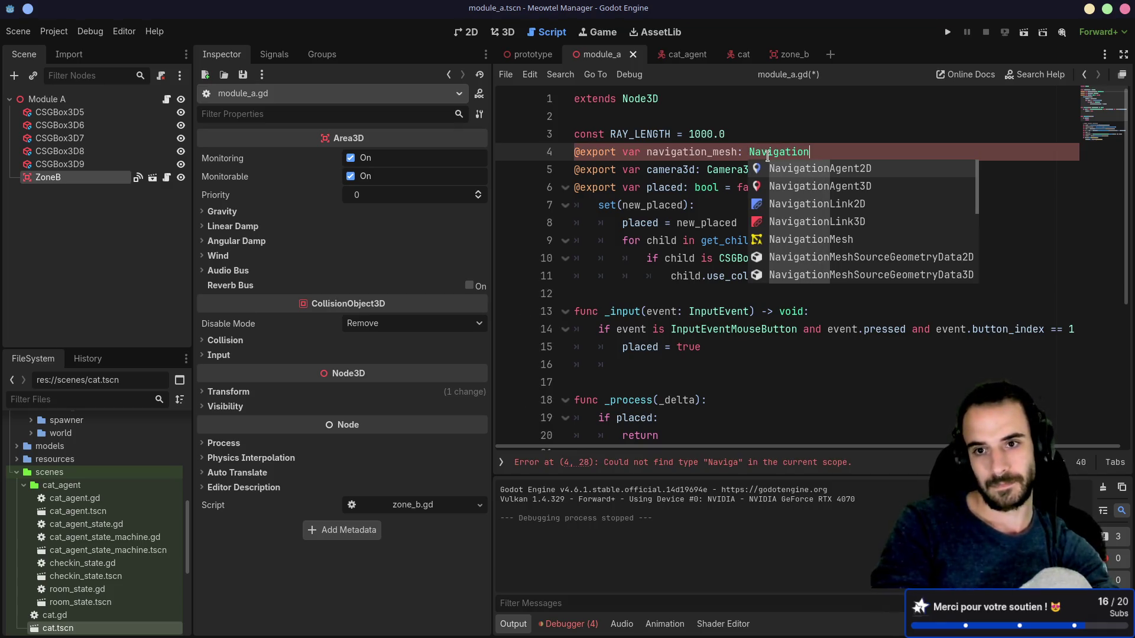
{"action": "type", "text": "Mes"}
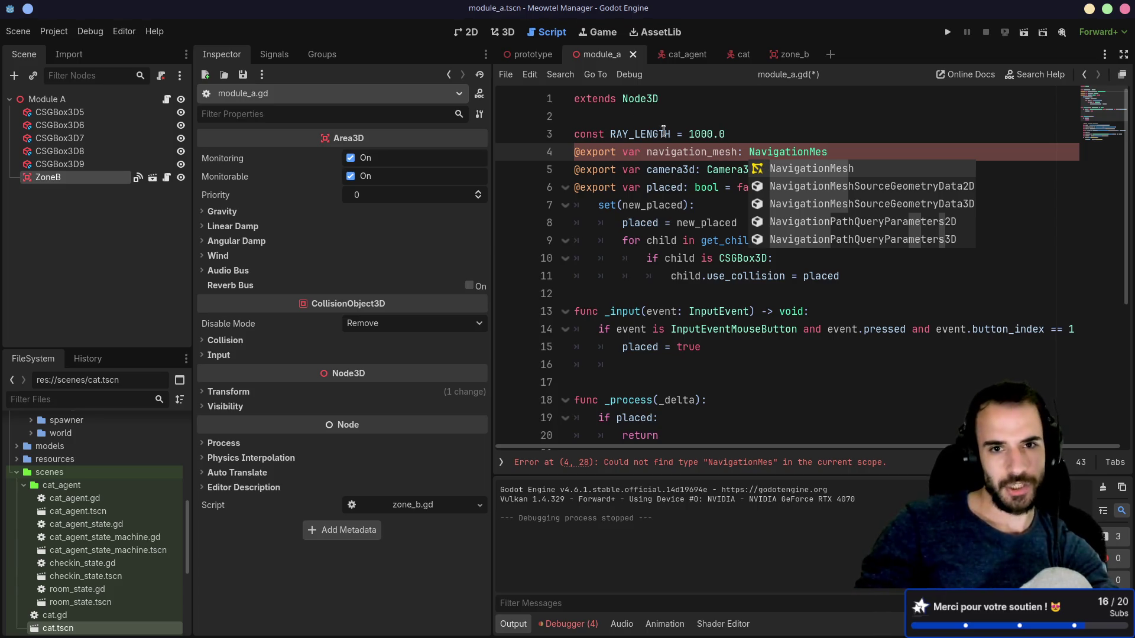
{"action": "left_click", "coordinate": [527, 55]}
{"action": "double_click", "coordinate": [796, 153]}
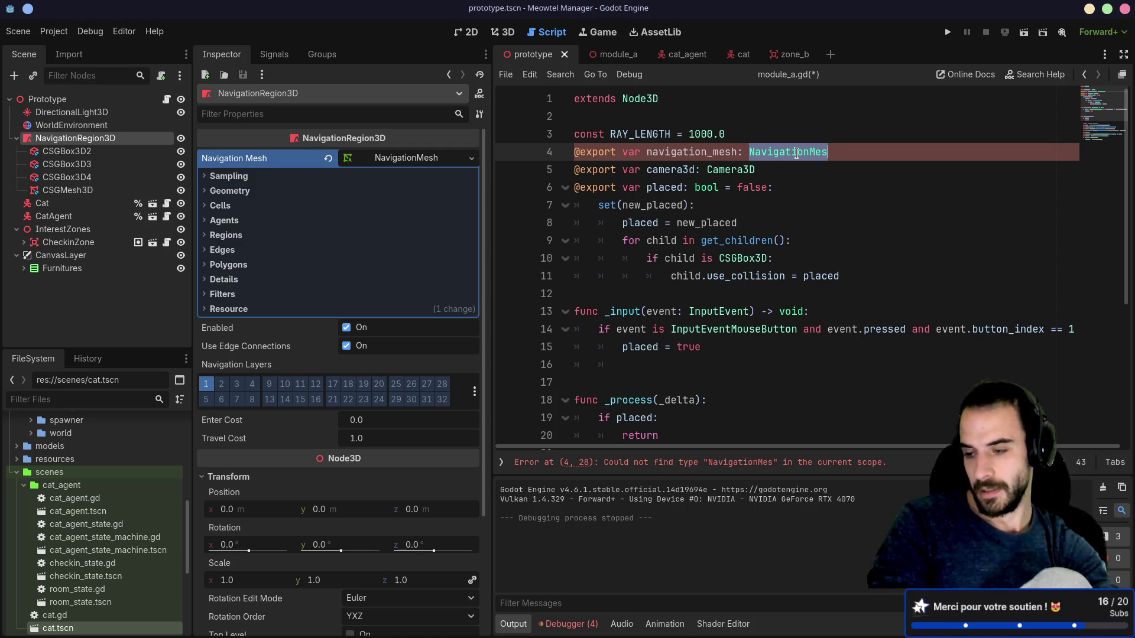
{"action": "type", "text": "Navig"}
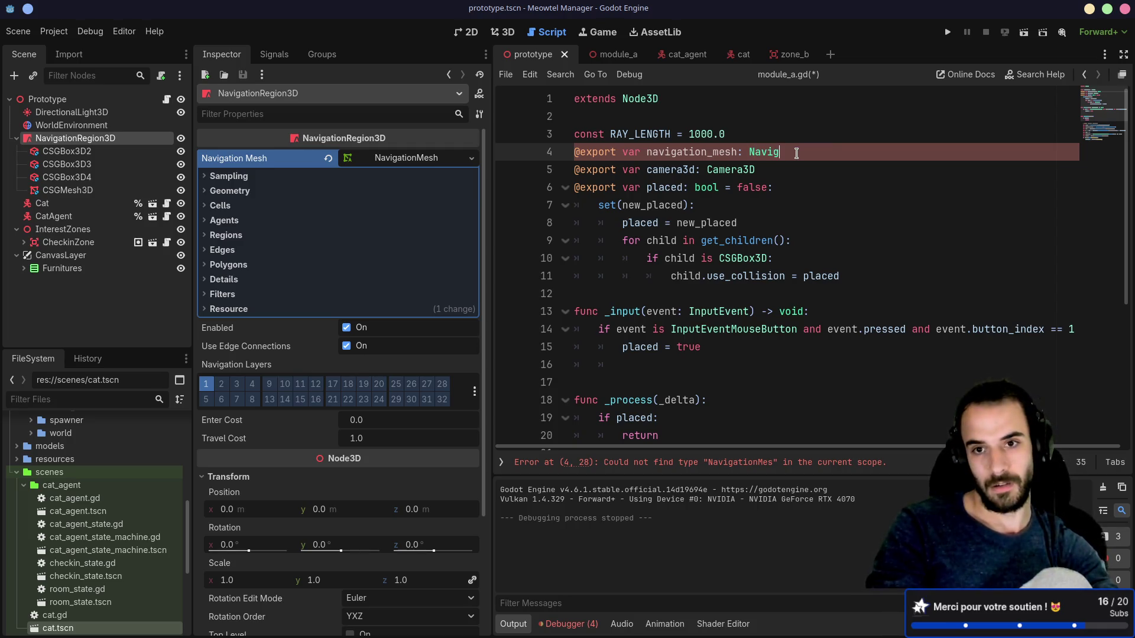
{"action": "type", "text": "ationN"}
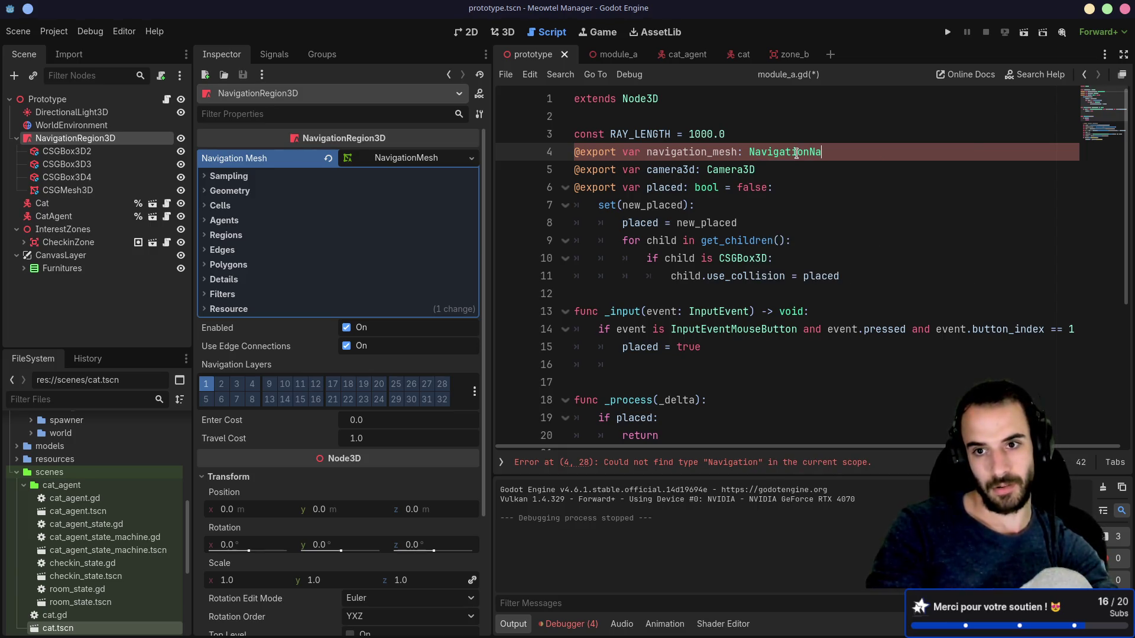
{"action": "key", "text": "BackSpace"}
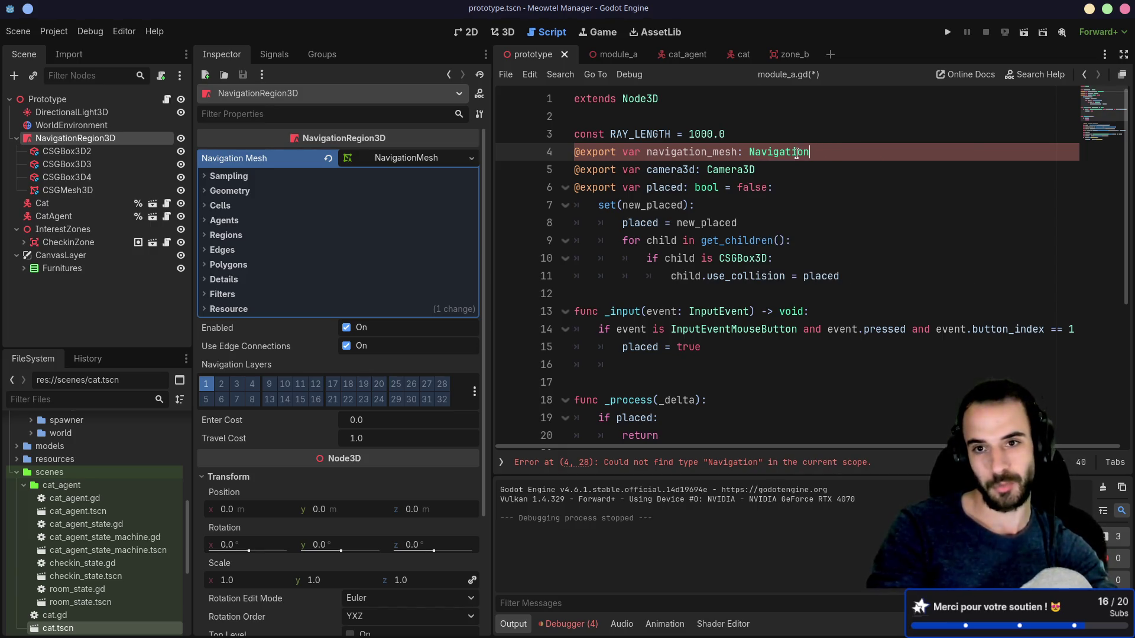
{"action": "type", "text": "n"}
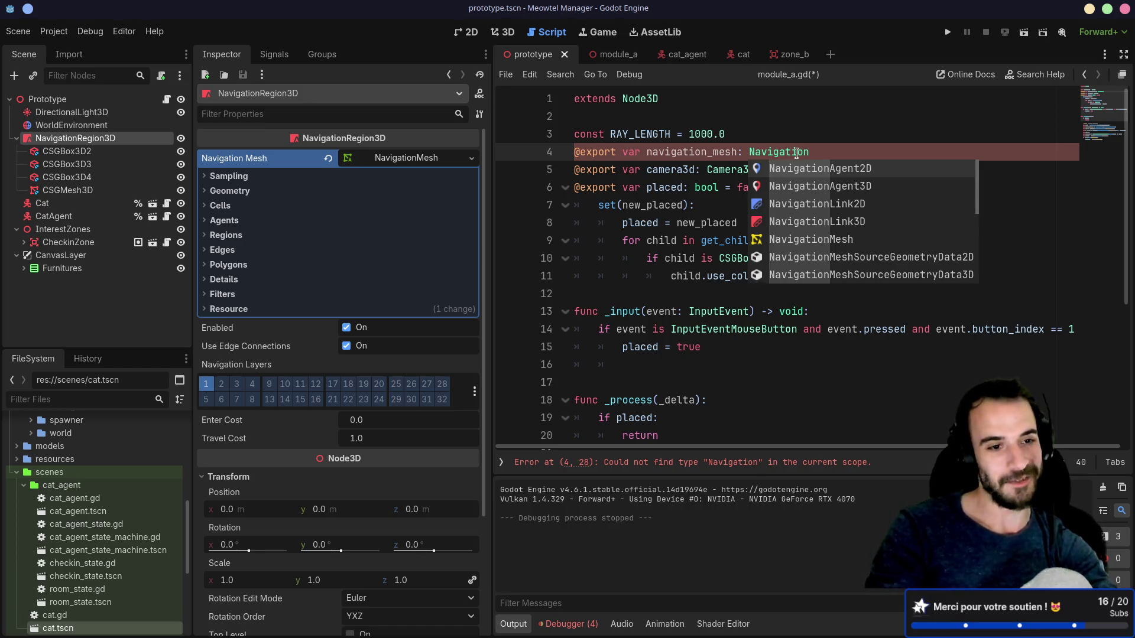
{"action": "type", "text": "Region"}
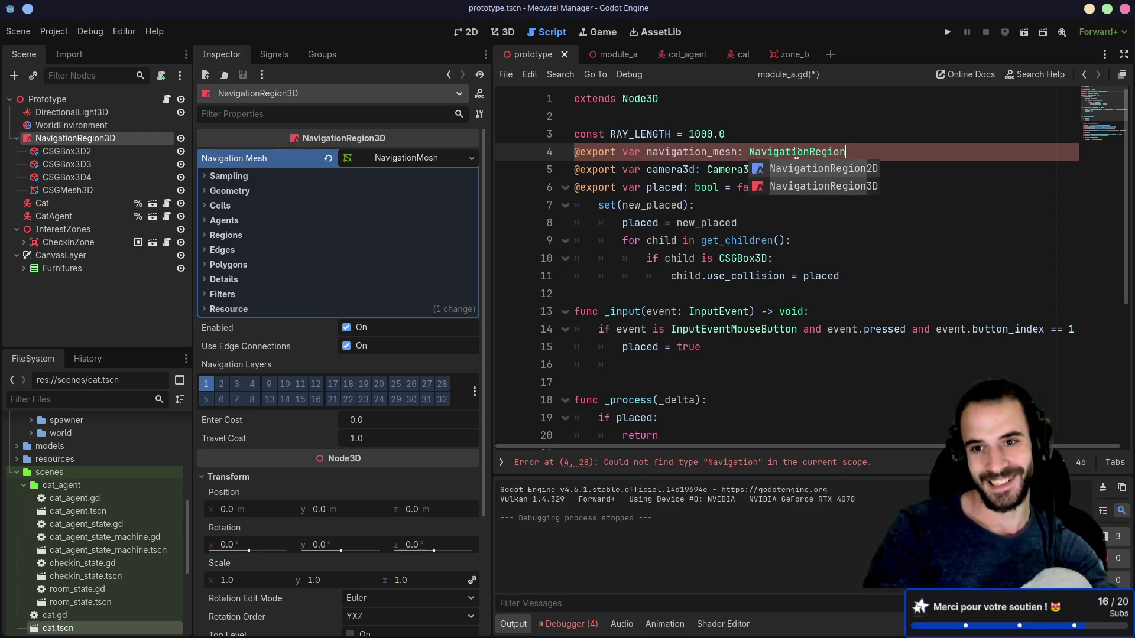
{"action": "key", "text": "Return"}
{"action": "key", "text": "ctrl+s"}
Rename the exported variable to navigation_region and place the caret at the end of line 6
{"action": "double_click", "coordinate": [700, 153]}
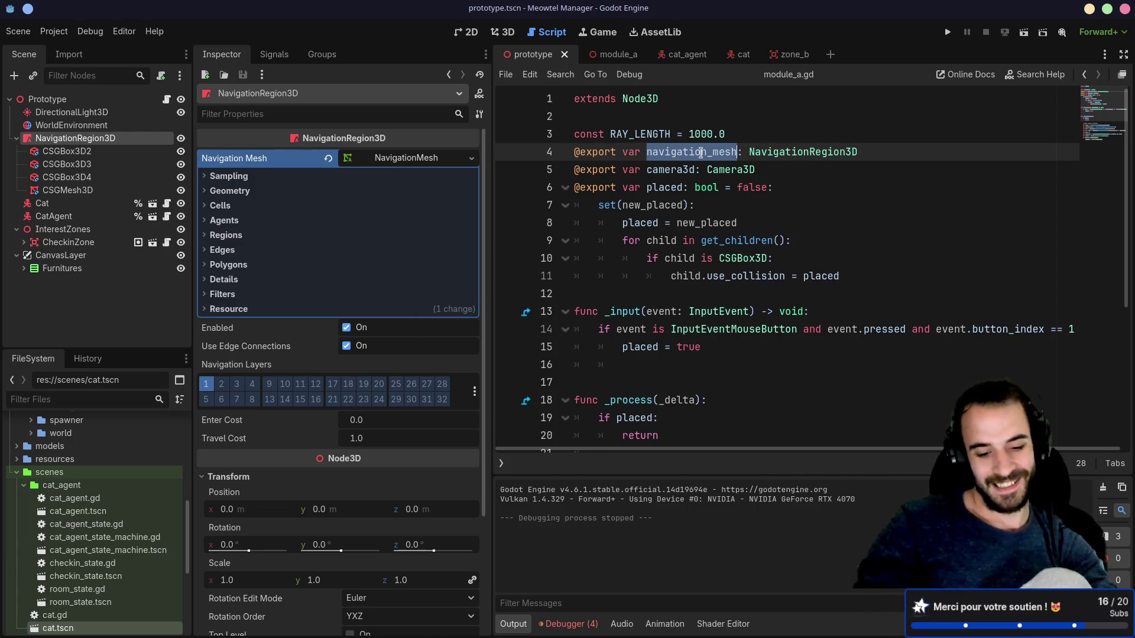
{"action": "type", "text": "navigation_region"}
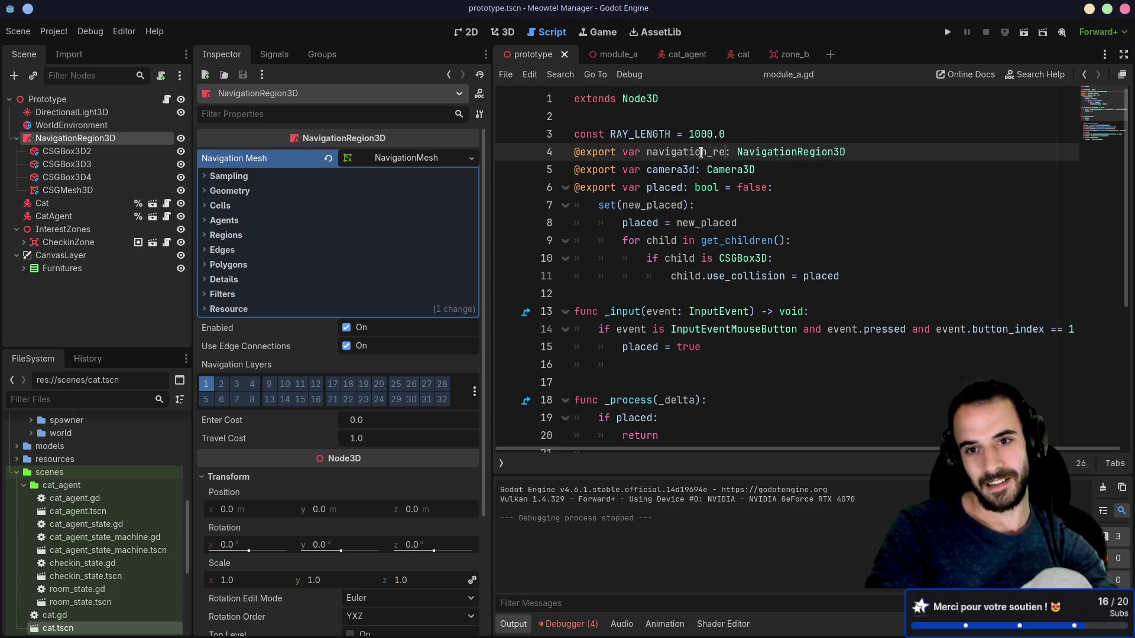
{"action": "double_click", "coordinate": [700, 152]}
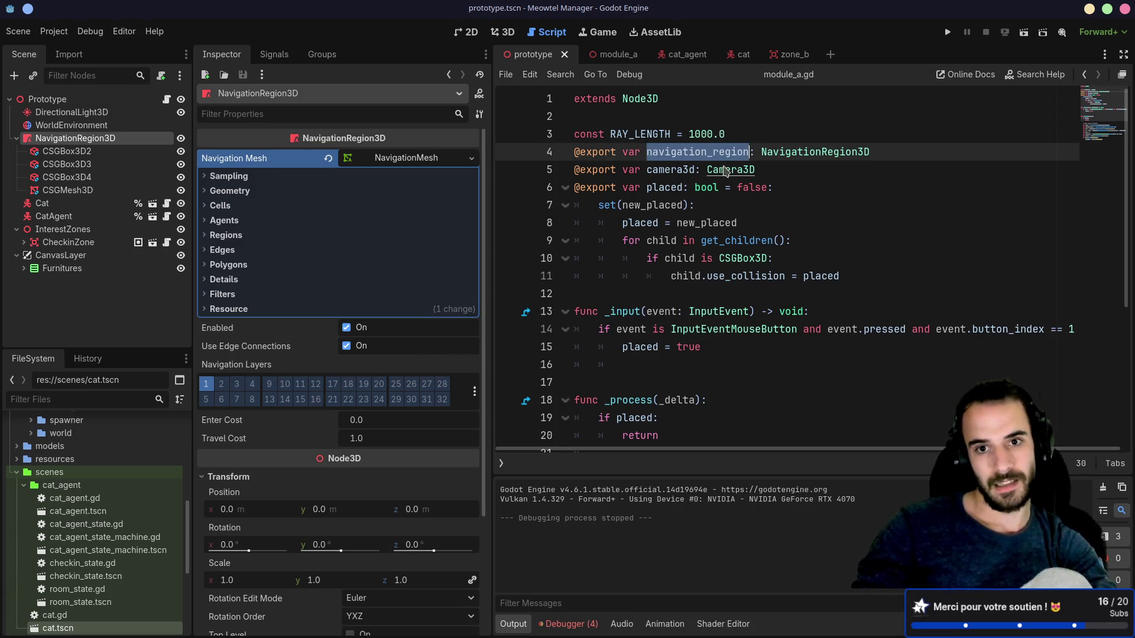
{"action": "left_click", "coordinate": [677, 240]}
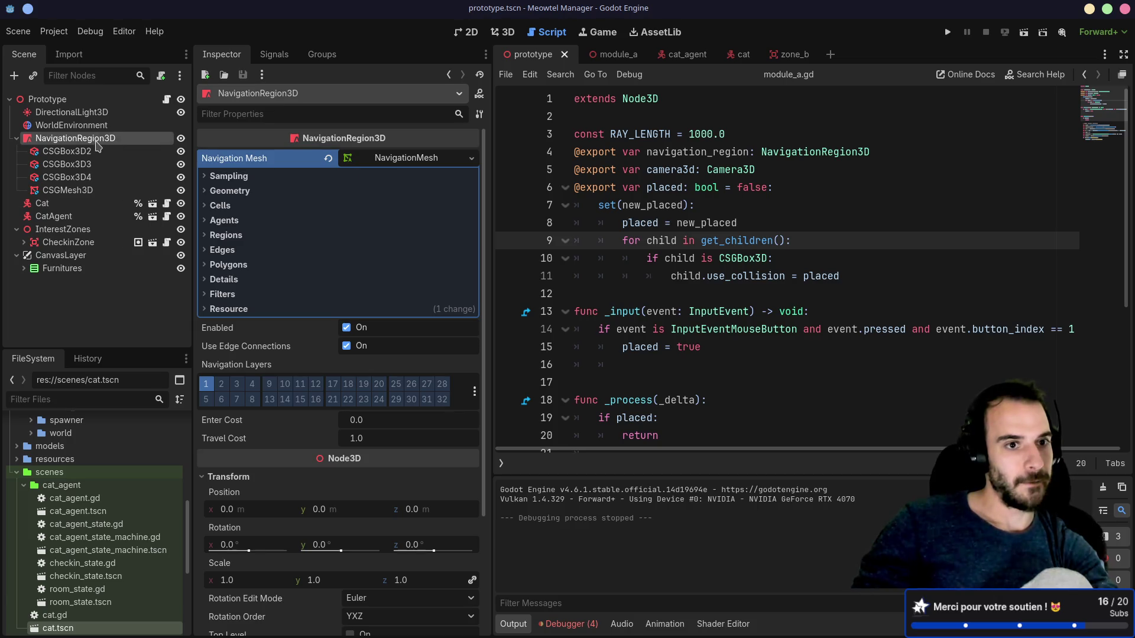
{"action": "double_click", "coordinate": [730, 169]}
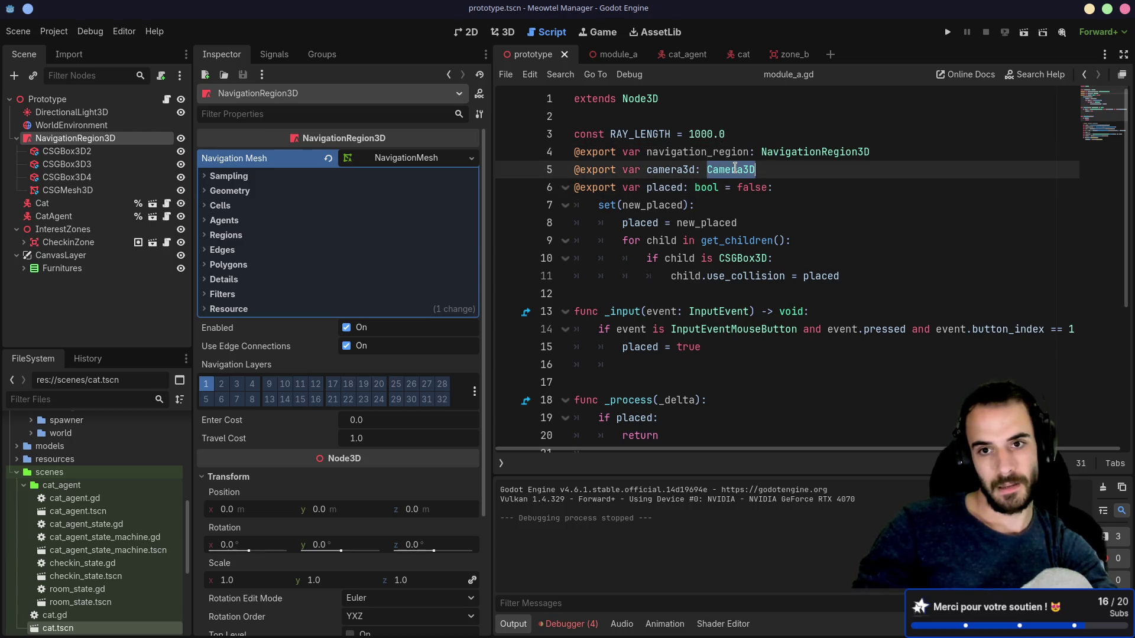
{"action": "mouse_move", "coordinate": [734, 167]}
{"action": "double_click", "coordinate": [761, 155]}
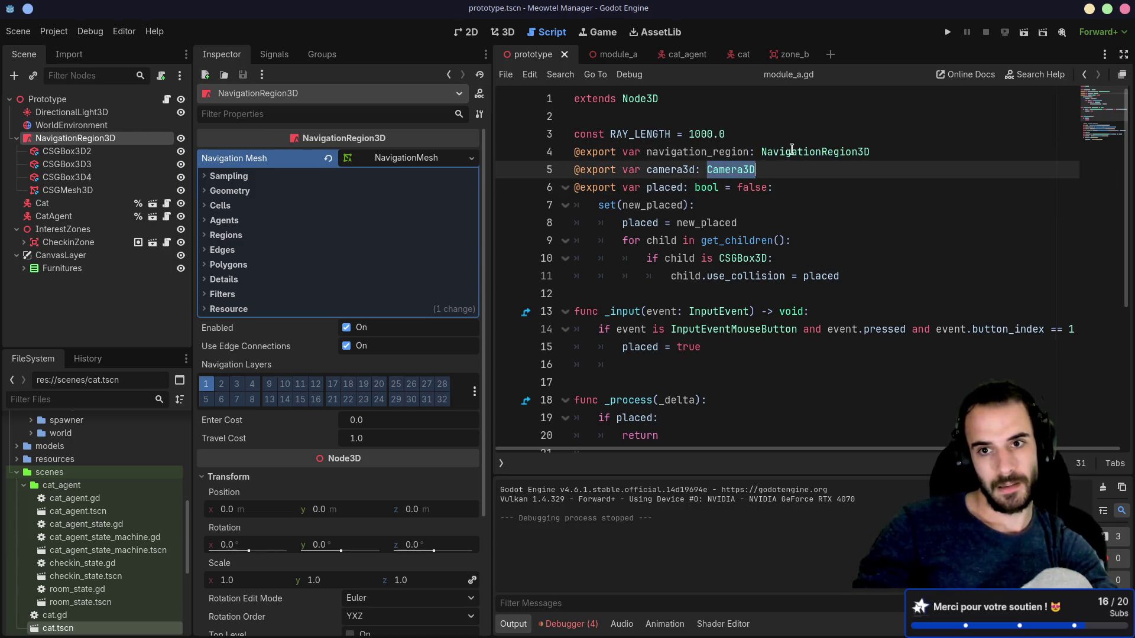
{"action": "left_click", "coordinate": [773, 181]}
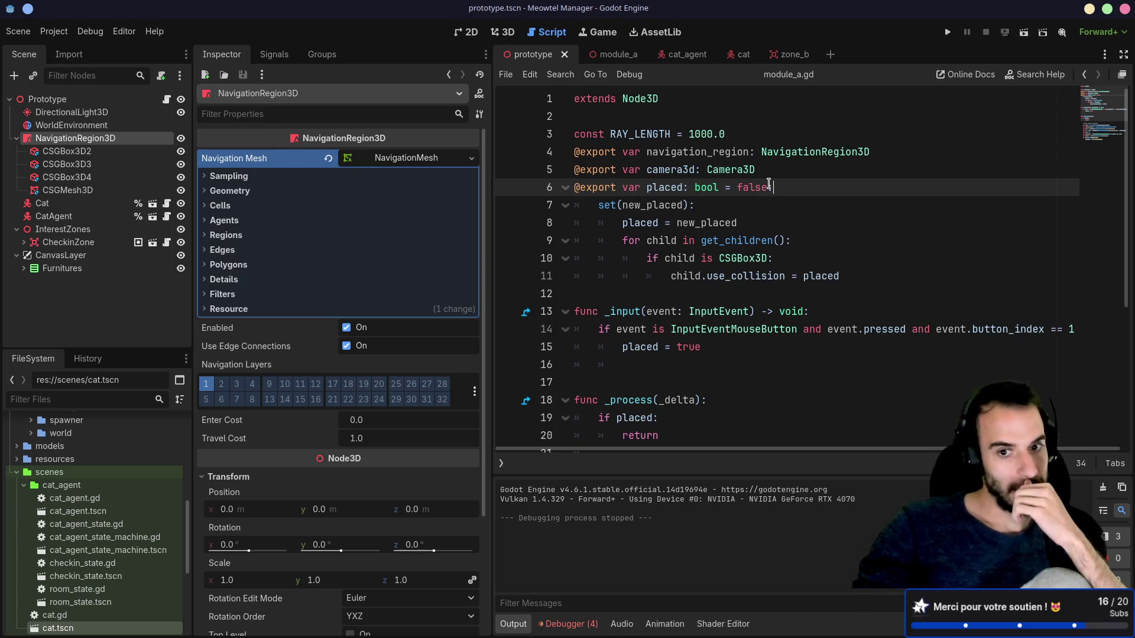
Add a navigation.bake line after placed = true and correct the name to navigation_region
{"action": "type", "text": ":"}
{"action": "key", "text": "Return"}
{"action": "type", "text": "navigation"}
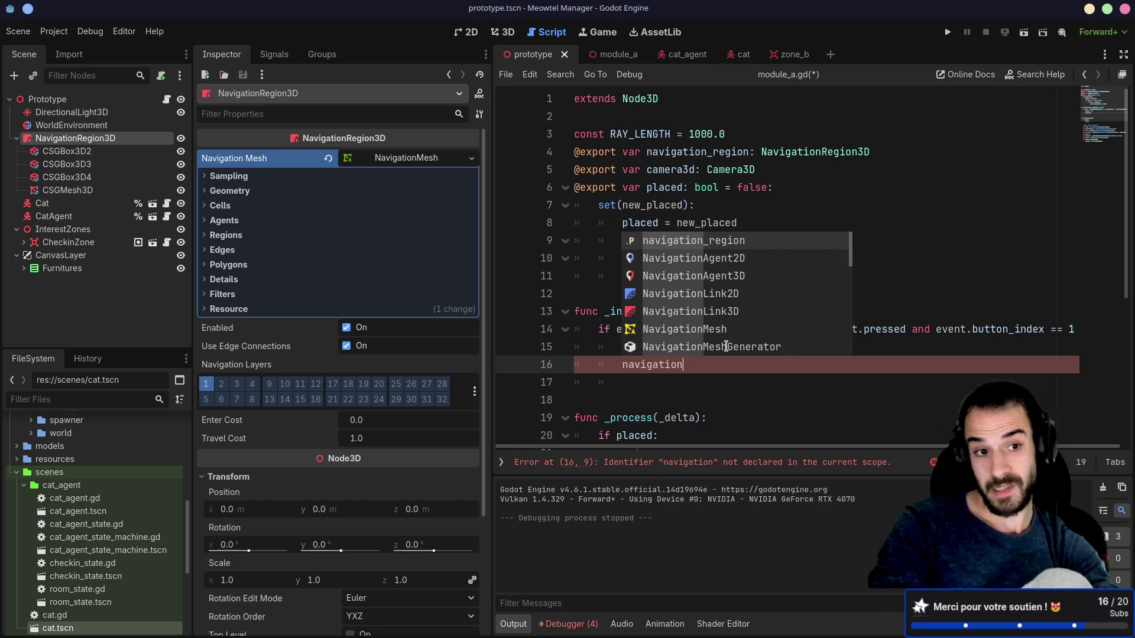
{"action": "type", "text": "."}
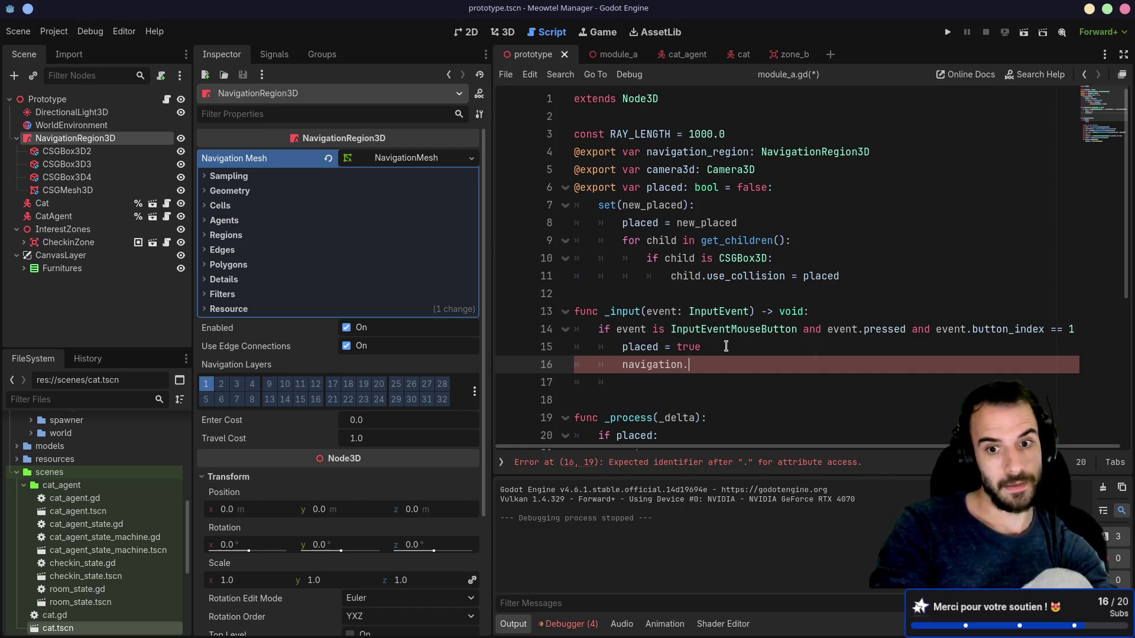
{"action": "type", "text": "bake"}
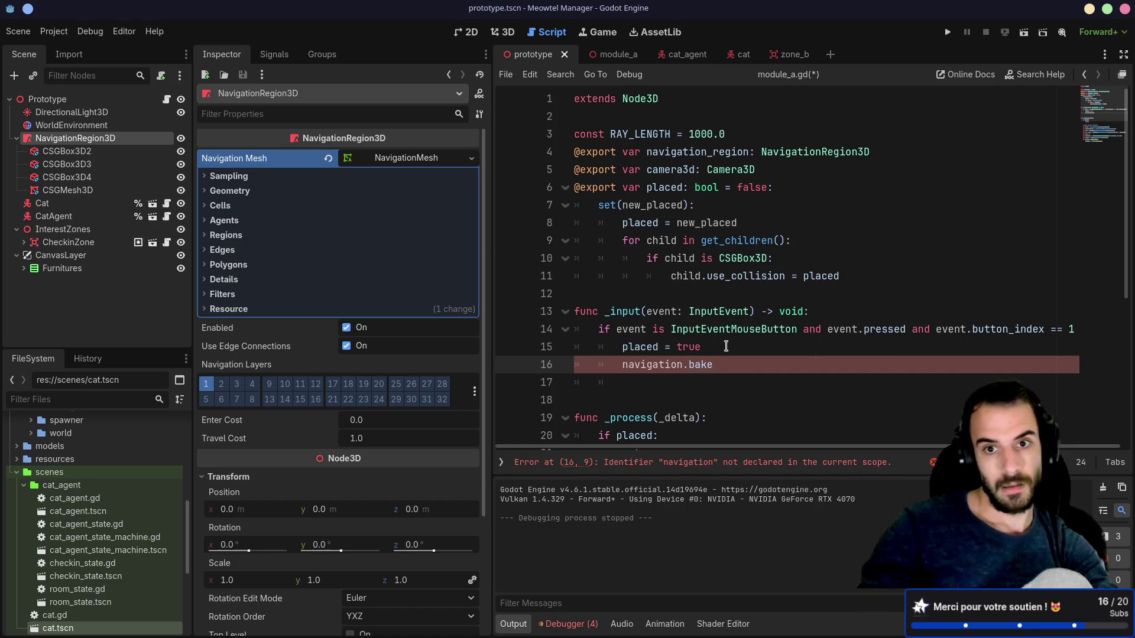
{"action": "double_click", "coordinate": [664, 153]}
{"action": "key", "text": "ctrl+c"}
{"action": "double_click", "coordinate": [658, 364]}
{"action": "key", "text": "ctrl+v"}
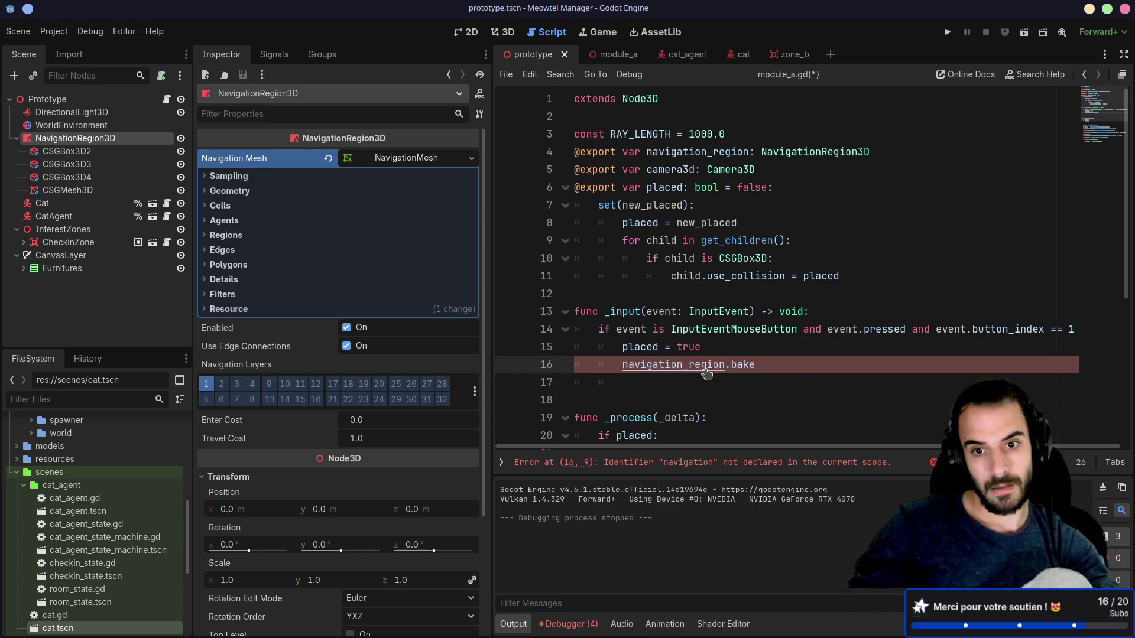
Complete the call as bake_navigation_mesh() from autocomplete and view its documentation
{"action": "double_click", "coordinate": [742, 364]}
{"action": "key", "text": "BackSpace"}
{"action": "key", "text": "ctrl+space"}
{"action": "type", "text": "bake"}
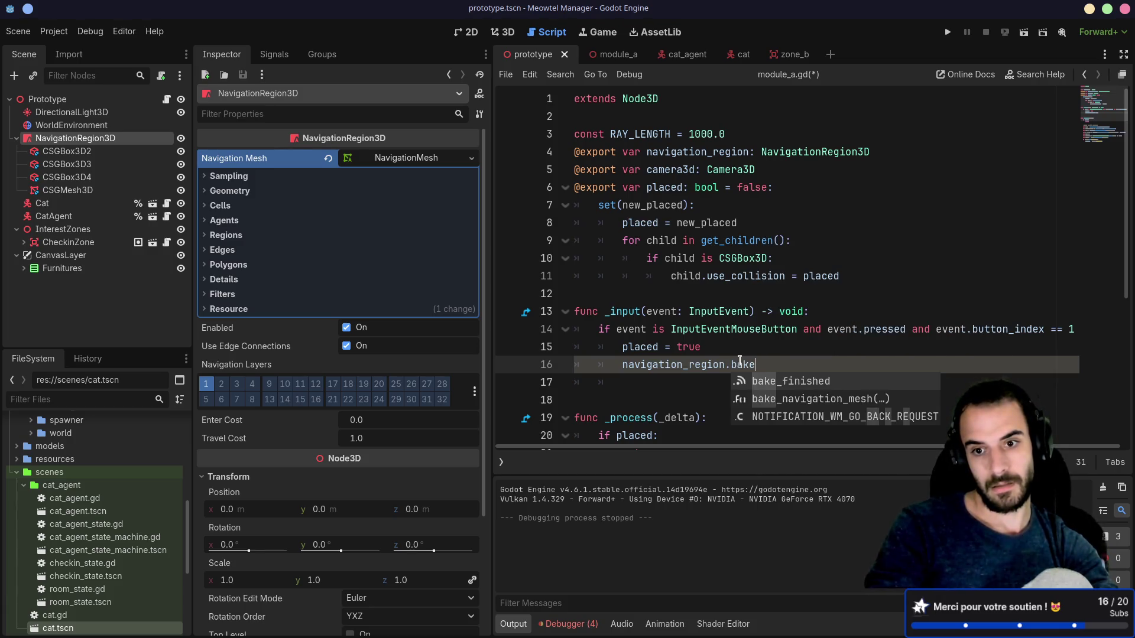
{"action": "key", "text": "Down"}
{"action": "key", "text": "Return"}
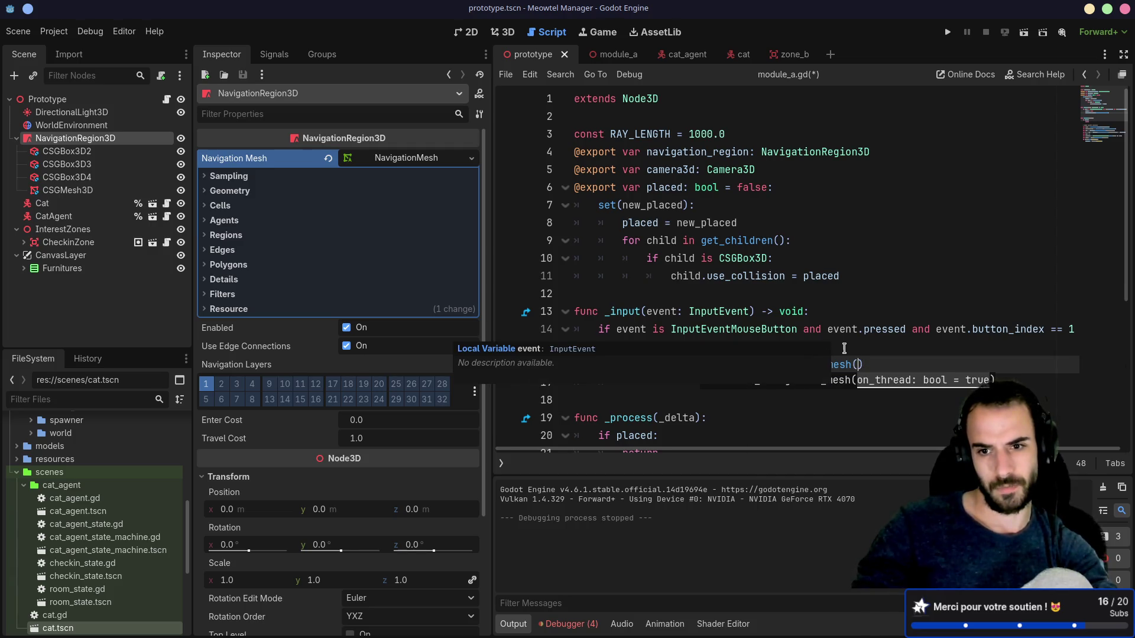
{"action": "left_click", "coordinate": [821, 365], "text": "ctrl"}
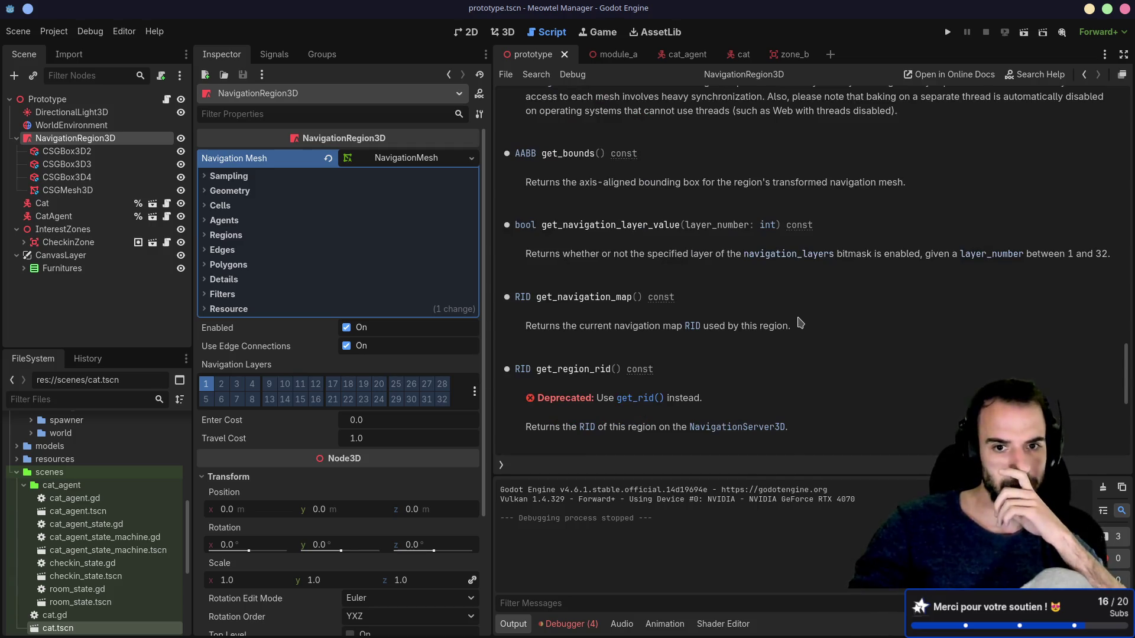
{"action": "scroll", "coordinate": [807, 325], "scroll_direction": "up", "scroll_amount": 2}
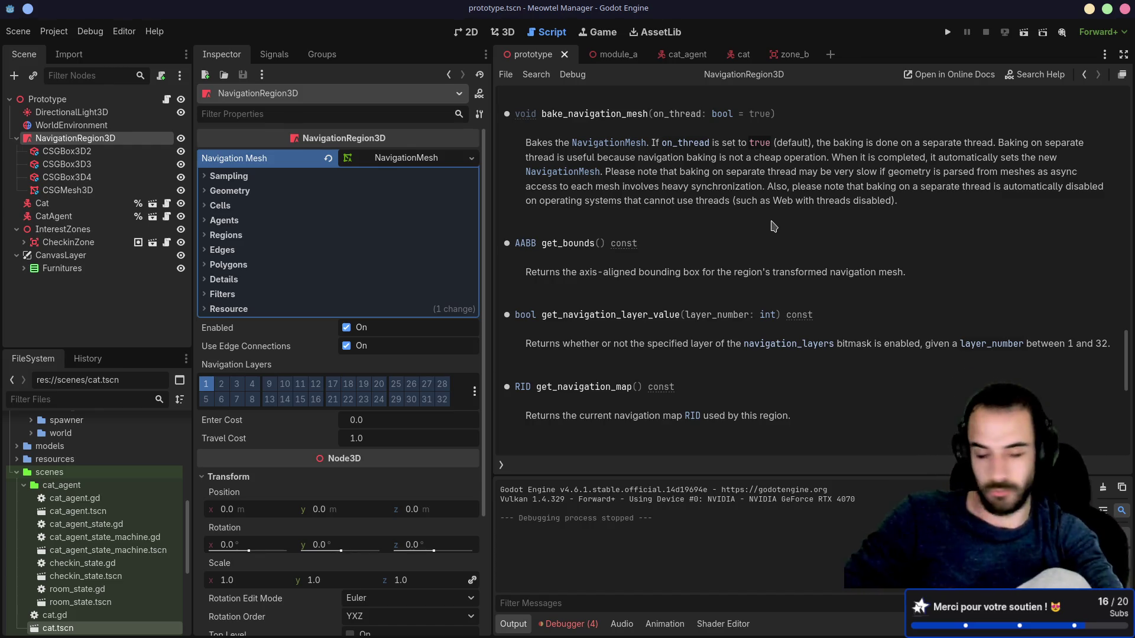
{"action": "key", "text": "alt+Left"}
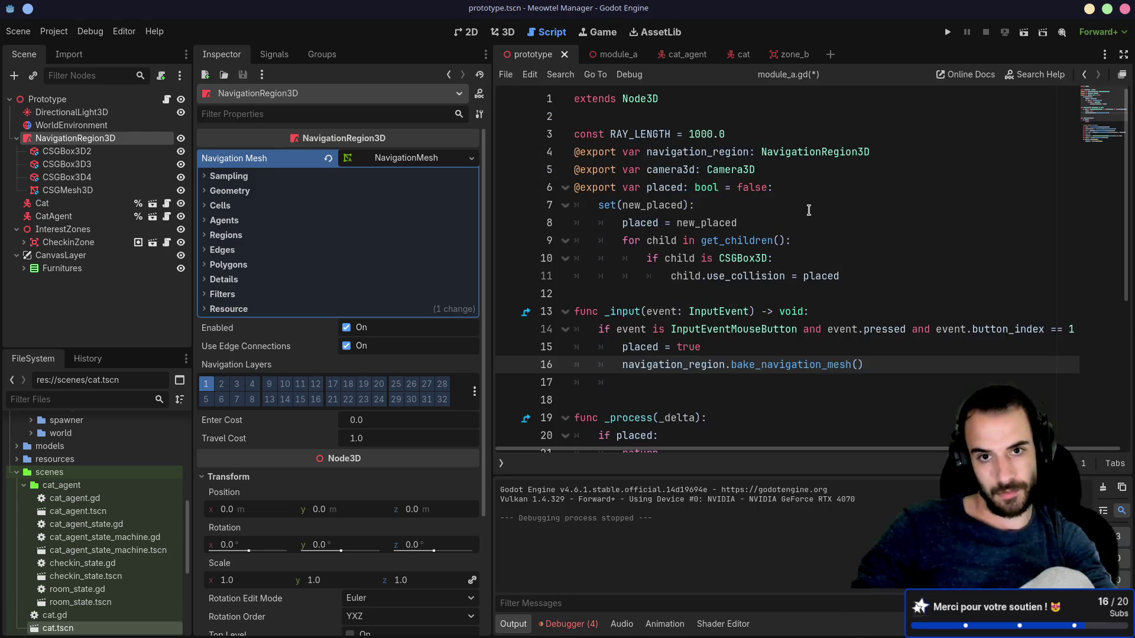
Remove the blank line 17 after the bake_navigation_mesh() call and leave the caret after that call
{"action": "scroll", "coordinate": [827, 263], "scroll_direction": "down", "scroll_amount": 1}
{"action": "left_click", "coordinate": [665, 329]}
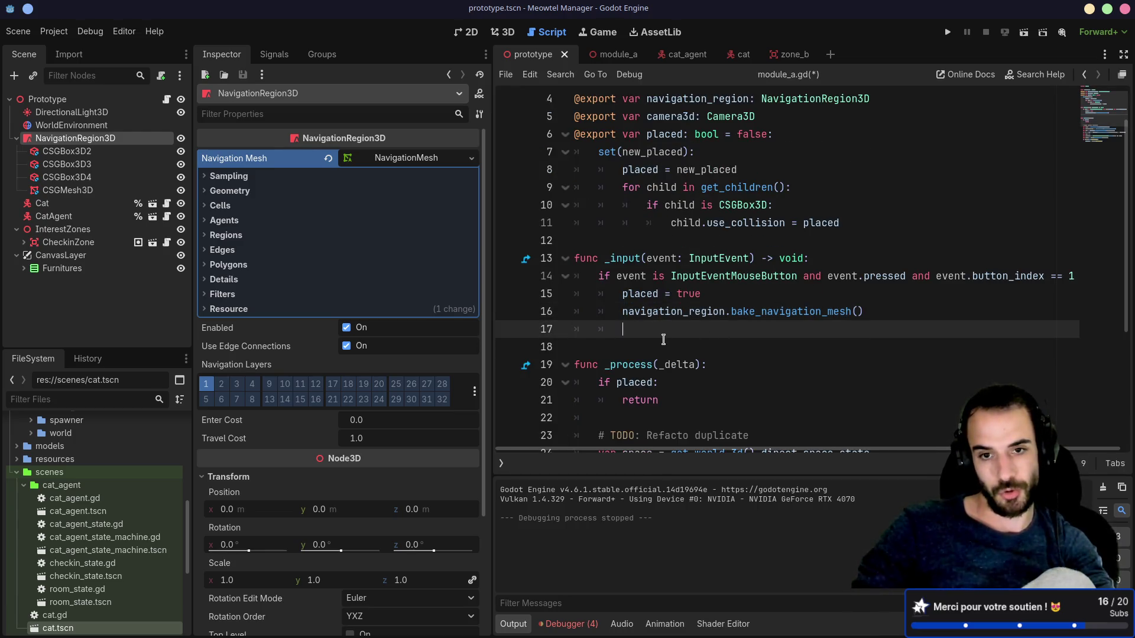
{"action": "key", "text": "BackSpace"}
{"action": "key", "text": "BackSpace"}
{"action": "key", "text": "BackSpace"}
{"action": "key", "text": "Return"}
{"action": "key", "text": "BackSpace"}
{"action": "key", "text": "BackSpace"}
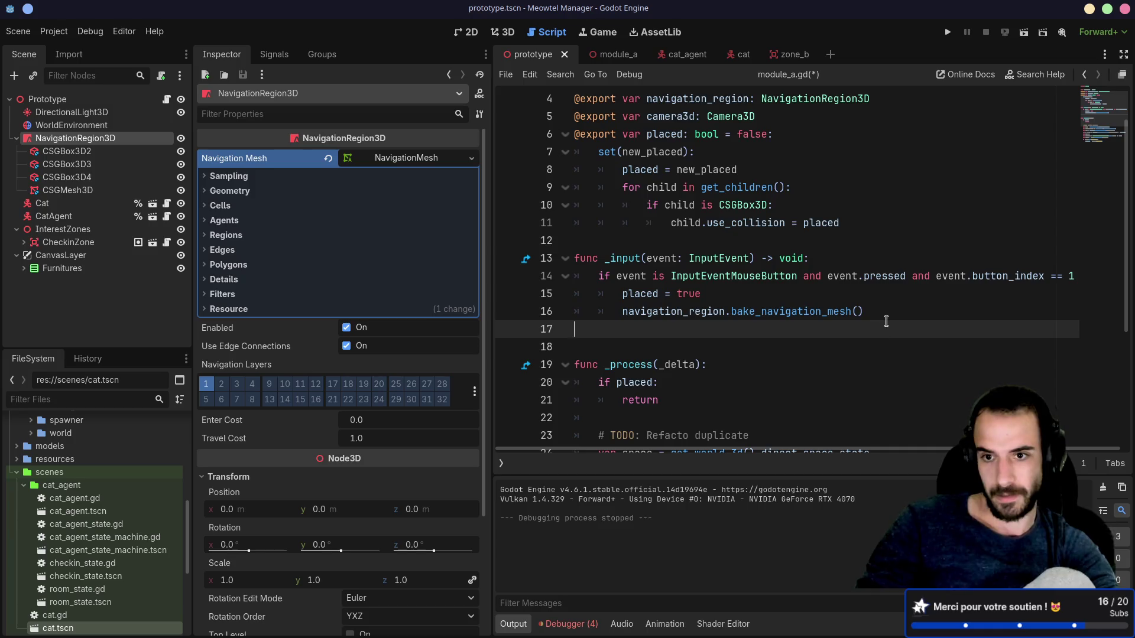
{"action": "key", "text": "ctrl+z"}
{"action": "key", "text": "ctrl+z"}
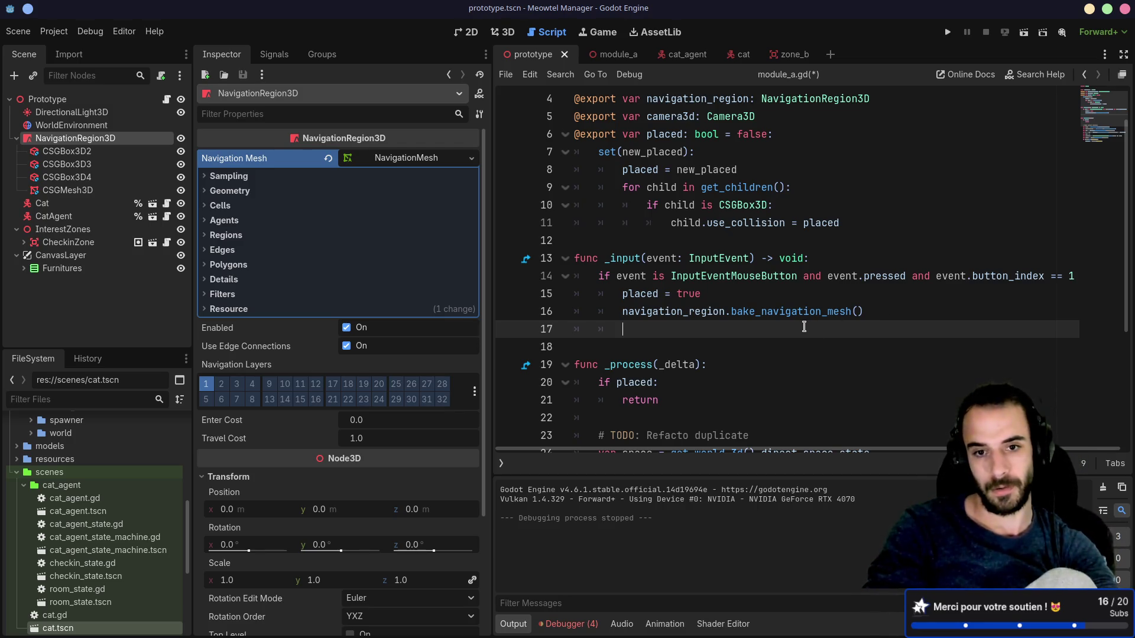
{"action": "left_click_drag", "start_coordinate": [832, 324], "coordinate": [897, 312]}
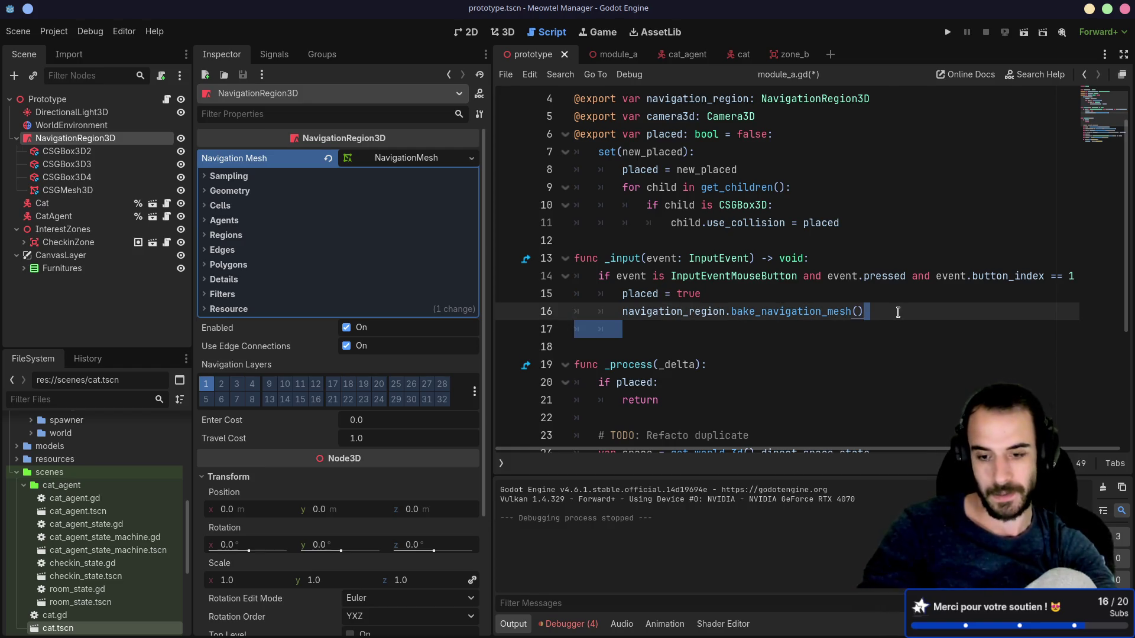
{"action": "key", "text": "BackSpace"}
{"action": "left_click", "coordinate": [877, 291]}
{"action": "left_click", "coordinate": [889, 311]}
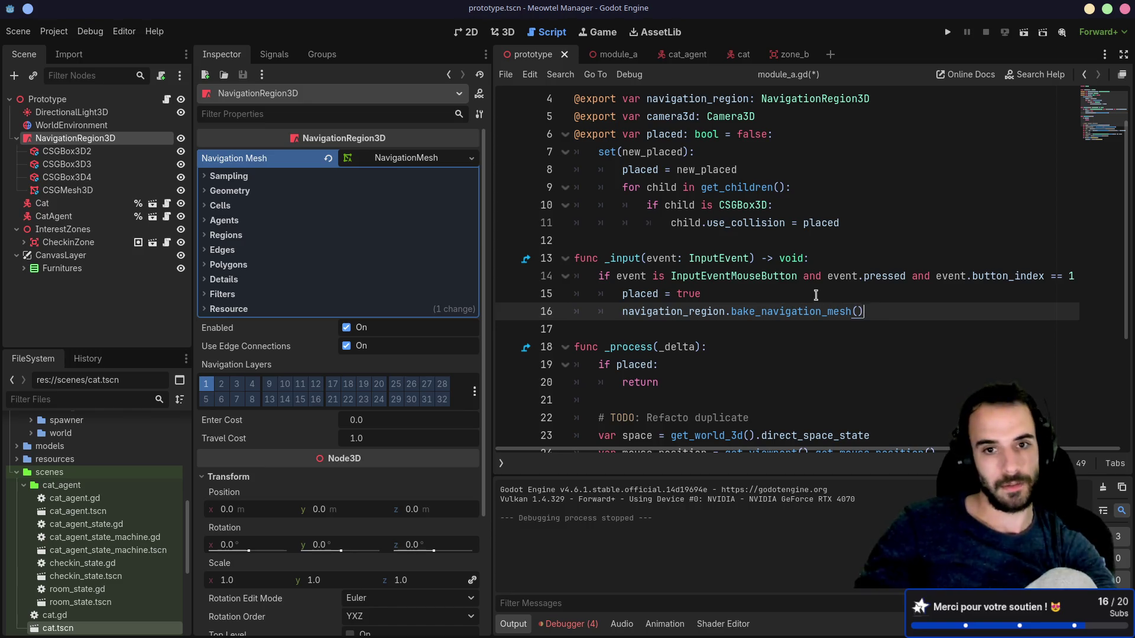
Narrow the Scene dock and Inspector so the module_a.gd script editor gets more width
{"action": "left_click_drag", "start_coordinate": [489, 218], "coordinate": [438, 218]}
{"action": "left_click_drag", "start_coordinate": [191, 236], "coordinate": [164, 236]}
{"action": "left_click_drag", "start_coordinate": [437, 227], "coordinate": [406, 227]}
{"action": "left_click", "coordinate": [825, 318]}
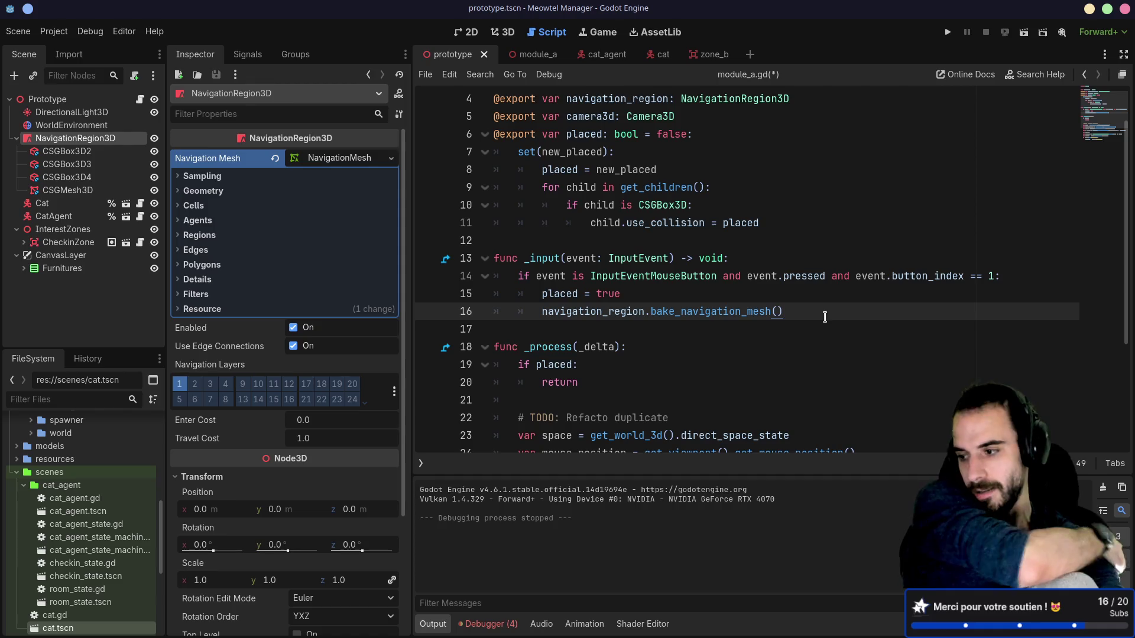
Insert an indented blank line 17 right after navigation_region.bake_navigation_mesh() on line 16
{"action": "key", "text": "Up"}
{"action": "key", "text": "Up"}
{"action": "key", "text": "Down"}
{"action": "key", "text": "Down"}
{"action": "key", "text": "Down"}
{"action": "left_click", "coordinate": [803, 307]}
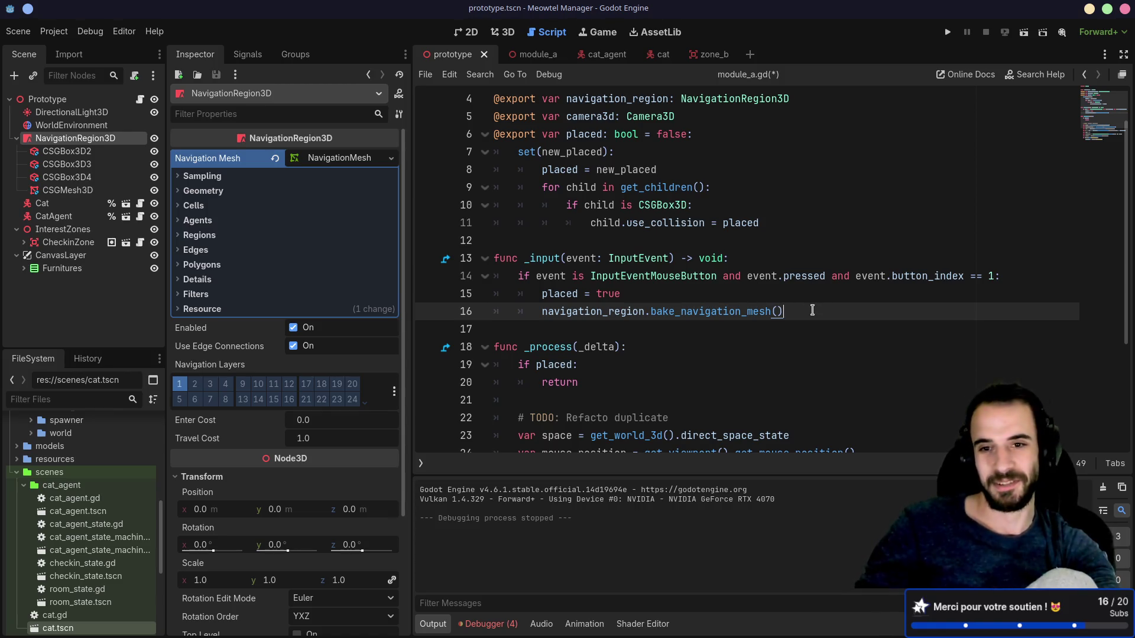
{"action": "key", "text": "Return"}
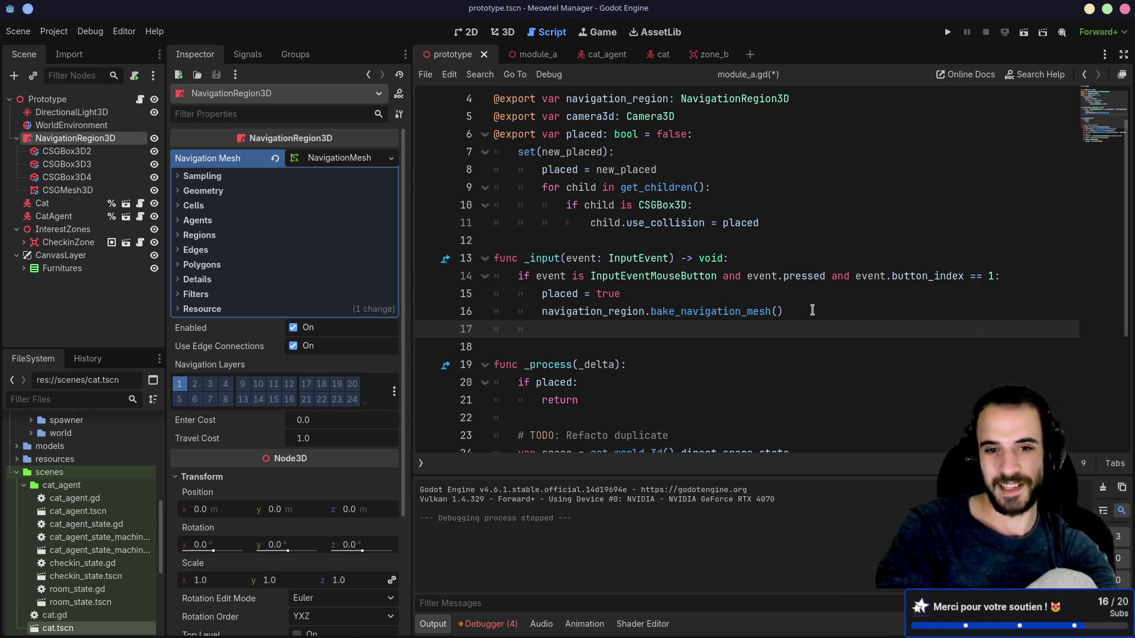
{"action": "key", "text": "ctrl+z"}
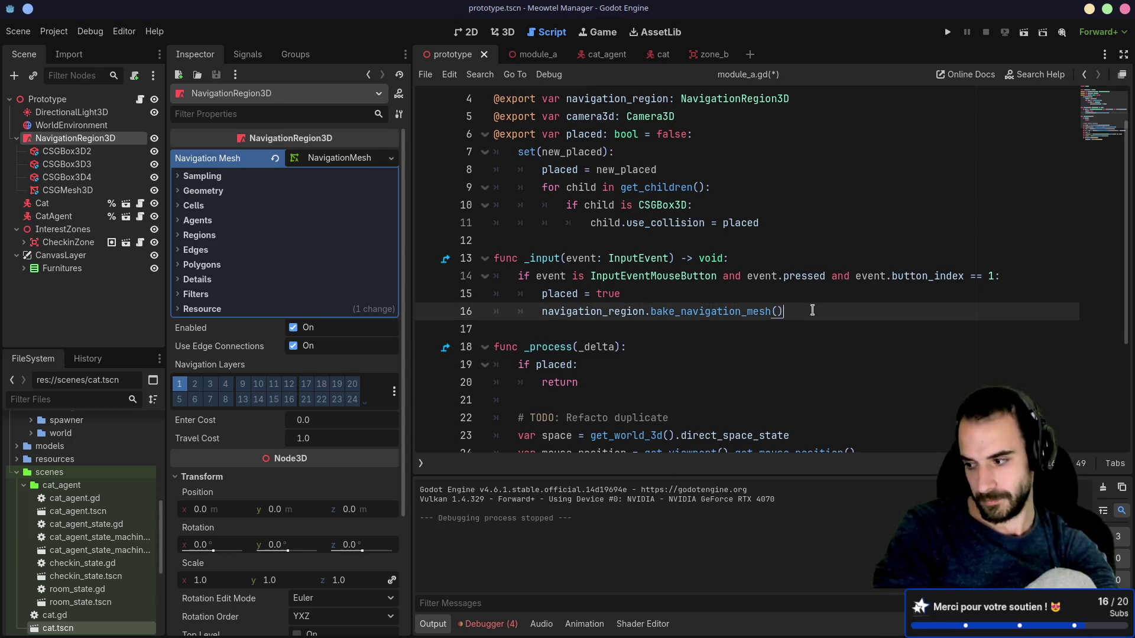
{"action": "key", "text": "Return"}
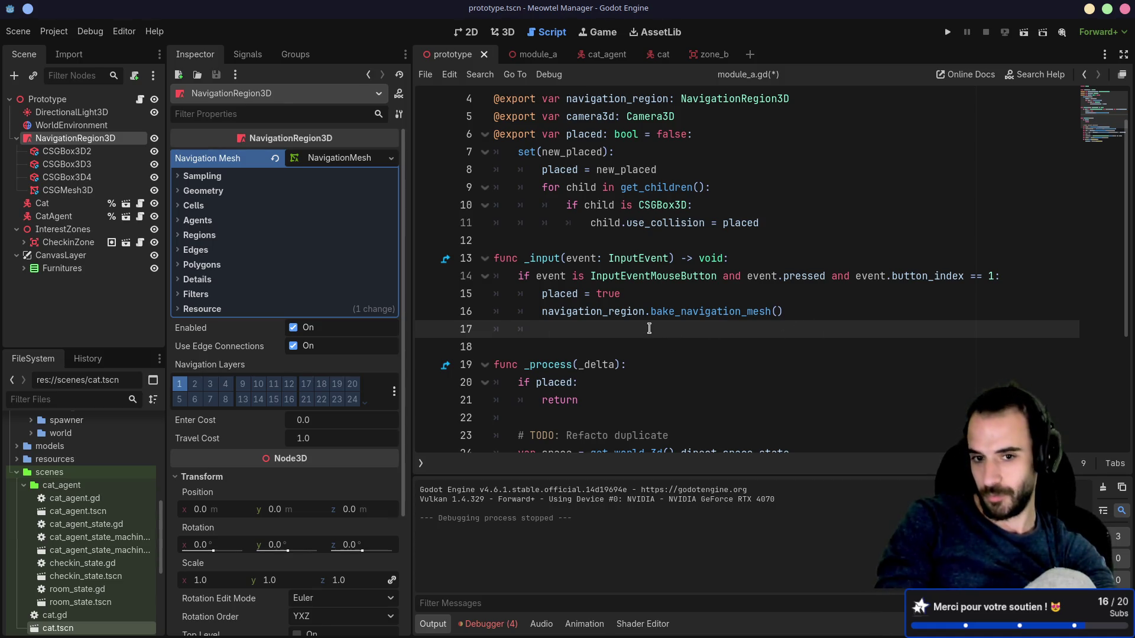
Delete blank line 17, then reopen an indented line after line 16
{"action": "key", "text": "BackSpace"}
{"action": "key", "text": "BackSpace"}
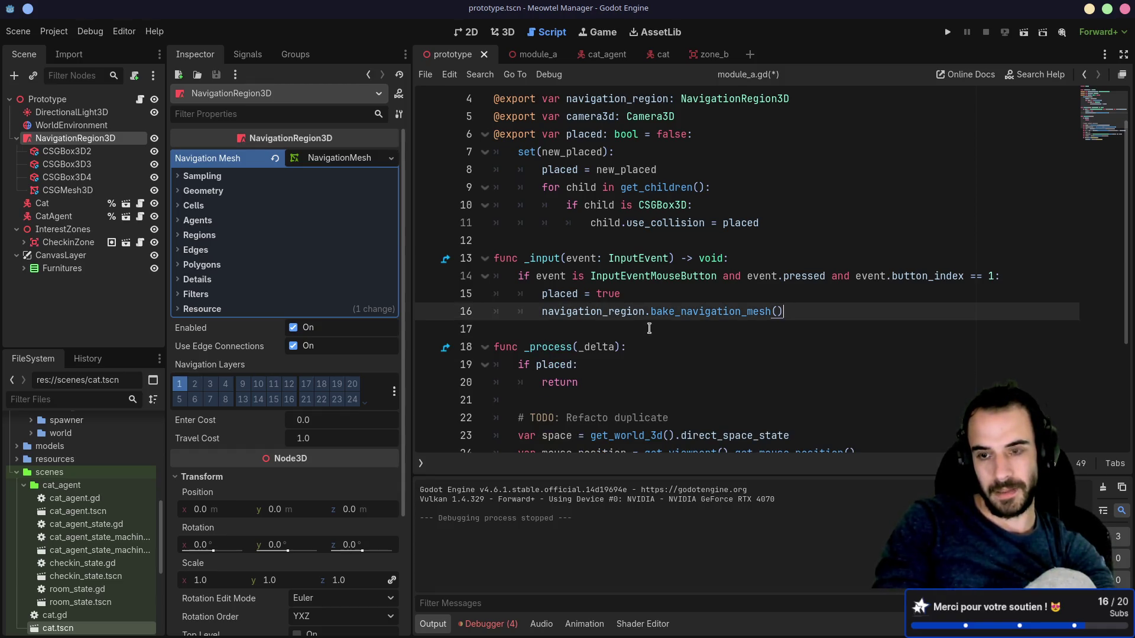
{"action": "scroll", "coordinate": [693, 302], "scroll_direction": "down", "scroll_amount": 3}
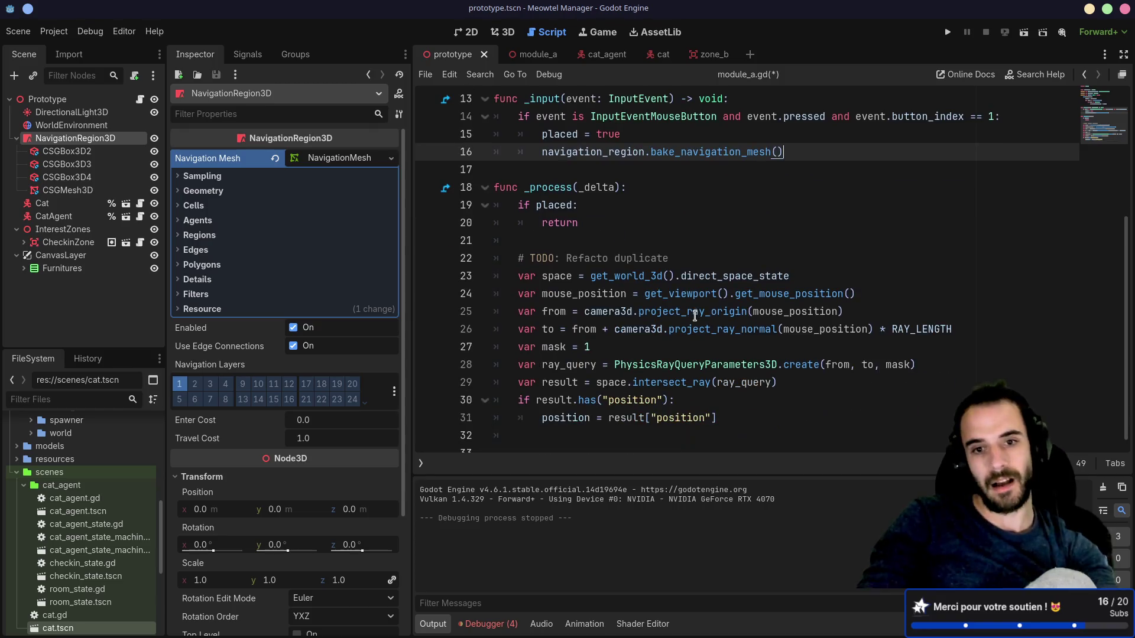
{"action": "mouse_move", "coordinate": [693, 299]}
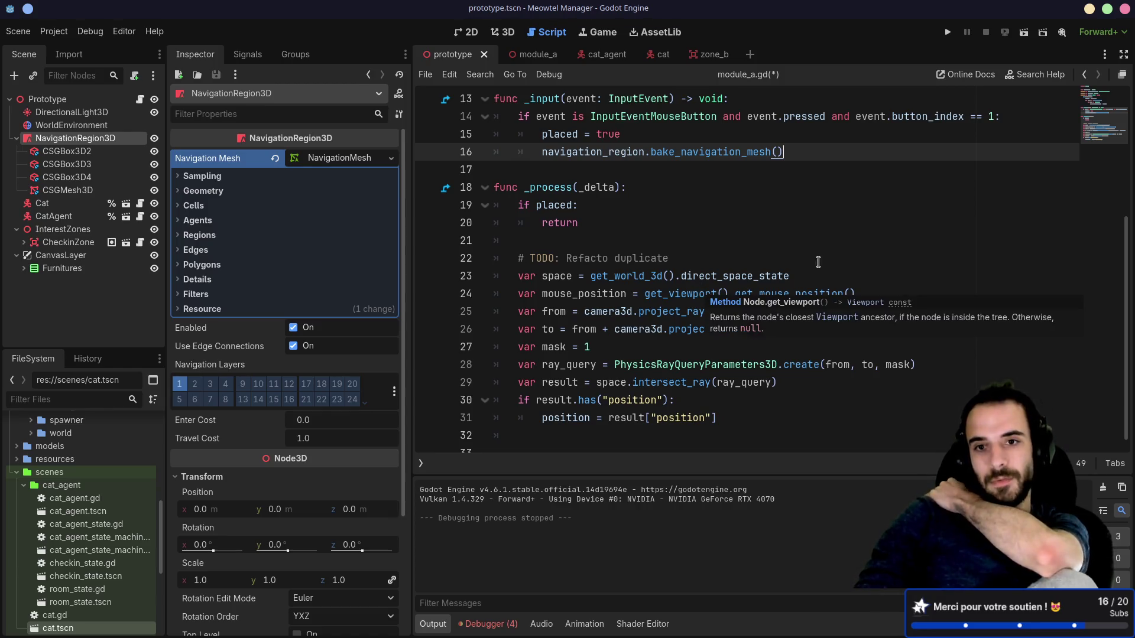
{"action": "key", "text": "Return"}
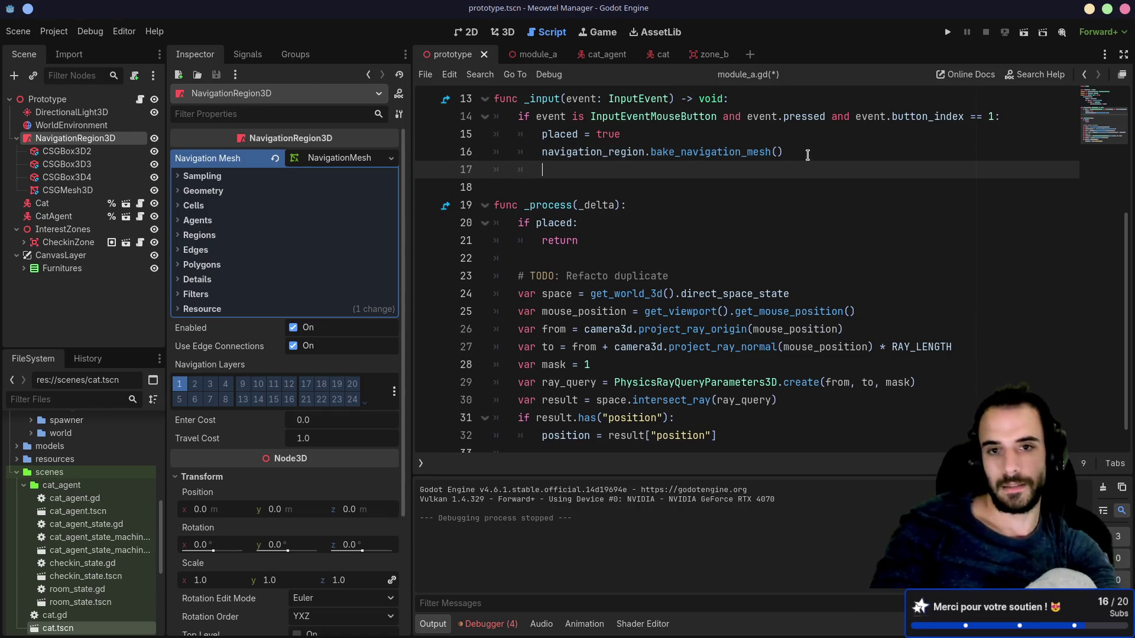
Look up get_viewport, direct_space_state, get_mouse_position and project_ray_origin in the raycast code
{"action": "scroll", "coordinate": [748, 273], "scroll_direction": "up", "scroll_amount": 2}
{"action": "scroll", "coordinate": [747, 273], "scroll_direction": "up", "scroll_amount": 1}
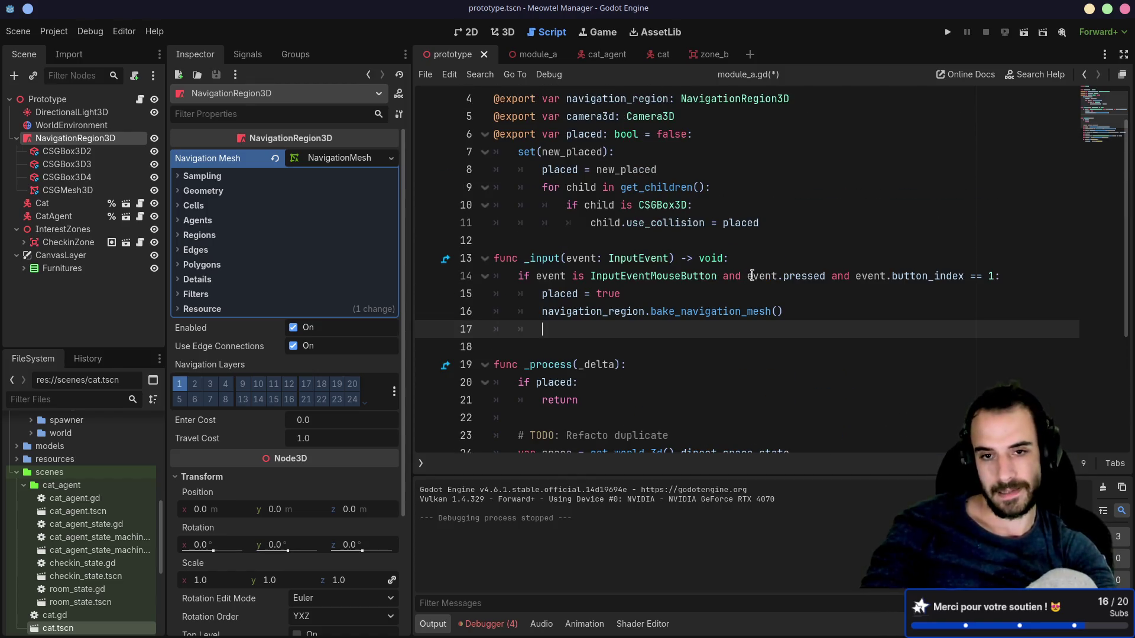
{"action": "scroll", "coordinate": [567, 331], "scroll_direction": "down", "scroll_amount": 2}
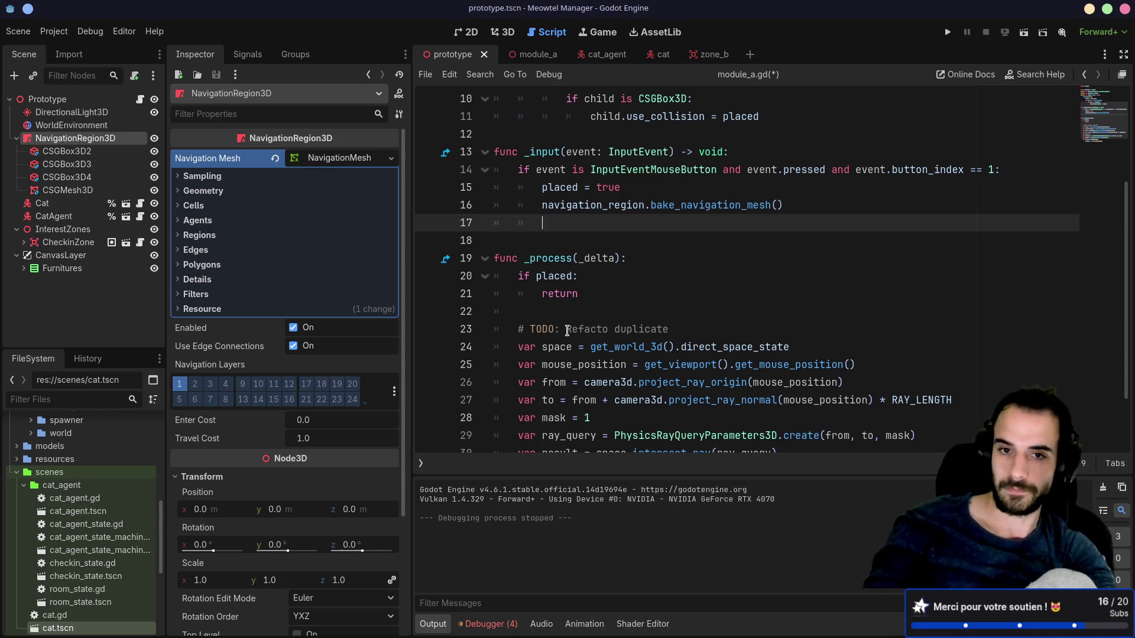
{"action": "scroll", "coordinate": [617, 359], "scroll_direction": "down", "scroll_amount": 2}
{"action": "double_click", "coordinate": [677, 280]}
{"action": "double_click", "coordinate": [732, 265]}
{"action": "double_click", "coordinate": [692, 283]}
{"action": "double_click", "coordinate": [731, 265]}
{"action": "double_click", "coordinate": [770, 281]}
{"action": "double_click", "coordinate": [667, 283]}
{"action": "double_click", "coordinate": [688, 300]}
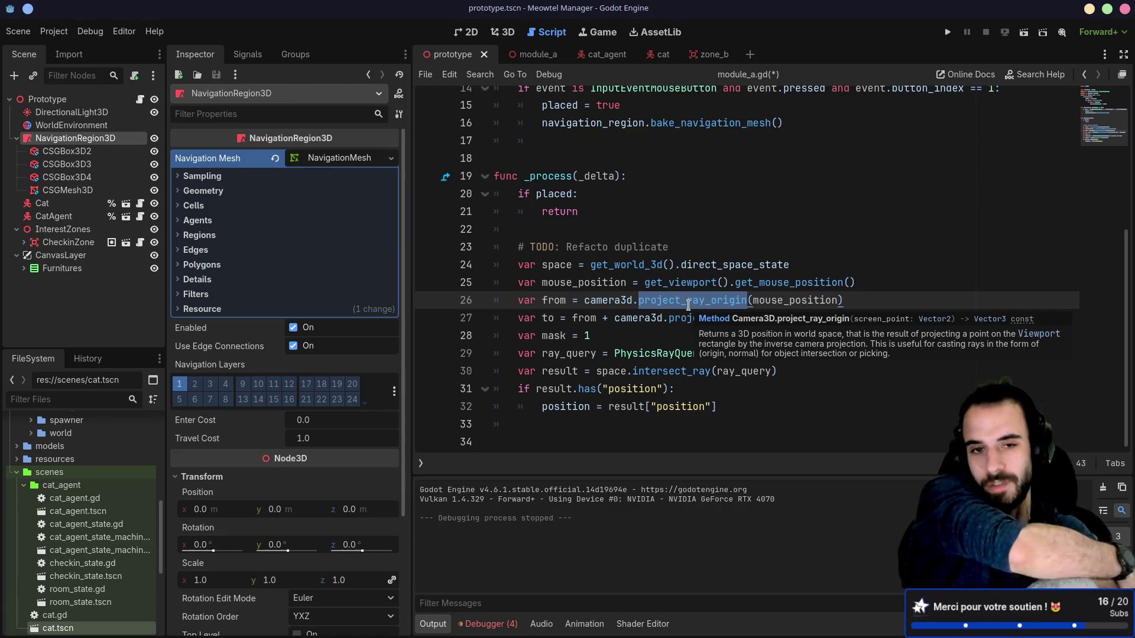
Remove blank line 17, save module_a.gd, and select bake_navigation_mesh on line 16
{"action": "left_click", "coordinate": [578, 140]}
{"action": "key", "text": "BackSpace"}
{"action": "key", "text": "BackSpace"}
{"action": "key", "text": "BackSpace"}
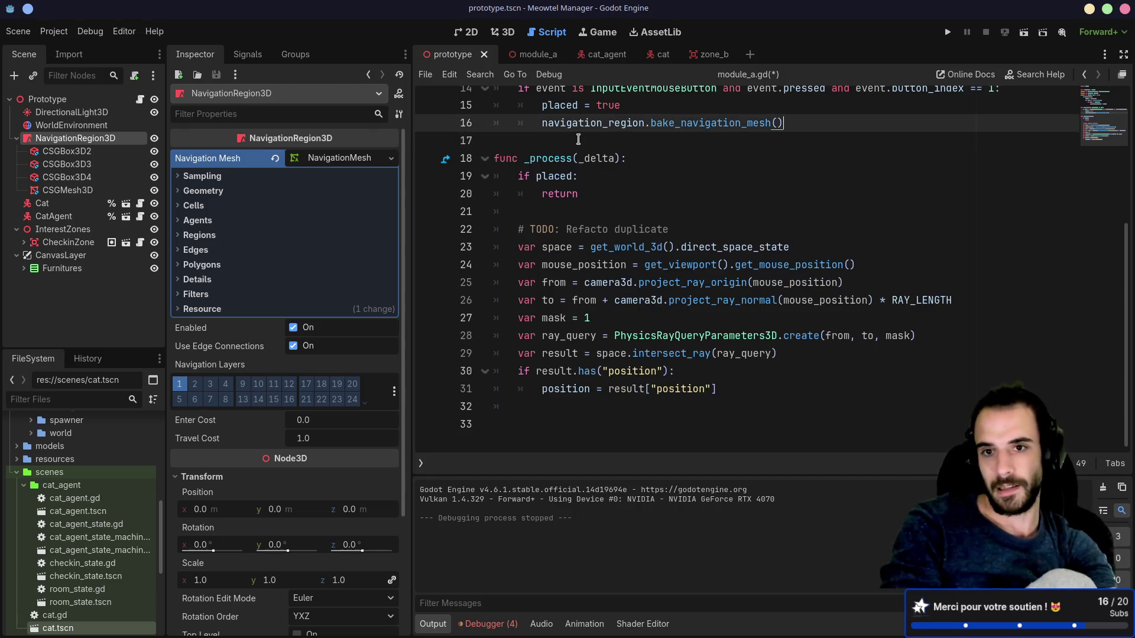
{"action": "key", "text": "ctrl+s"}
{"action": "scroll", "coordinate": [644, 258], "scroll_direction": "up", "scroll_amount": 5}
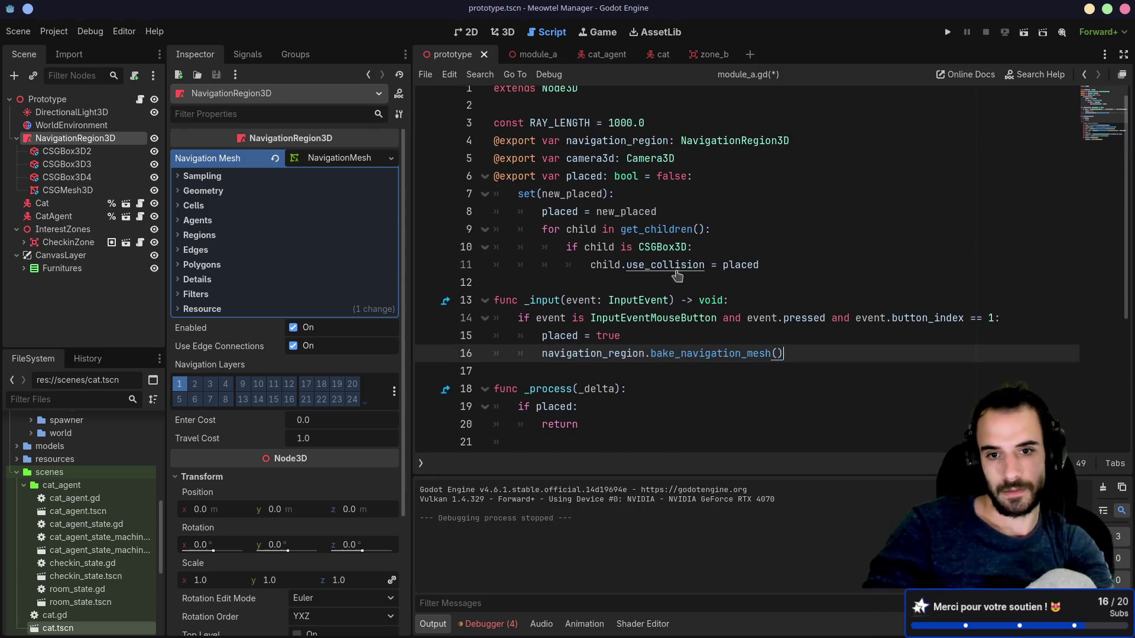
{"action": "left_click", "coordinate": [692, 363]}
{"action": "double_click", "coordinate": [699, 354]}
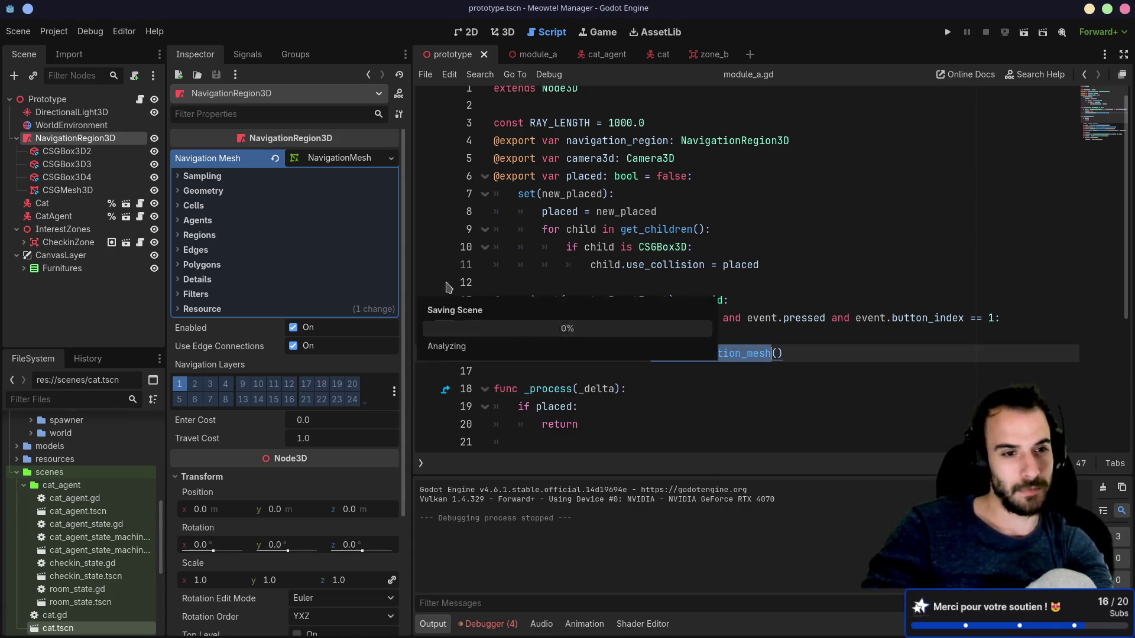
In prototype.gd's add_module, add an unfinished 'module.' line after the camera3d assignment, then return to module_a.gd
{"action": "left_click", "coordinate": [139, 99]}
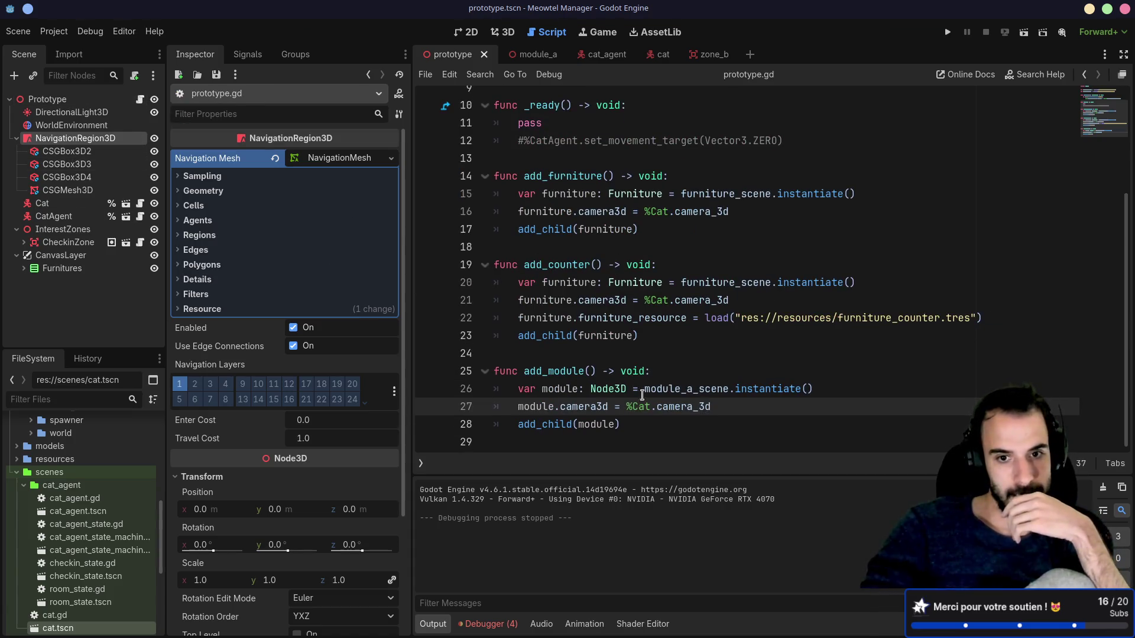
{"action": "key", "text": "Return"}
{"action": "type", "text": "module.navi"}
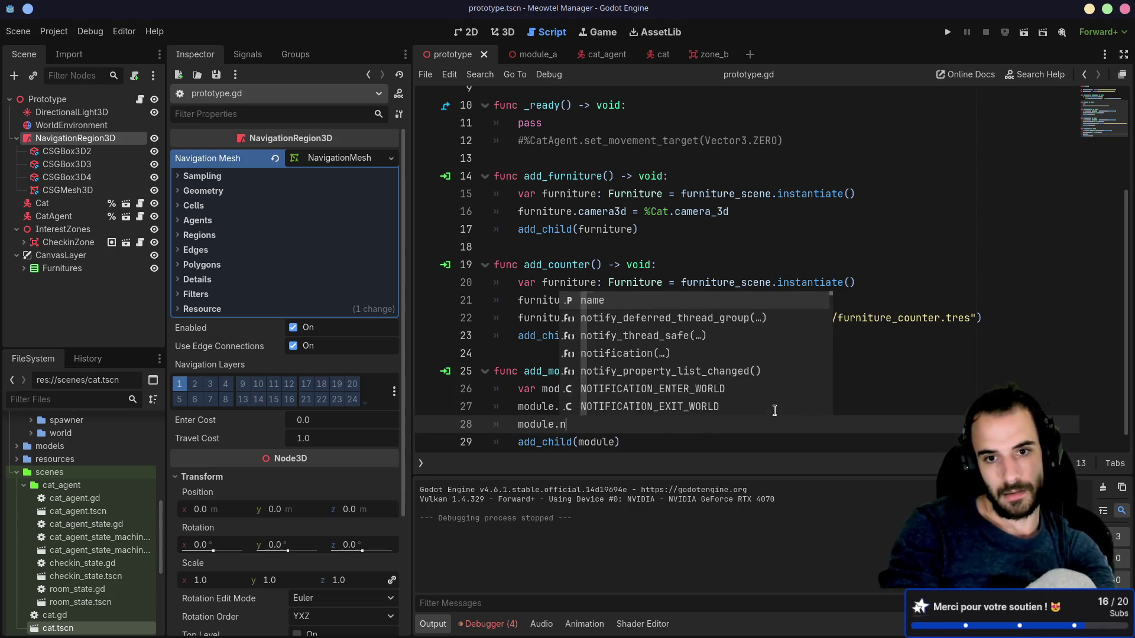
{"action": "key", "text": "BackSpace"}
{"action": "key", "text": "BackSpace"}
{"action": "key", "text": "BackSpace"}
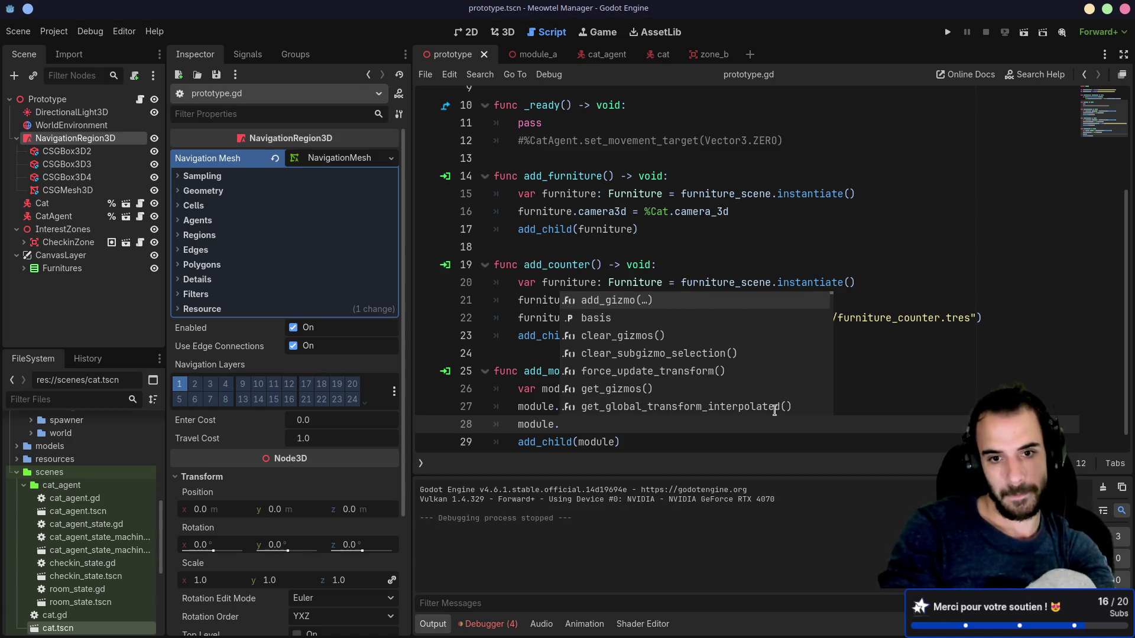
{"action": "key", "text": "Escape"}
{"action": "key", "text": "Left"}
{"action": "key", "text": "shift+Home"}
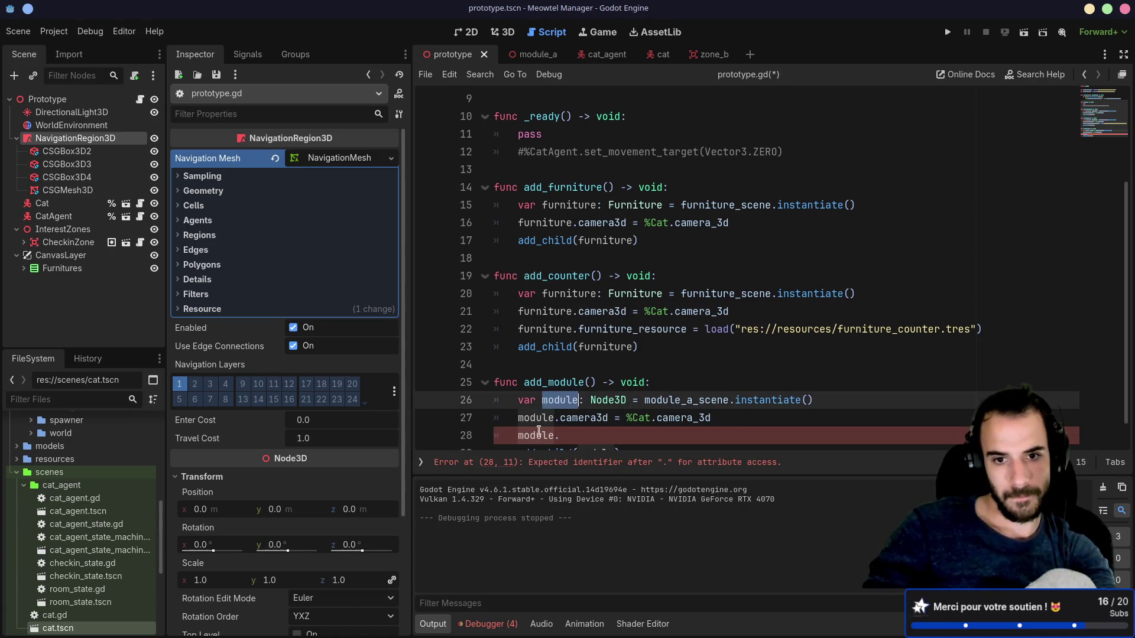
{"action": "left_click", "coordinate": [599, 406]}
{"action": "left_click", "coordinate": [553, 435]}
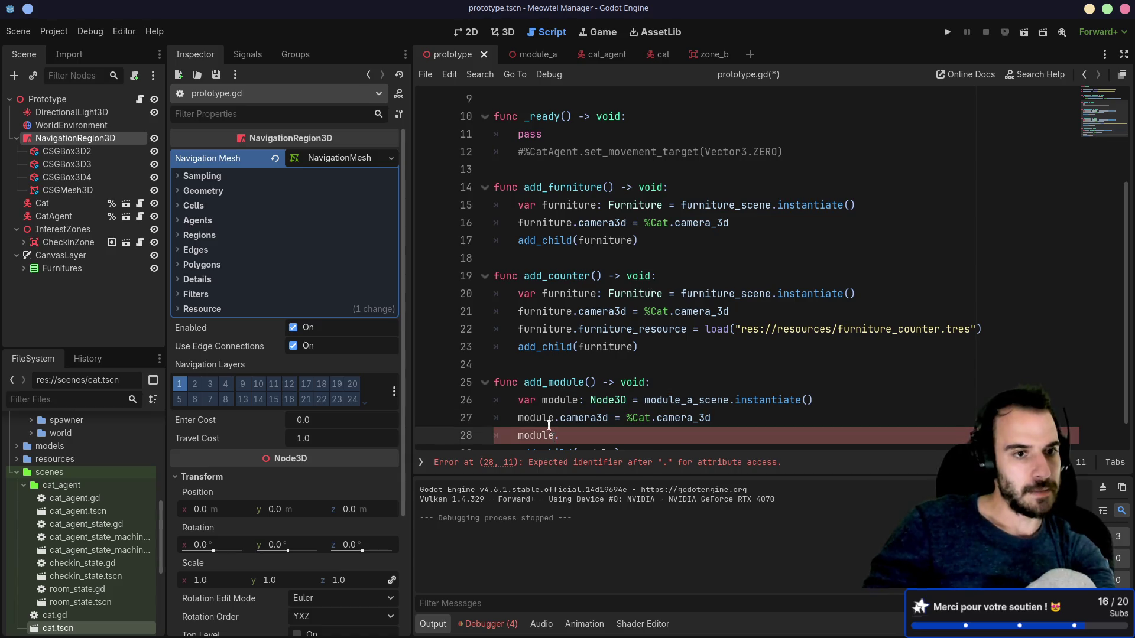
{"action": "key", "text": "alt+Left"}
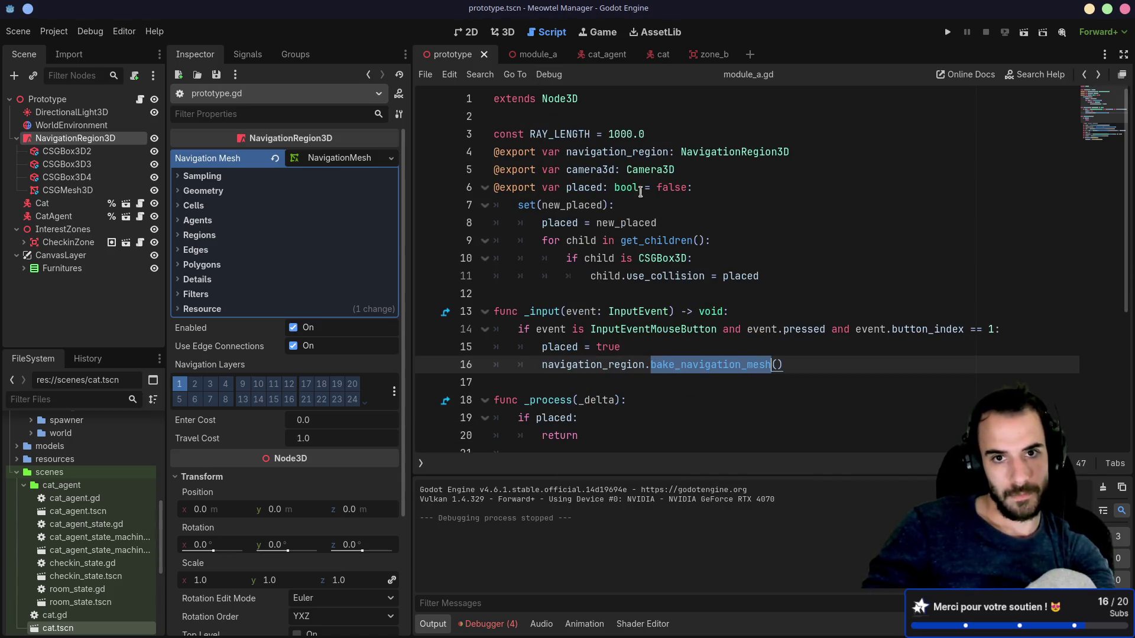
Make module_a.gd's first line read 'class_name ModuleA extends Node3D' and save it
{"action": "left_click", "coordinate": [495, 97]}
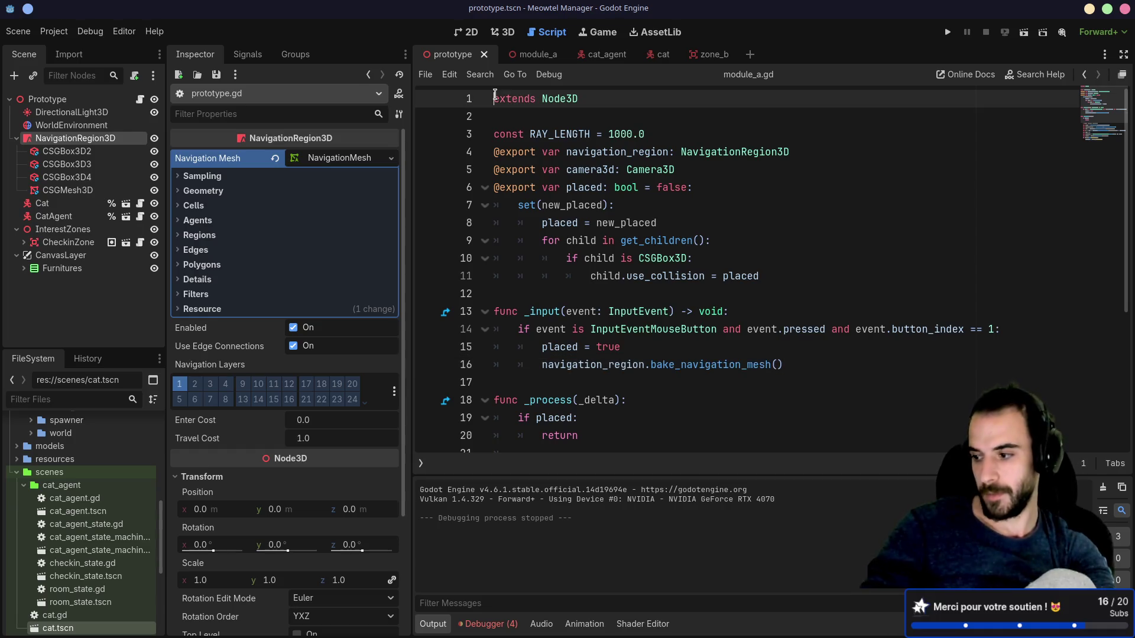
{"action": "key", "text": "Return"}
{"action": "key", "text": "Up"}
{"action": "type", "text": "class_name "}
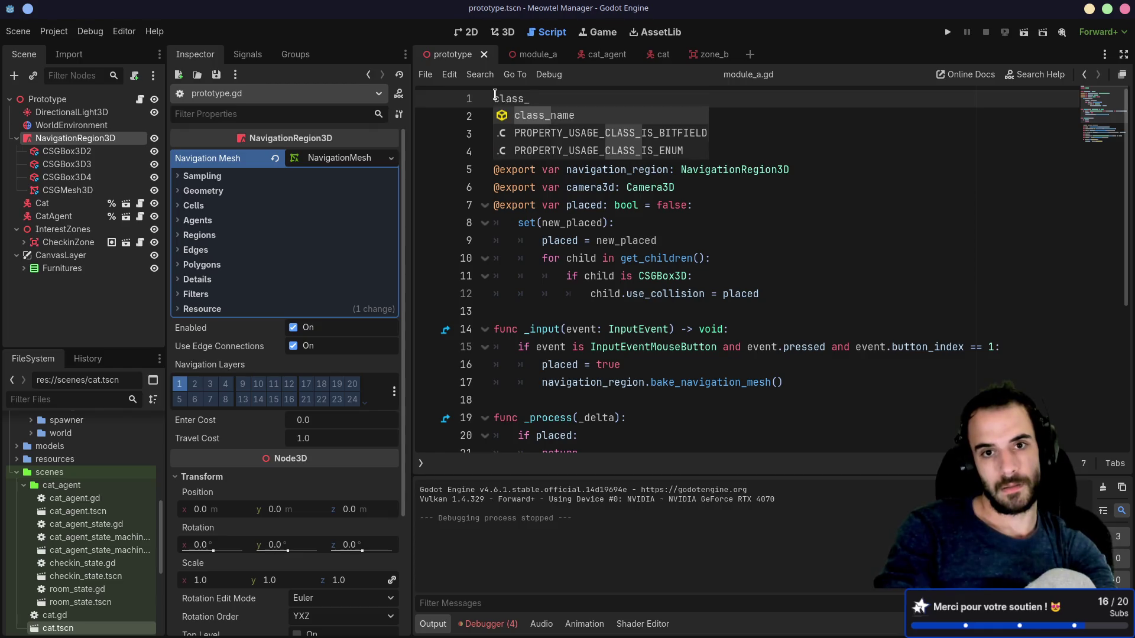
{"action": "type", "text": "N"}
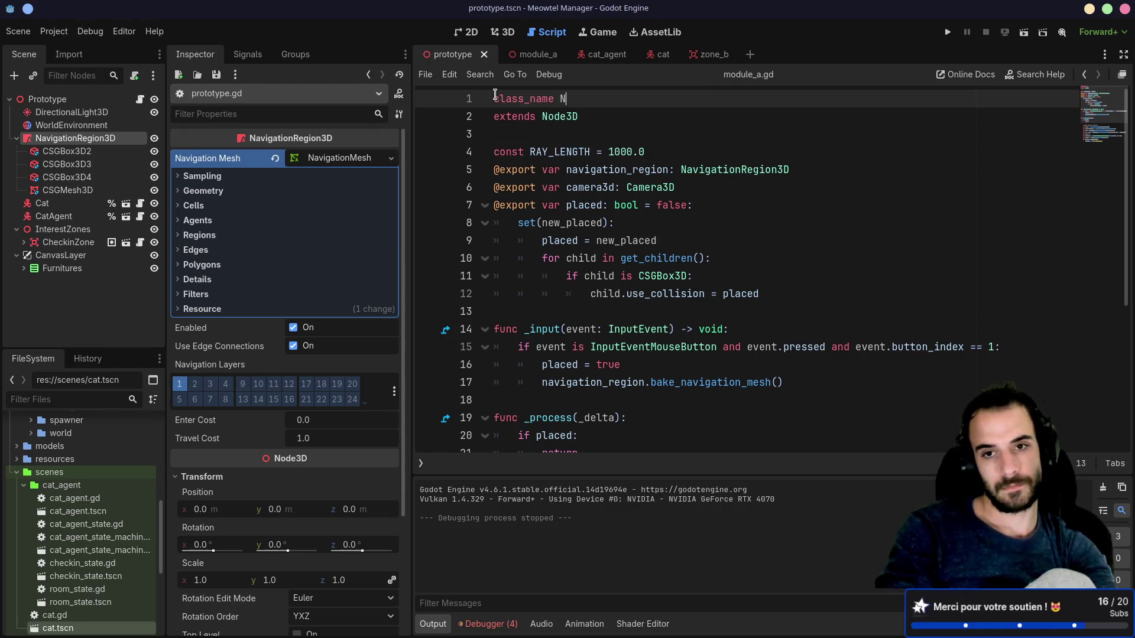
{"action": "type", "text": "avigation"}
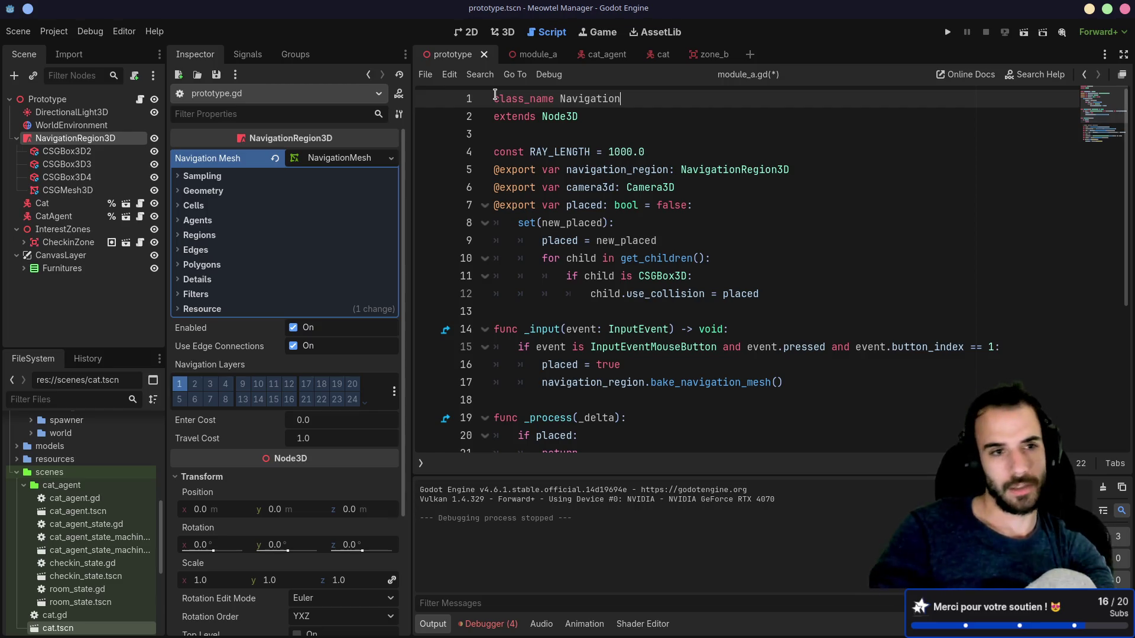
{"action": "left_click", "coordinate": [589, 98]}
{"action": "double_click", "coordinate": [590, 98]}
{"action": "type", "text": "Mo"}
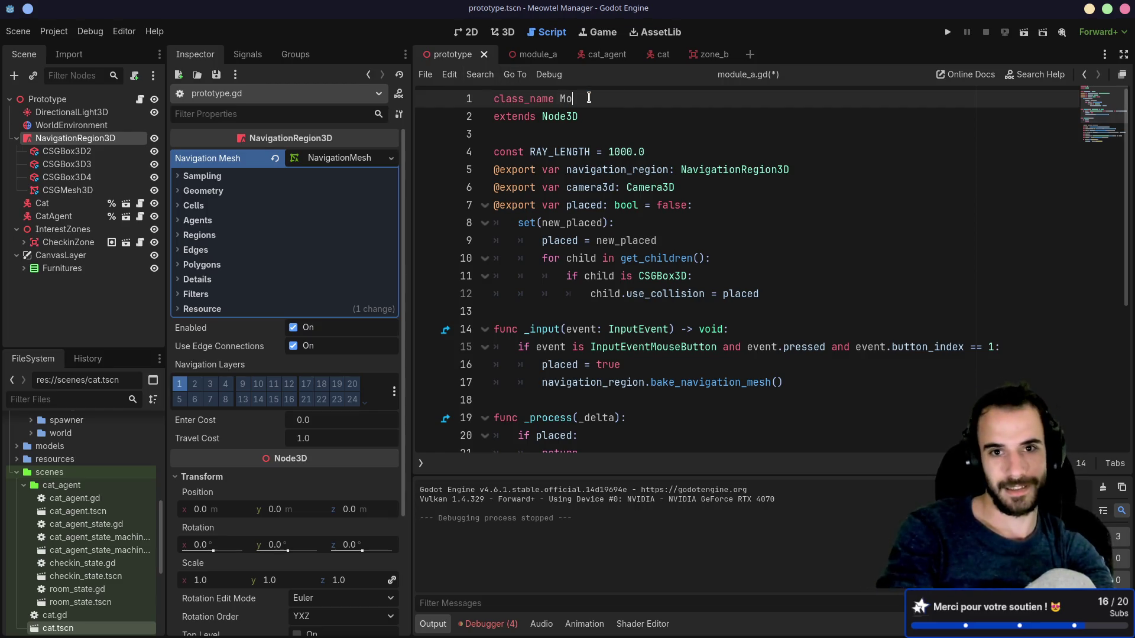
{"action": "type", "text": "duleA"}
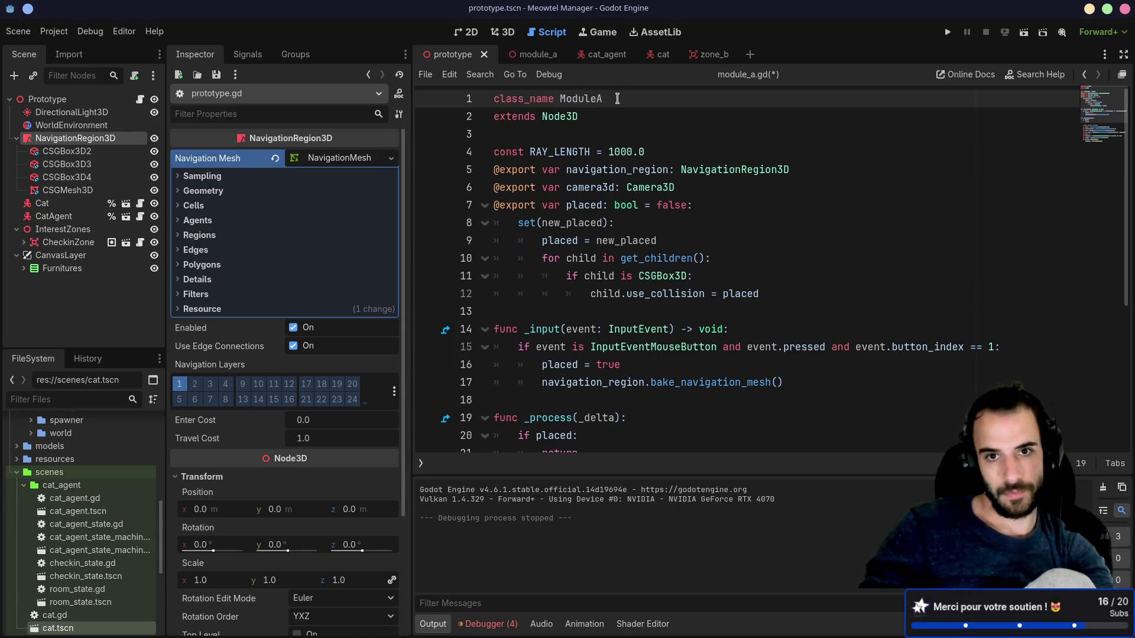
{"action": "key", "text": "Delete"}
{"action": "key", "text": "ctrl+s"}
Review the placed variable and its setter in module_a.gd, then save the scene
{"action": "left_click", "coordinate": [653, 172]}
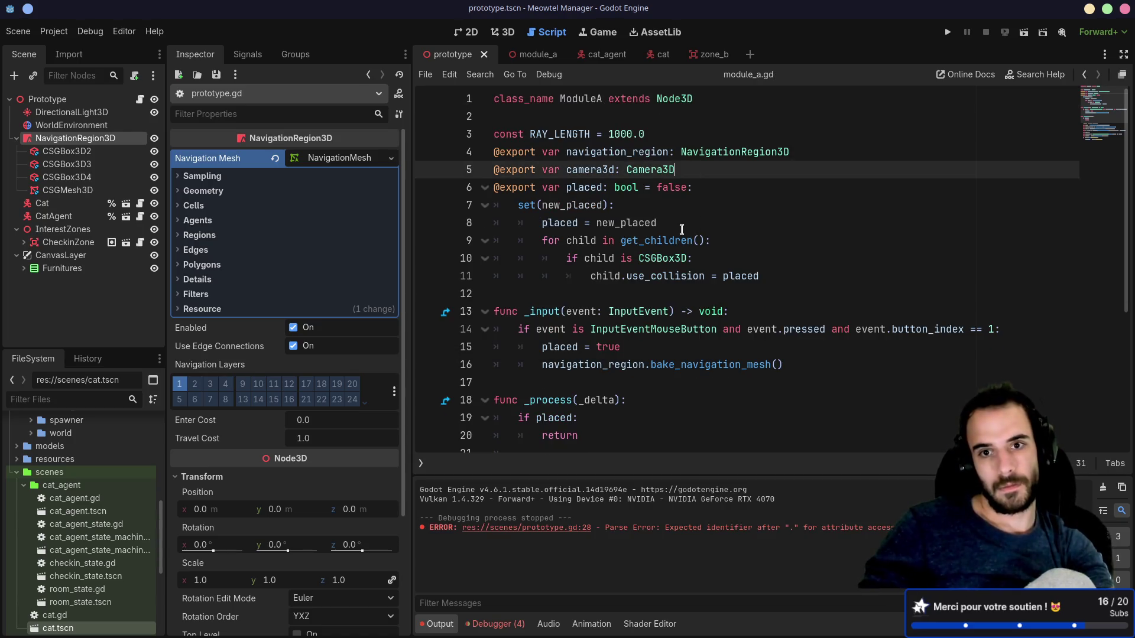
{"action": "left_click", "coordinate": [680, 223]}
{"action": "left_click", "coordinate": [685, 295]}
{"action": "left_click", "coordinate": [686, 325]}
{"action": "left_click", "coordinate": [715, 222]}
{"action": "left_click", "coordinate": [722, 260]}
{"action": "left_click", "coordinate": [727, 240]}
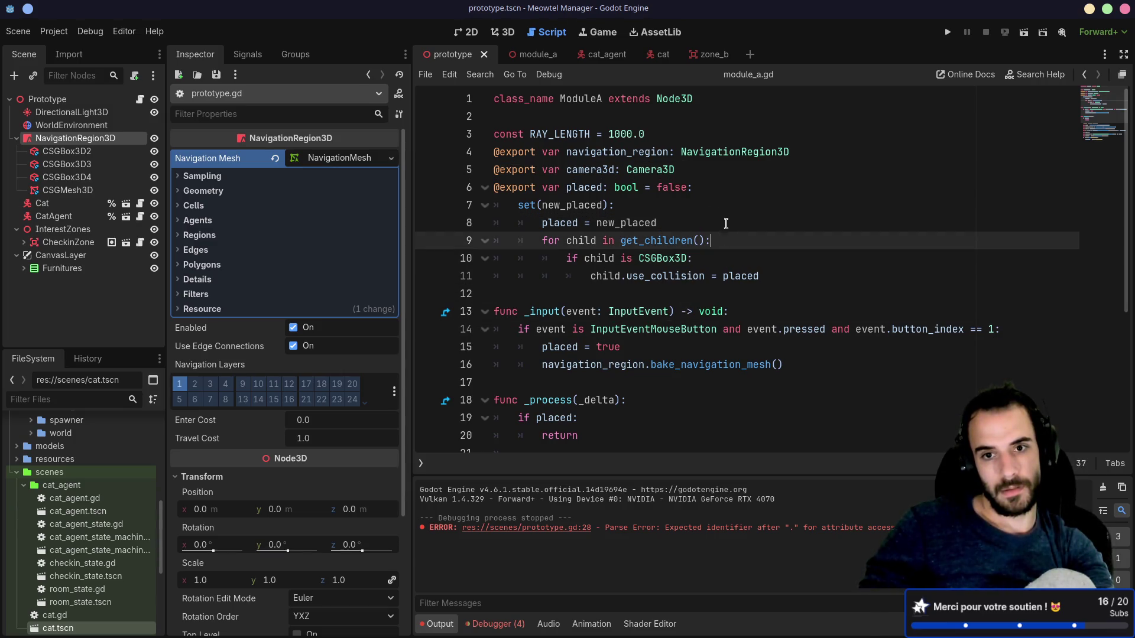
{"action": "left_click", "coordinate": [703, 205]}
{"action": "left_click", "coordinate": [684, 222]}
{"action": "left_click", "coordinate": [697, 187]}
{"action": "left_click", "coordinate": [698, 221]}
{"action": "key", "text": "ctrl+s"}
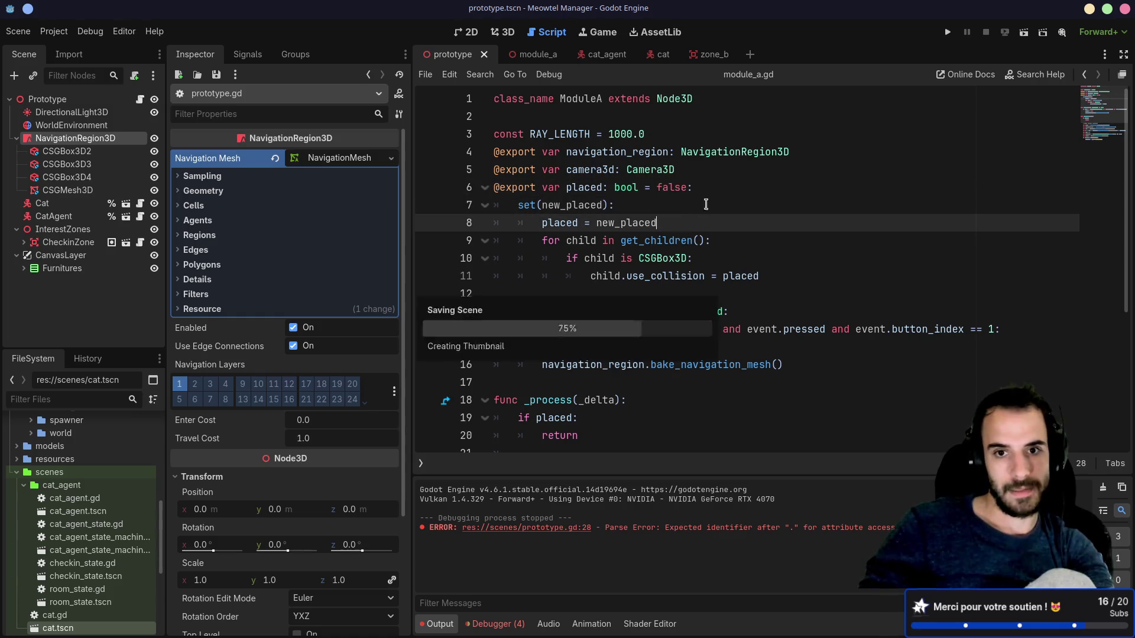
{"action": "left_click", "coordinate": [709, 207]}
{"action": "left_click", "coordinate": [706, 218]}
{"action": "key", "text": "ctrl+s"}
{"action": "left_click", "coordinate": [709, 189]}
{"action": "left_click", "coordinate": [709, 221]}
{"action": "left_click", "coordinate": [733, 189]}
{"action": "left_click", "coordinate": [719, 220]}
{"action": "left_click", "coordinate": [734, 184]}
{"action": "left_click", "coordinate": [726, 208]}
{"action": "left_click", "coordinate": [716, 220]}
{"action": "left_click", "coordinate": [721, 194]}
{"action": "left_click", "coordinate": [720, 207]}
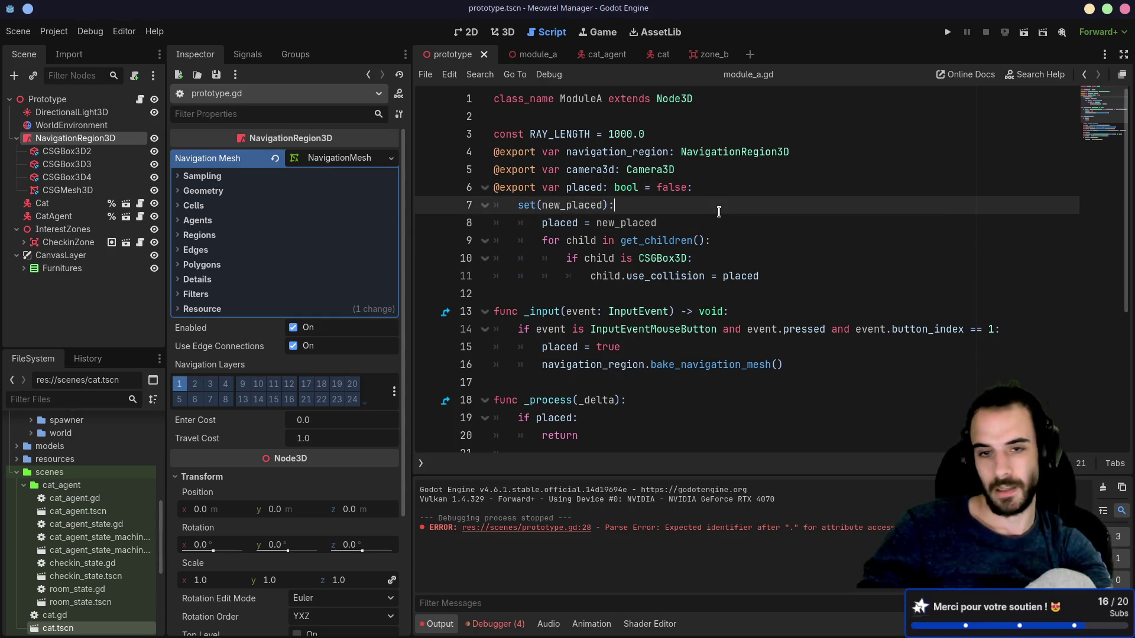
{"action": "left_click", "coordinate": [707, 216]}
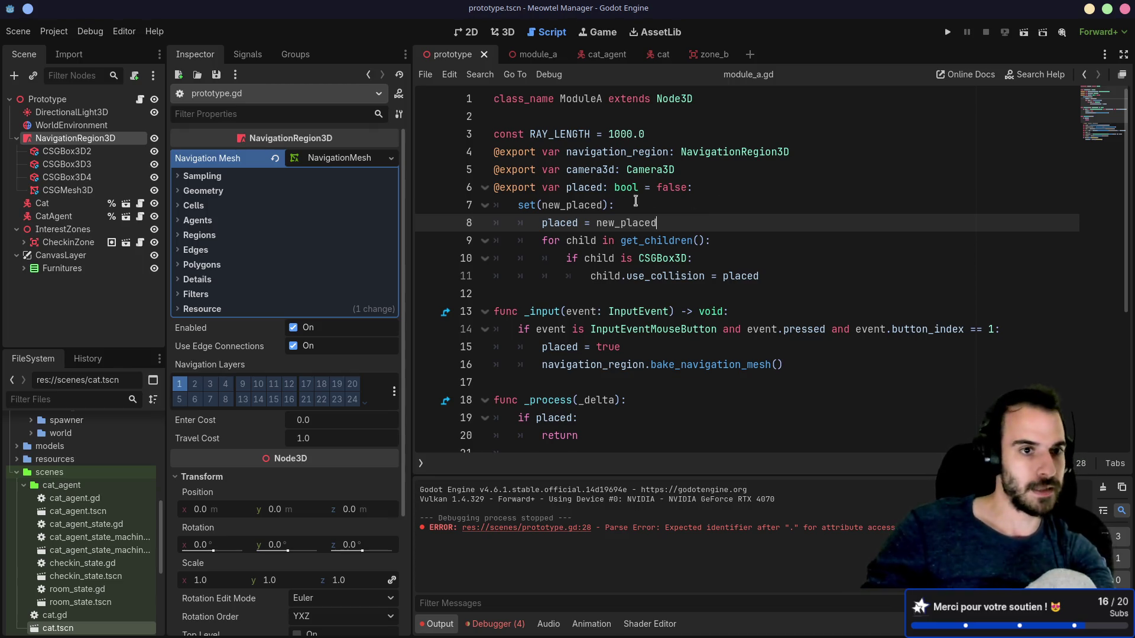
{"action": "left_click", "coordinate": [573, 118]}
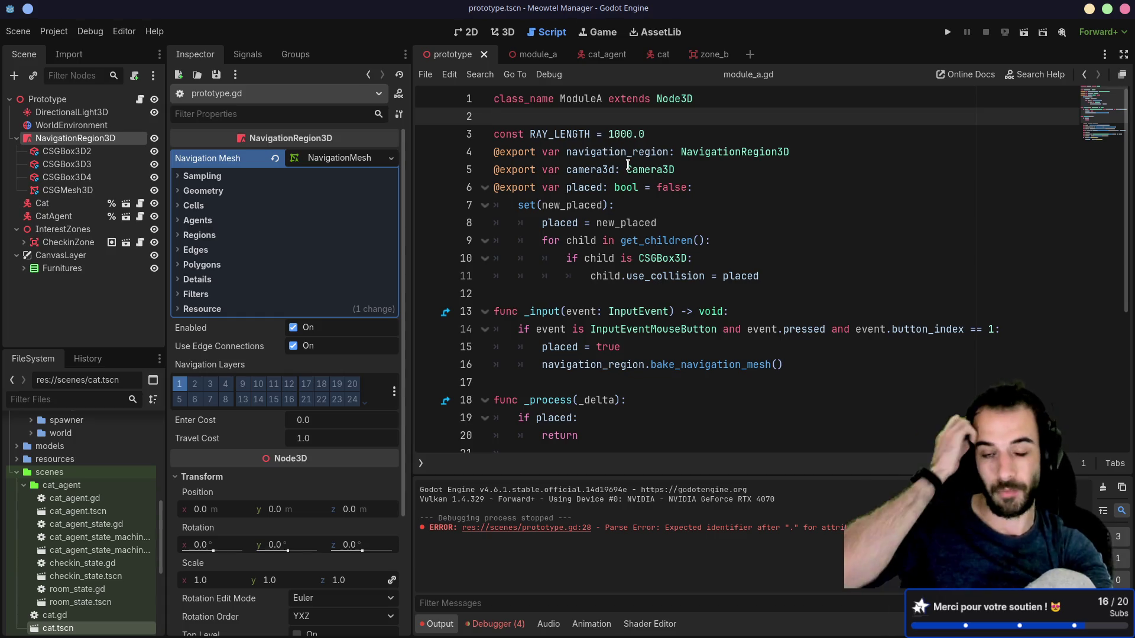
{"action": "mouse_move", "coordinate": [628, 165]}
{"action": "left_click", "coordinate": [674, 135]}
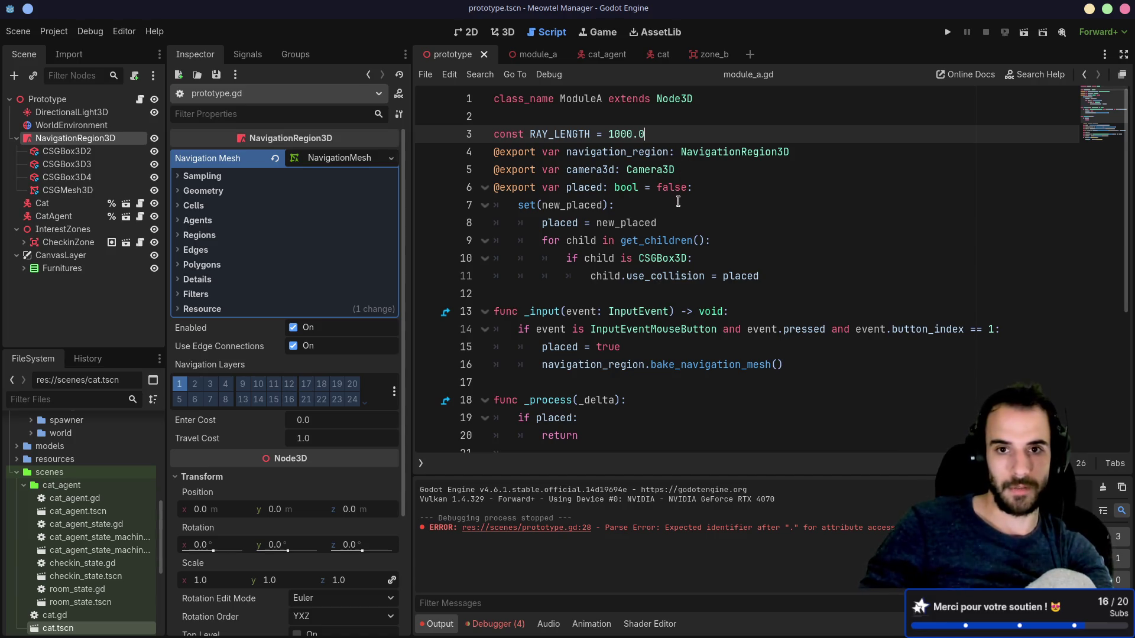
{"action": "scroll", "coordinate": [676, 201], "scroll_direction": "down", "scroll_amount": 2}
{"action": "left_click", "coordinate": [681, 267]}
{"action": "scroll", "coordinate": [705, 260], "scroll_direction": "down", "scroll_amount": 2}
{"action": "scroll", "coordinate": [725, 246], "scroll_direction": "up", "scroll_amount": 4}
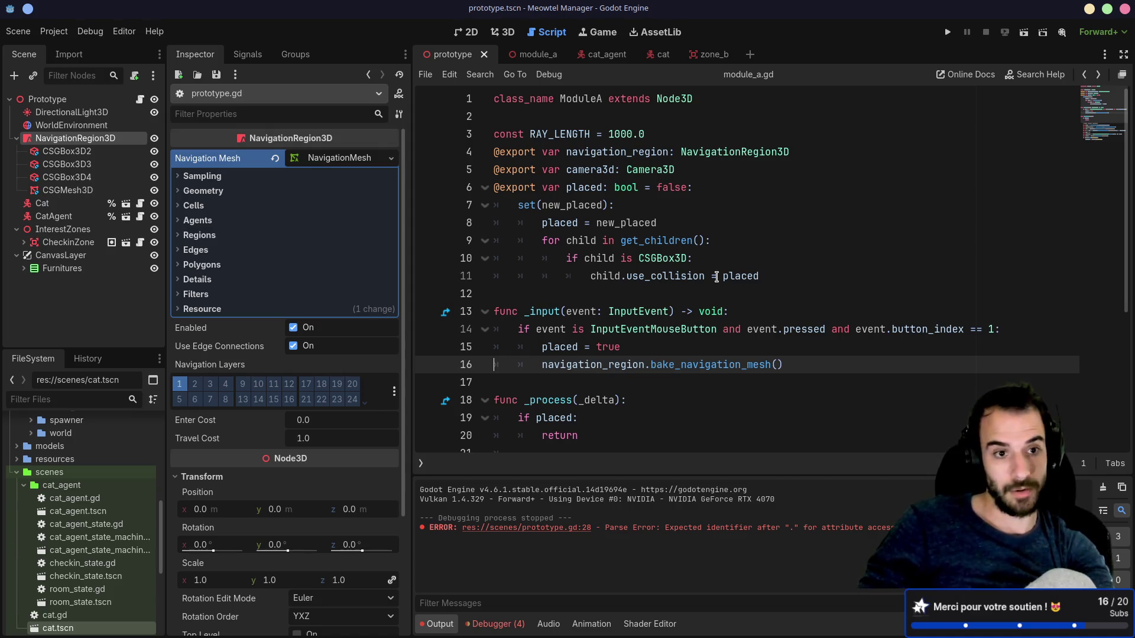
{"action": "left_click", "coordinate": [794, 371]}
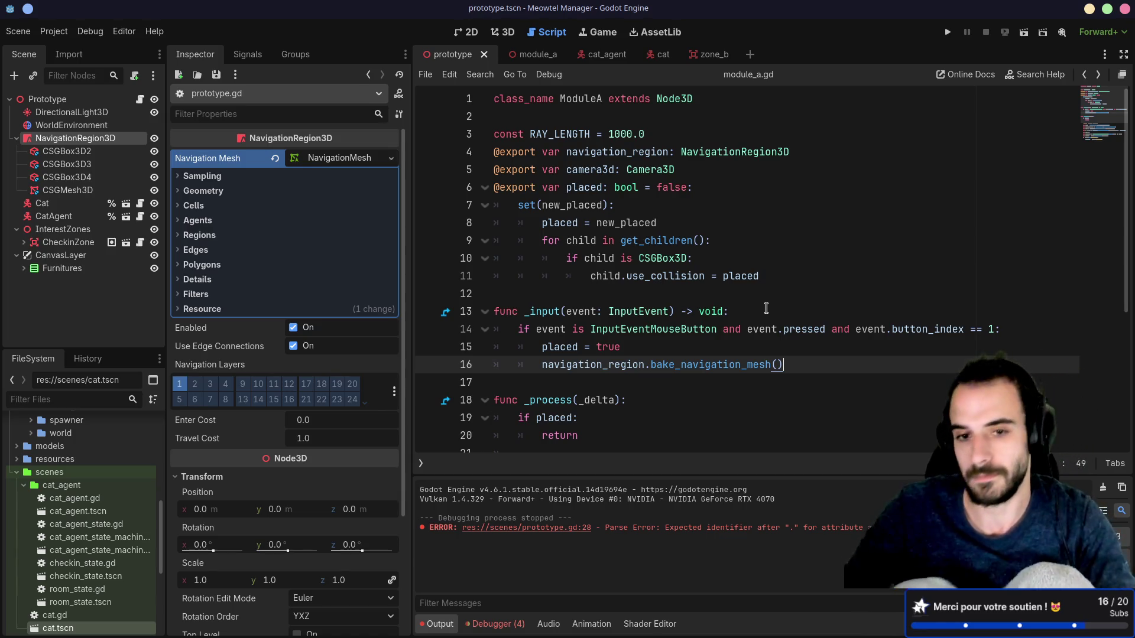
{"action": "left_click", "coordinate": [824, 311]}
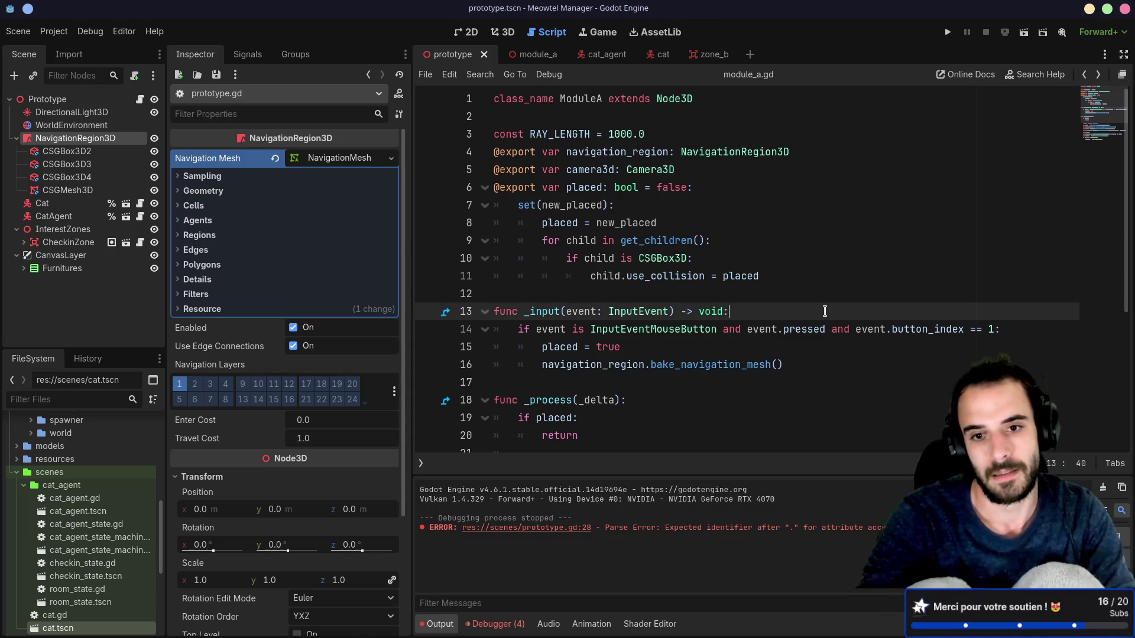
{"action": "scroll", "coordinate": [712, 296], "scroll_direction": "down", "scroll_amount": 4}
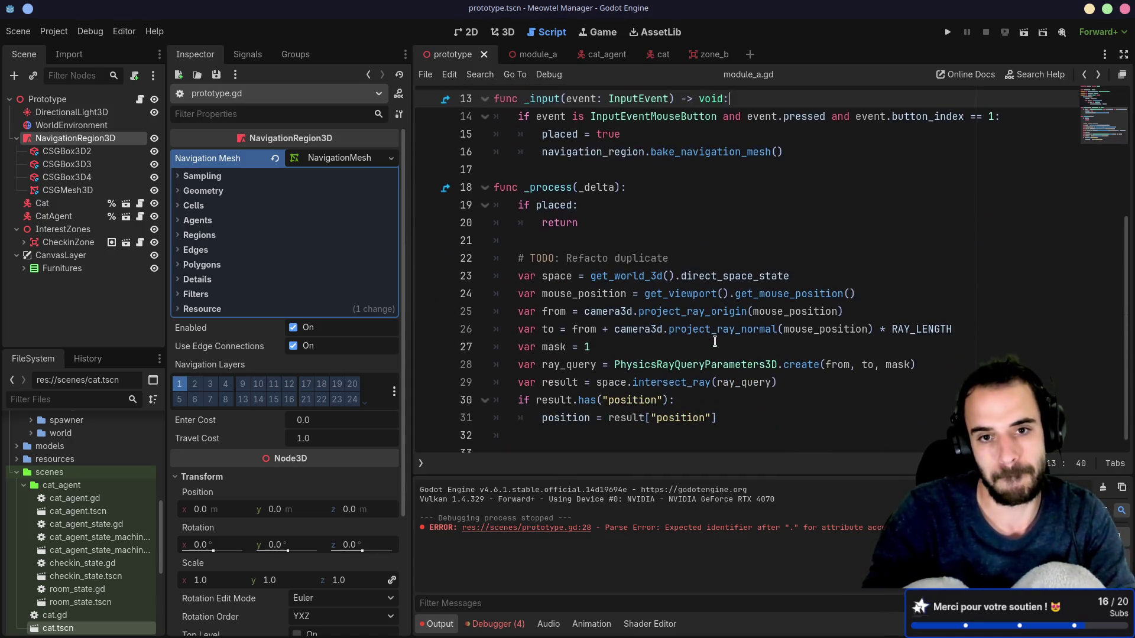
{"action": "scroll", "coordinate": [717, 341], "scroll_direction": "down", "scroll_amount": 1}
{"action": "scroll", "coordinate": [719, 342], "scroll_direction": "up", "scroll_amount": 4}
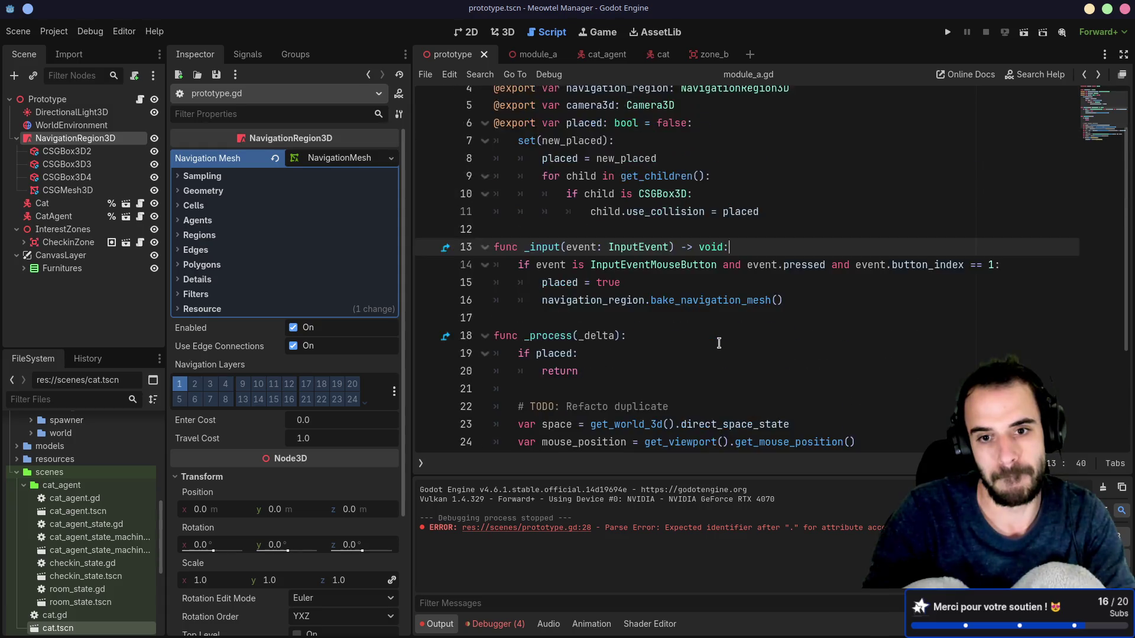
{"action": "left_click", "coordinate": [664, 228]}
{"action": "left_click", "coordinate": [669, 290]}
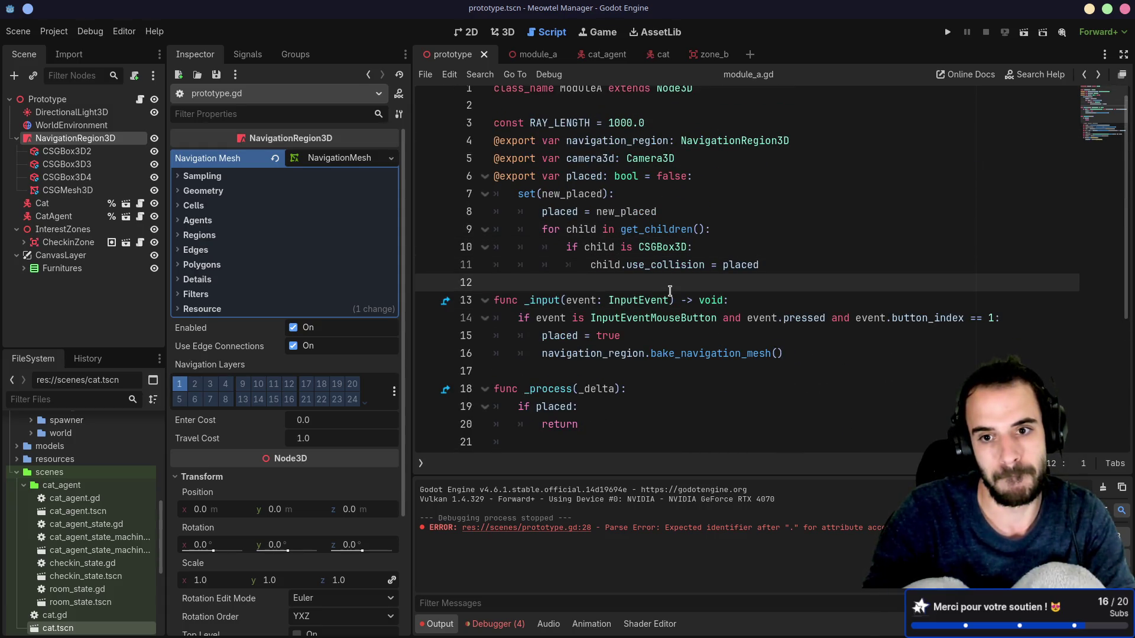
{"action": "scroll", "coordinate": [641, 299], "scroll_direction": "down", "scroll_amount": 1}
{"action": "double_click", "coordinate": [613, 300]}
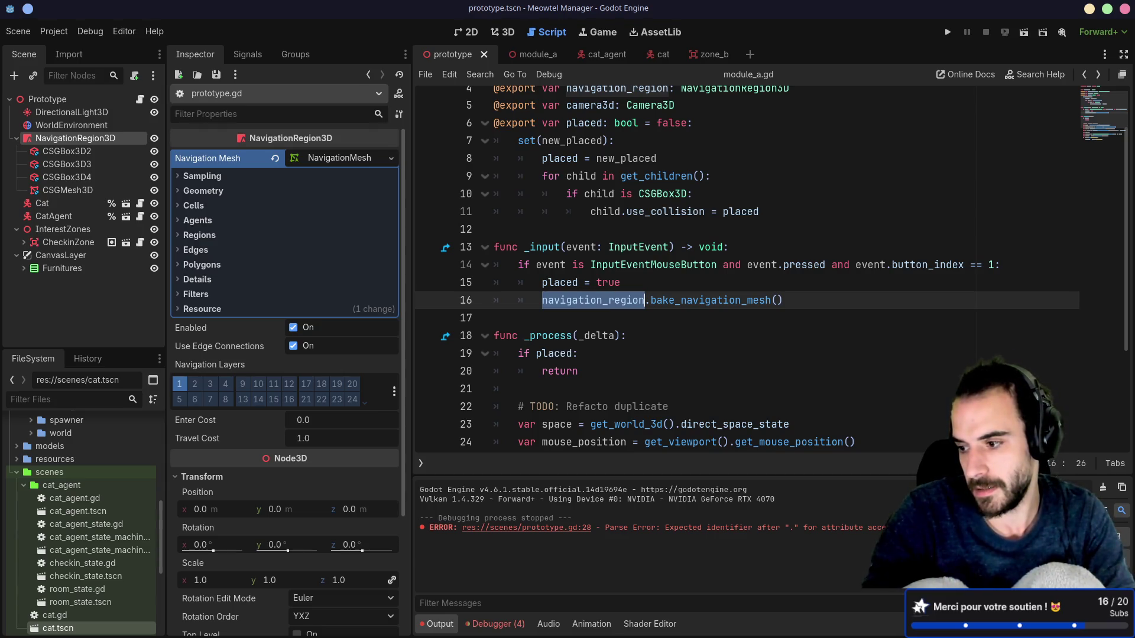
{"action": "key", "text": "alt+Tab"}
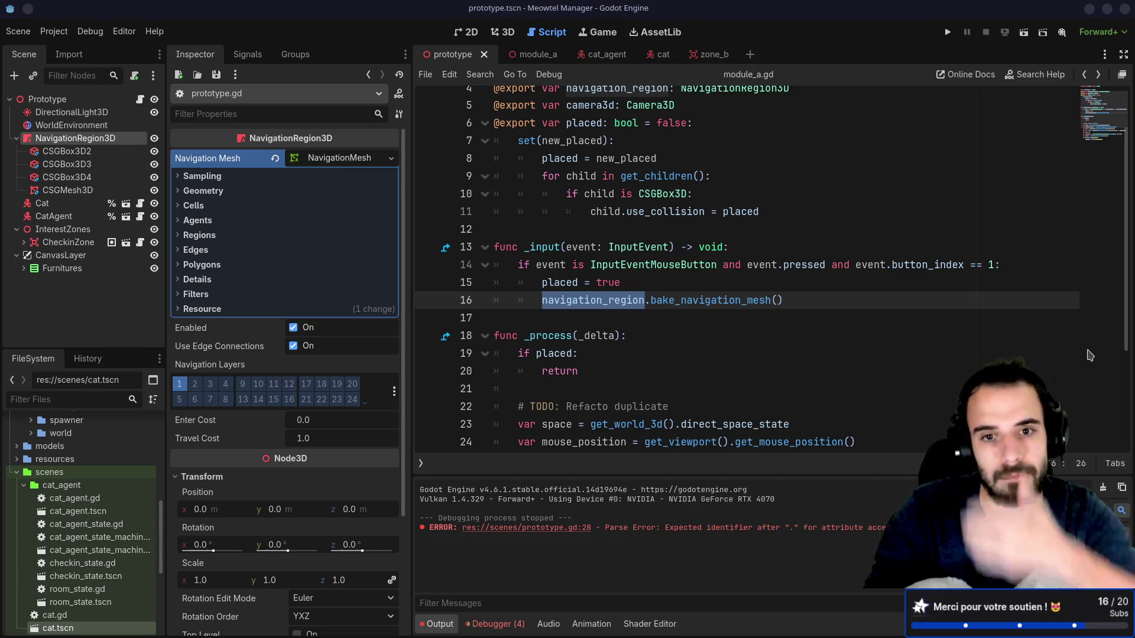
{"action": "double_click", "coordinate": [650, 265]}
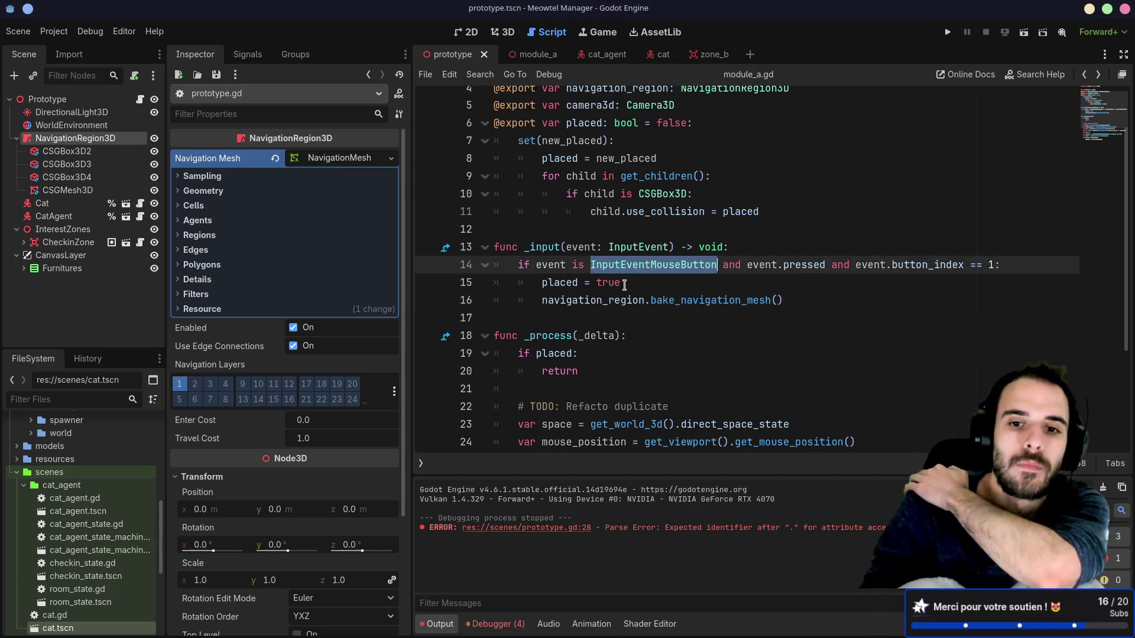
{"action": "left_click", "coordinate": [632, 284]}
{"action": "double_click", "coordinate": [559, 283]}
{"action": "double_click", "coordinate": [594, 300]}
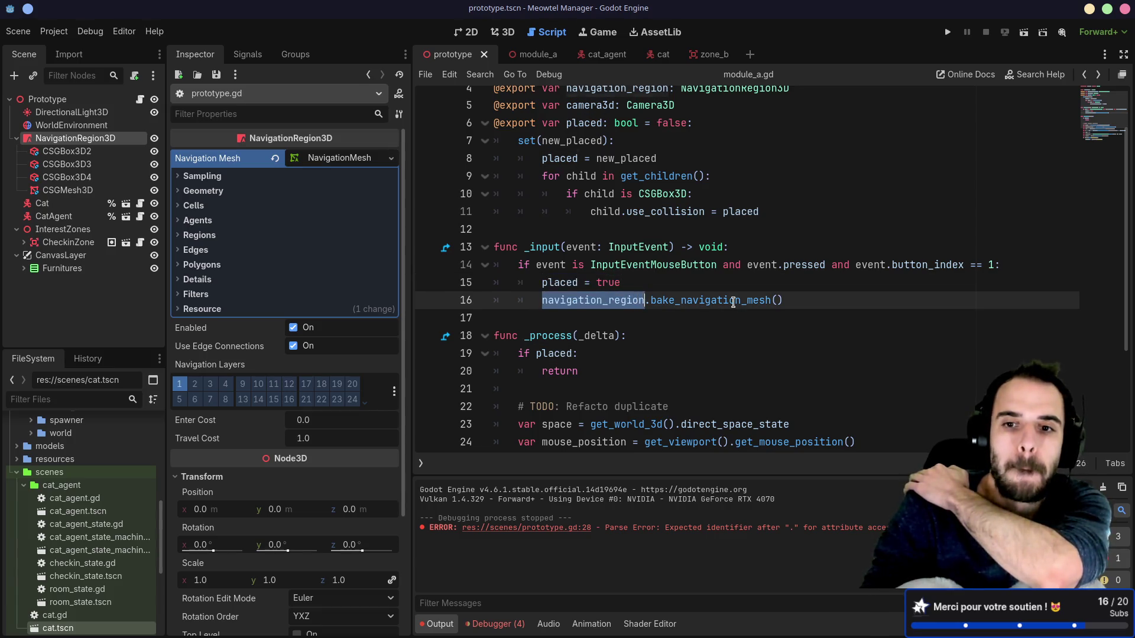
{"action": "left_click", "coordinate": [725, 369]}
{"action": "scroll", "coordinate": [725, 369], "scroll_direction": "up", "scroll_amount": 2}
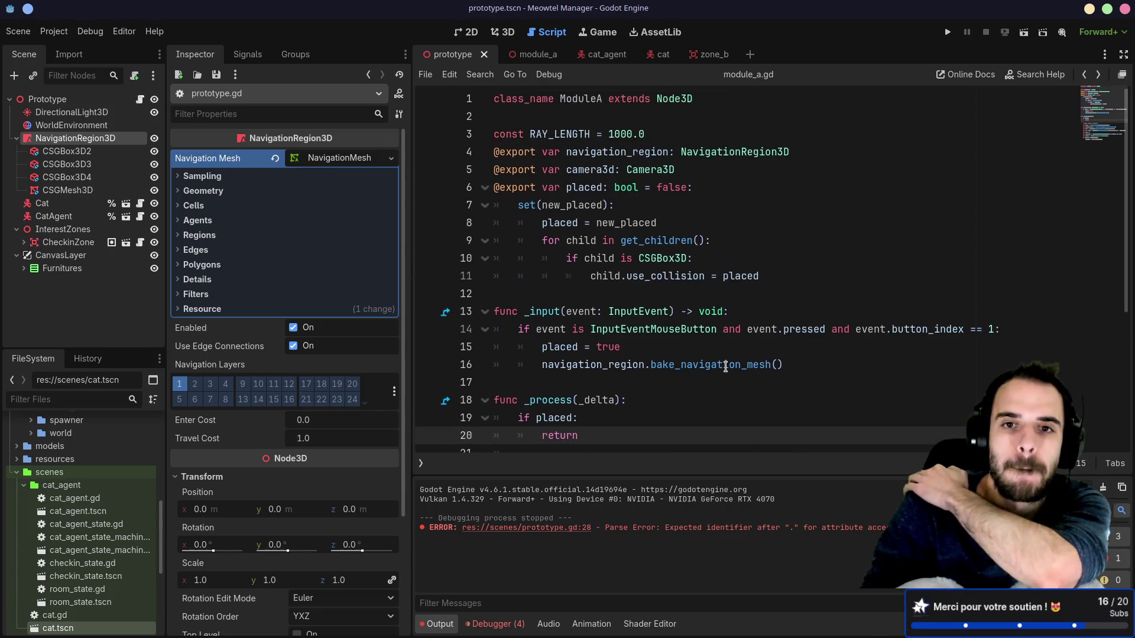
{"action": "left_click", "coordinate": [139, 99]}
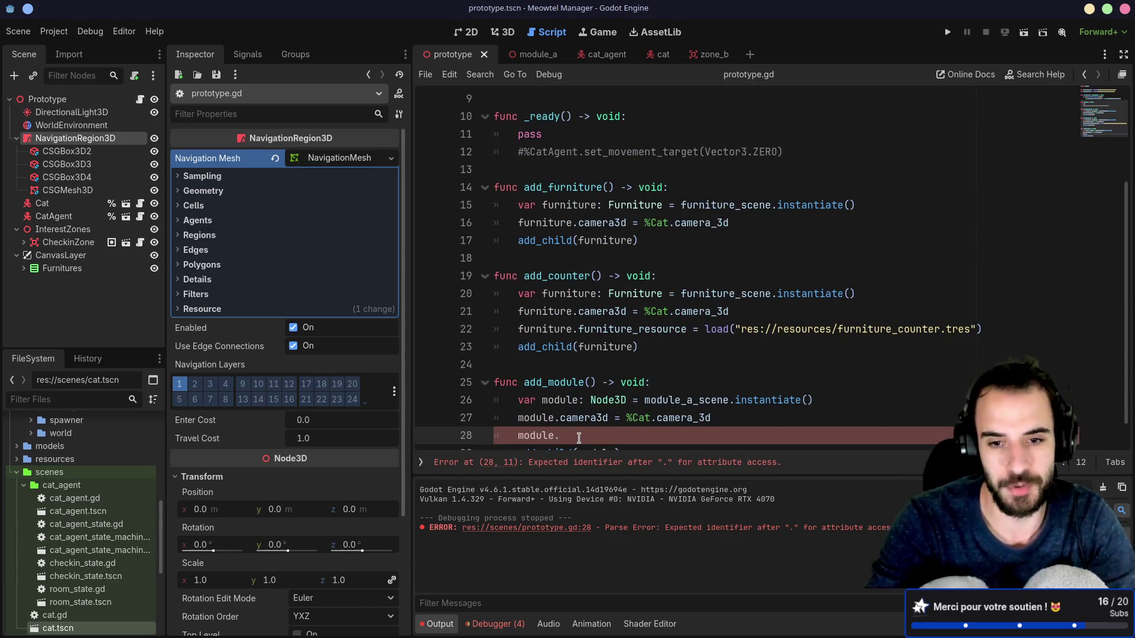
Change the module variable's type on line 26 from Node3D to ModuleA
{"action": "type", "text": "na"}
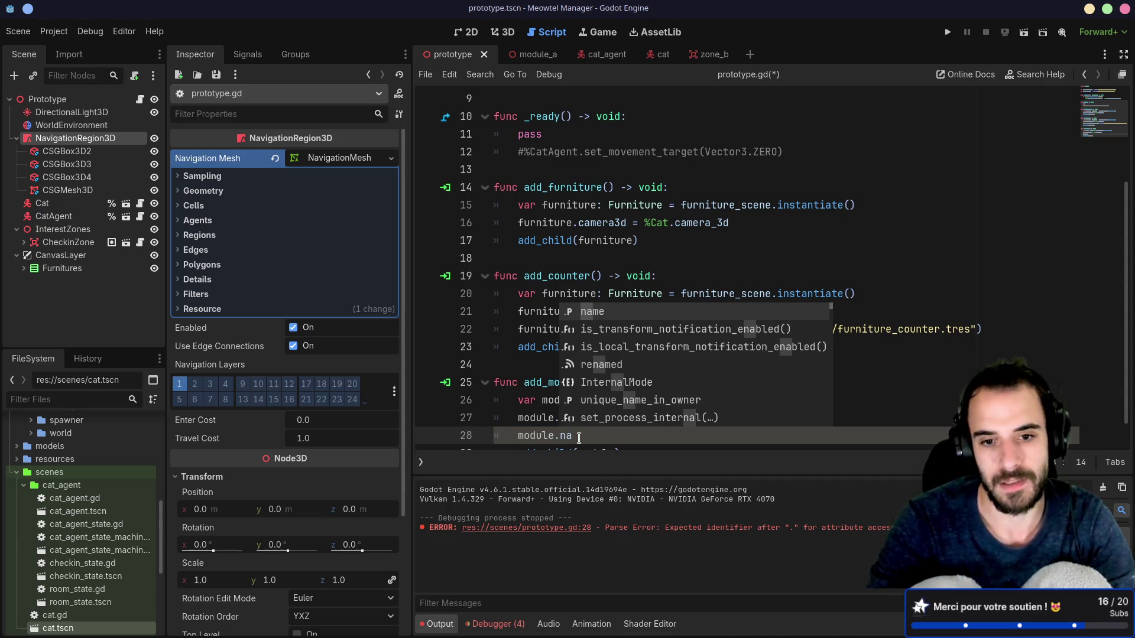
{"action": "key", "text": "Escape"}
{"action": "double_click", "coordinate": [596, 397]}
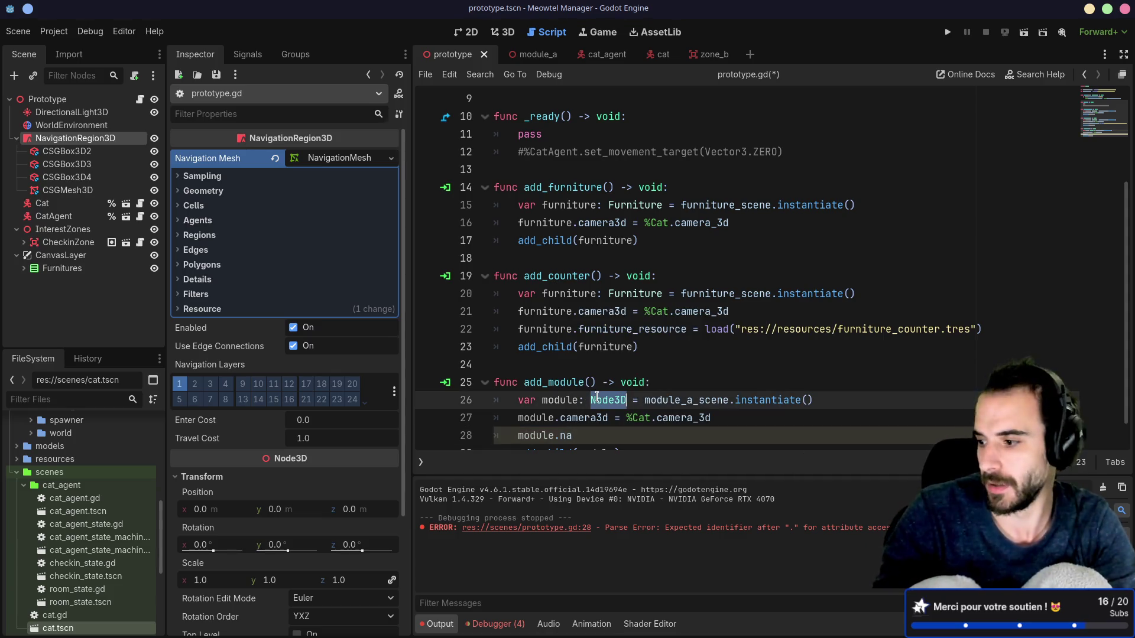
{"action": "type", "text": "Mo"}
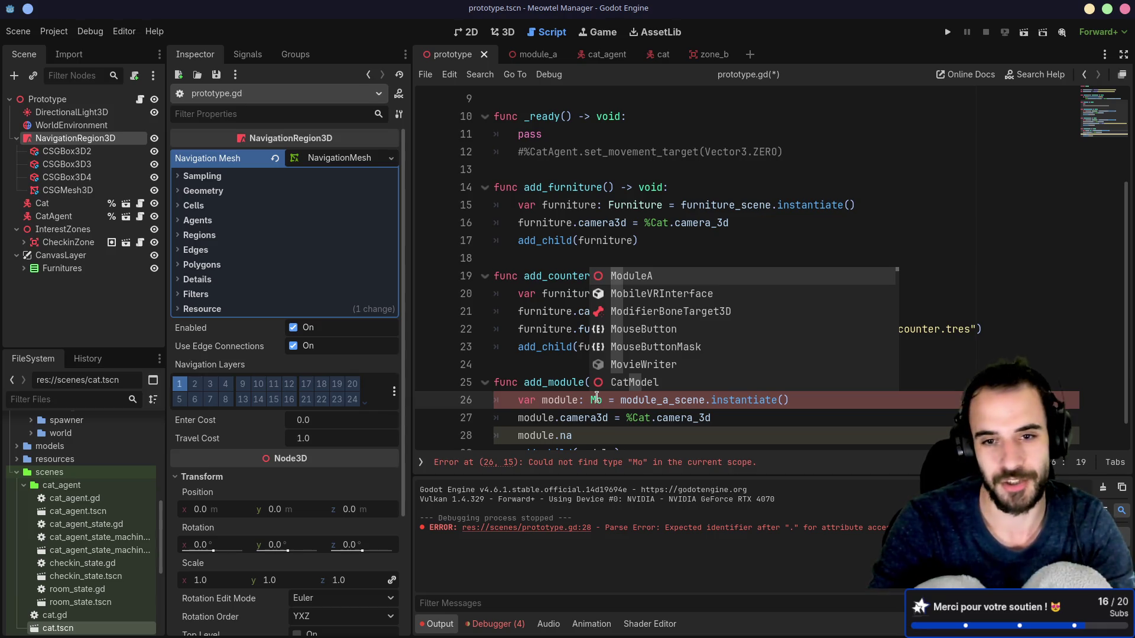
{"action": "key", "text": "Return"}
Complete line 28 as 'module.navigation_region =' using autocompletion
{"action": "scroll", "coordinate": [594, 402], "scroll_direction": "down", "scroll_amount": 1}
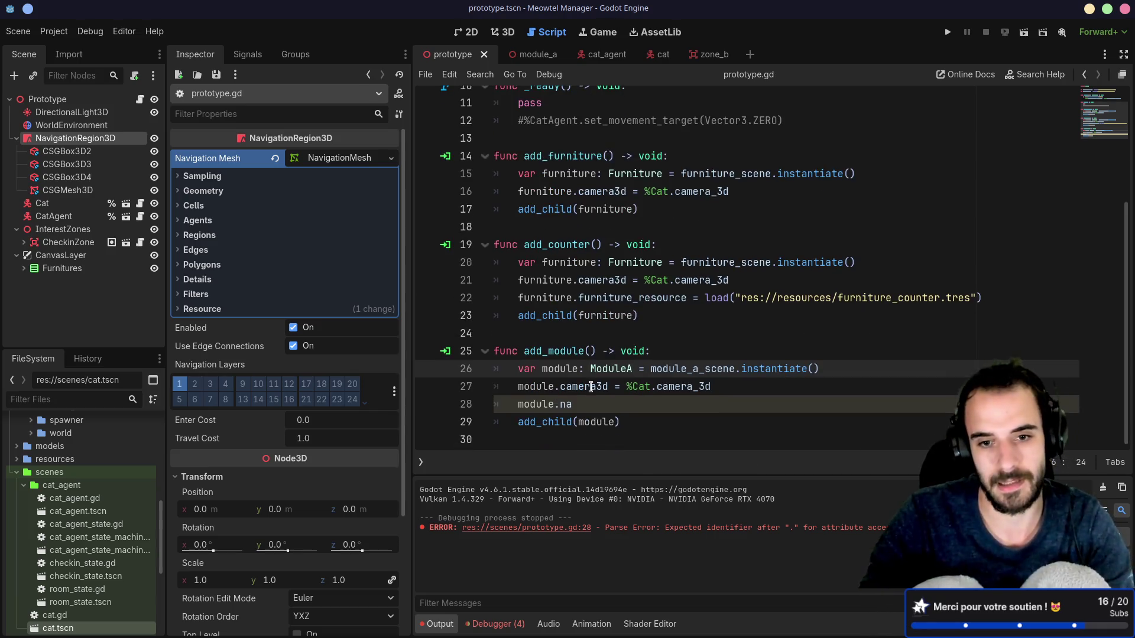
{"action": "double_click", "coordinate": [594, 404]}
{"action": "type", "text": "navi"}
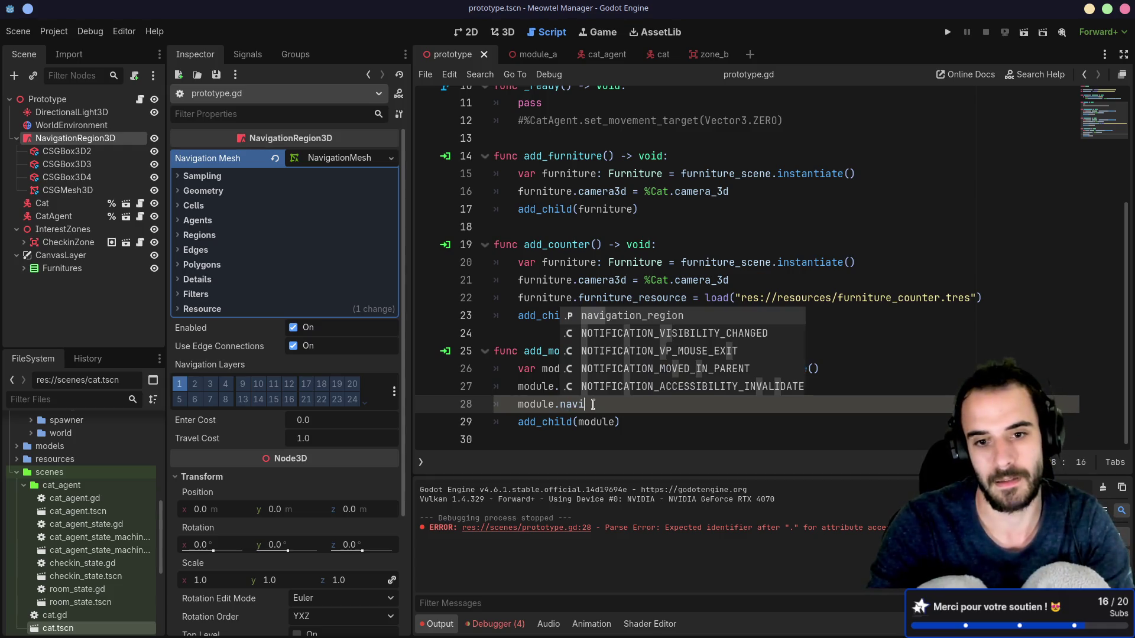
{"action": "key", "text": "Return"}
{"action": "type", "text": "="}
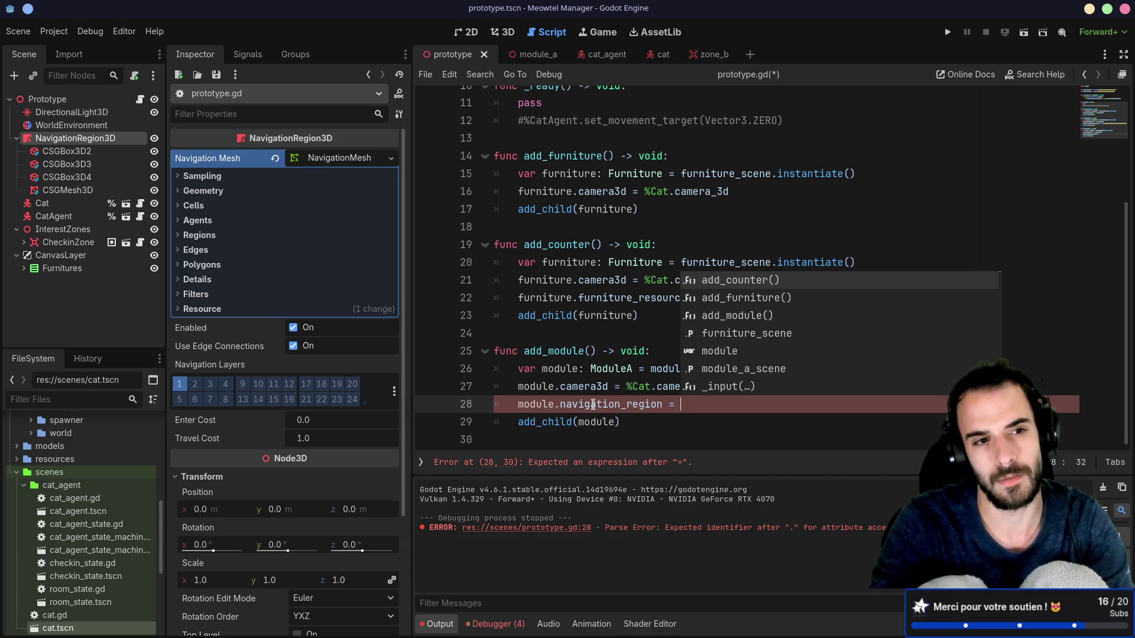
{"action": "right_click", "coordinate": [86, 136]}
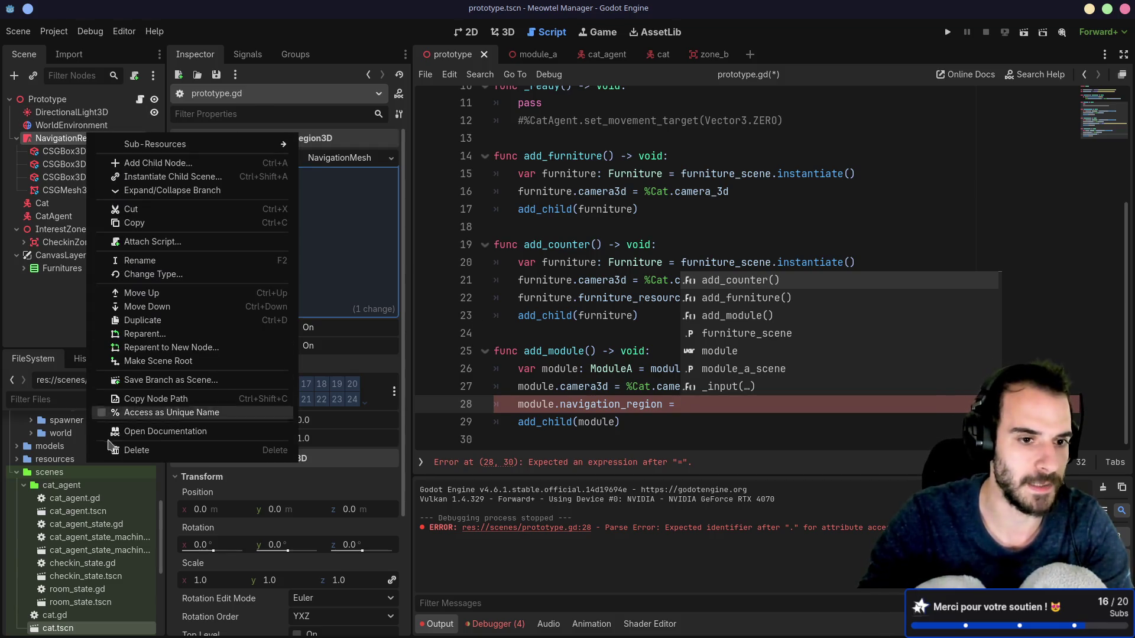
Make NavigationRegion3D a unique-name node, assign NavigationRegion3D on line 28, and save prototype.gd
{"action": "left_click", "coordinate": [171, 412]}
{"action": "left_click", "coordinate": [681, 404]}
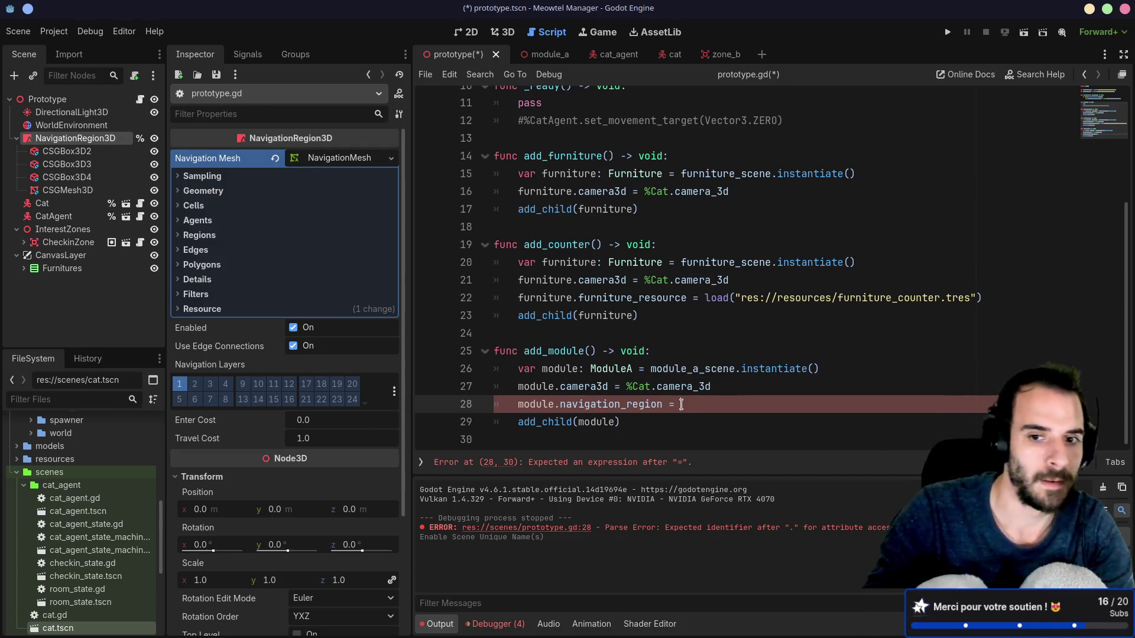
{"action": "type", "text": "Navi"}
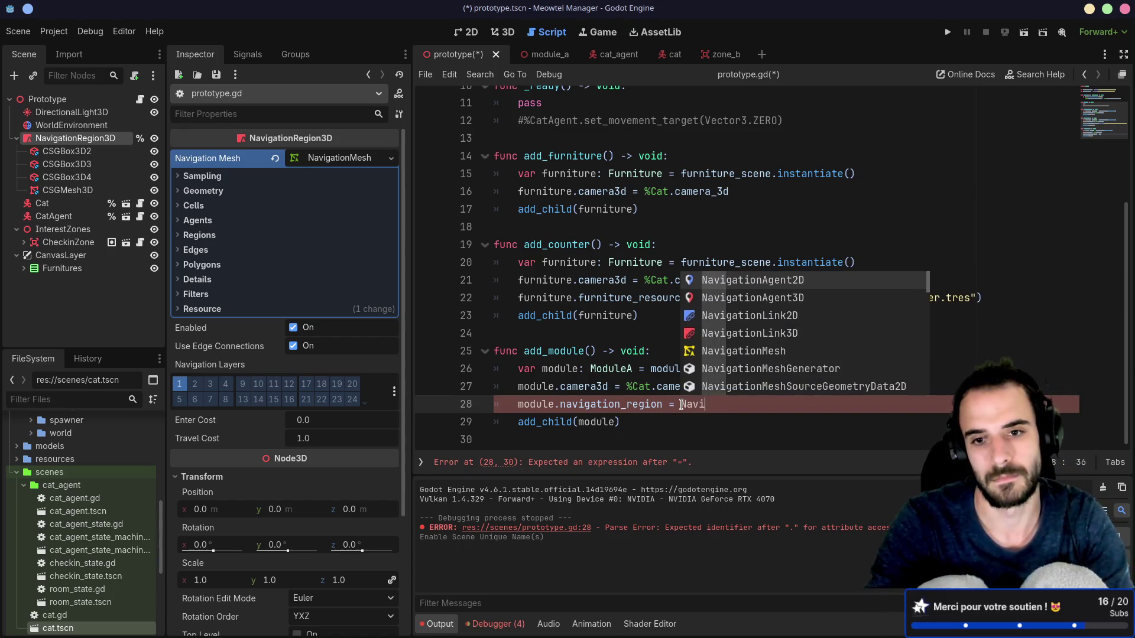
{"action": "type", "text": "gation"}
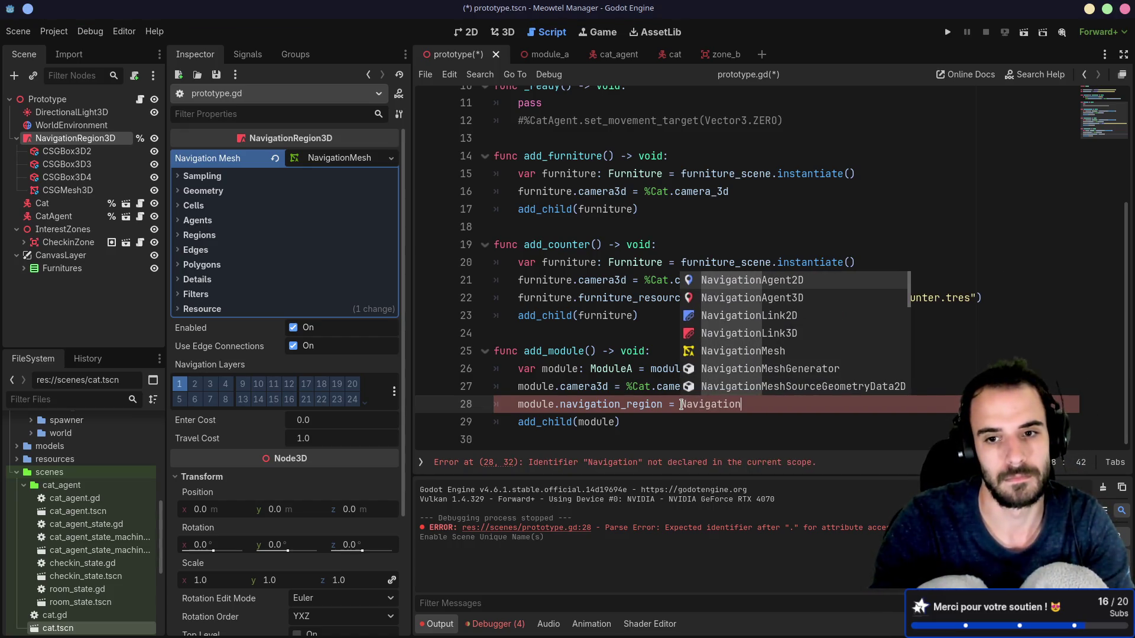
{"action": "type", "text": "R"}
{"action": "key", "text": "Down"}
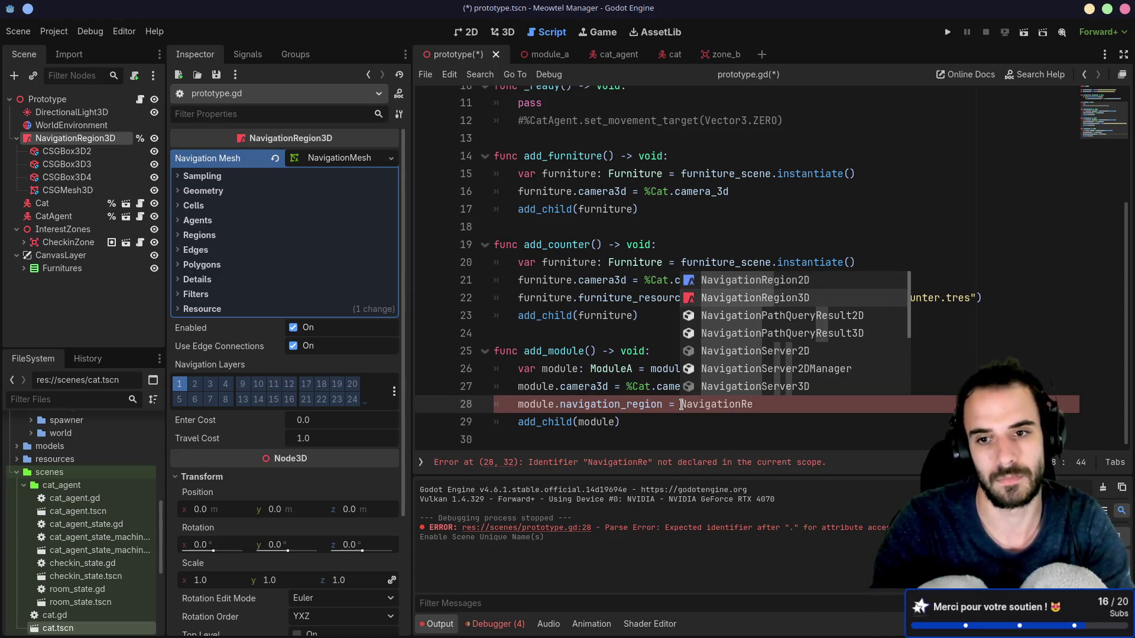
{"action": "key", "text": "Return"}
{"action": "key", "text": "ctrl+s"}
{"action": "double_click", "coordinate": [703, 418]}
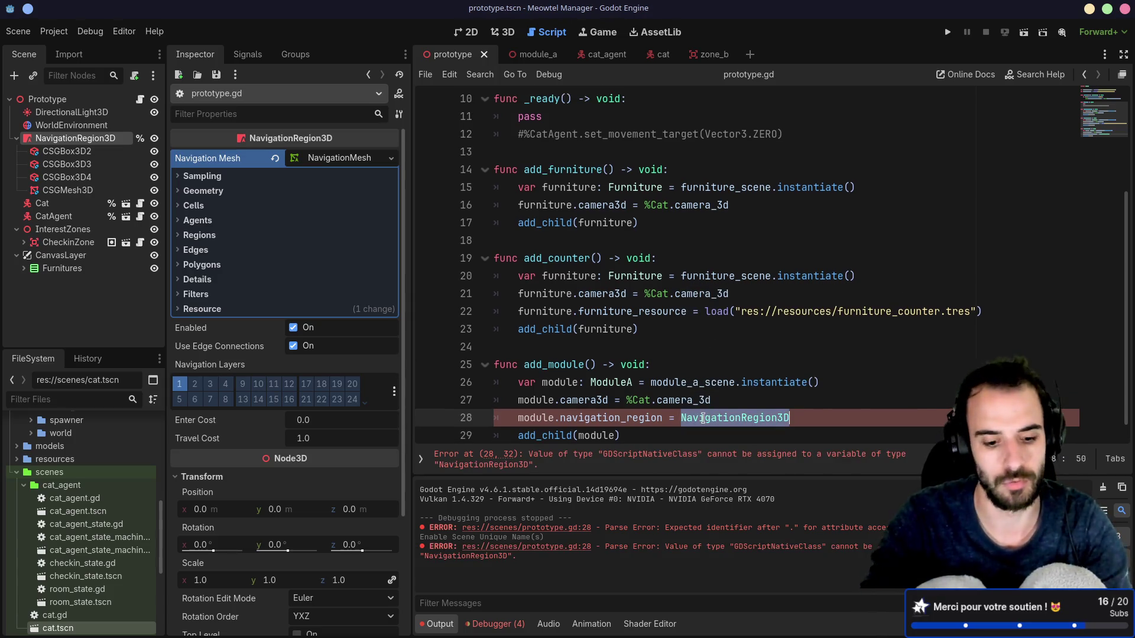
Restore the frozen Godot editor window from maximized to a floating window
{"action": "mouse_move", "coordinate": [703, 418]}
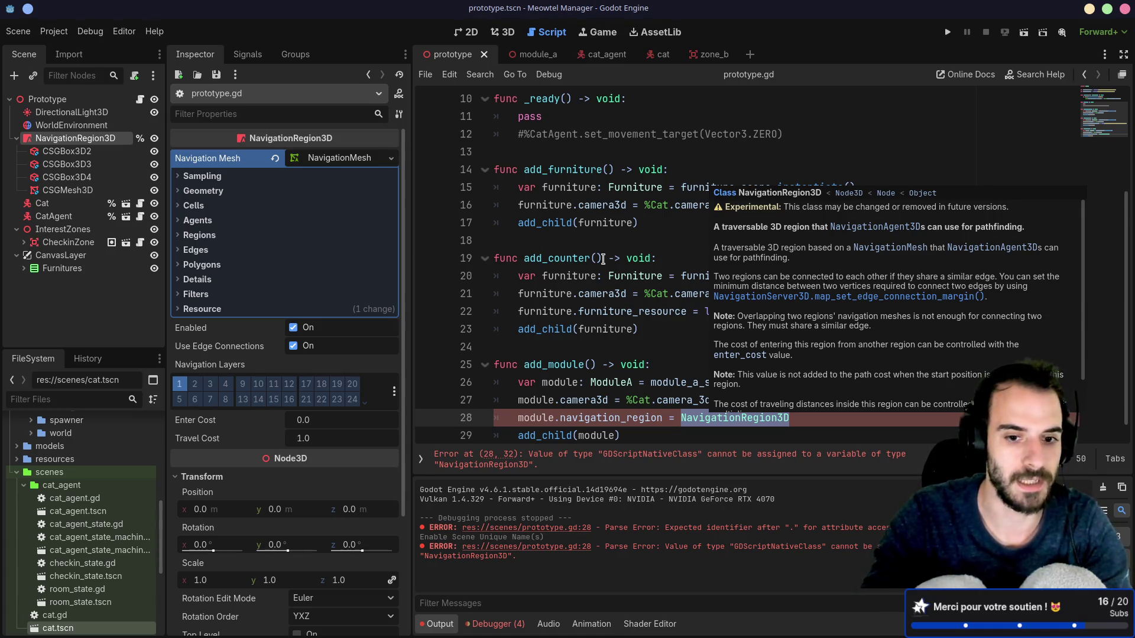
{"action": "mouse_move", "coordinate": [549, 633]}
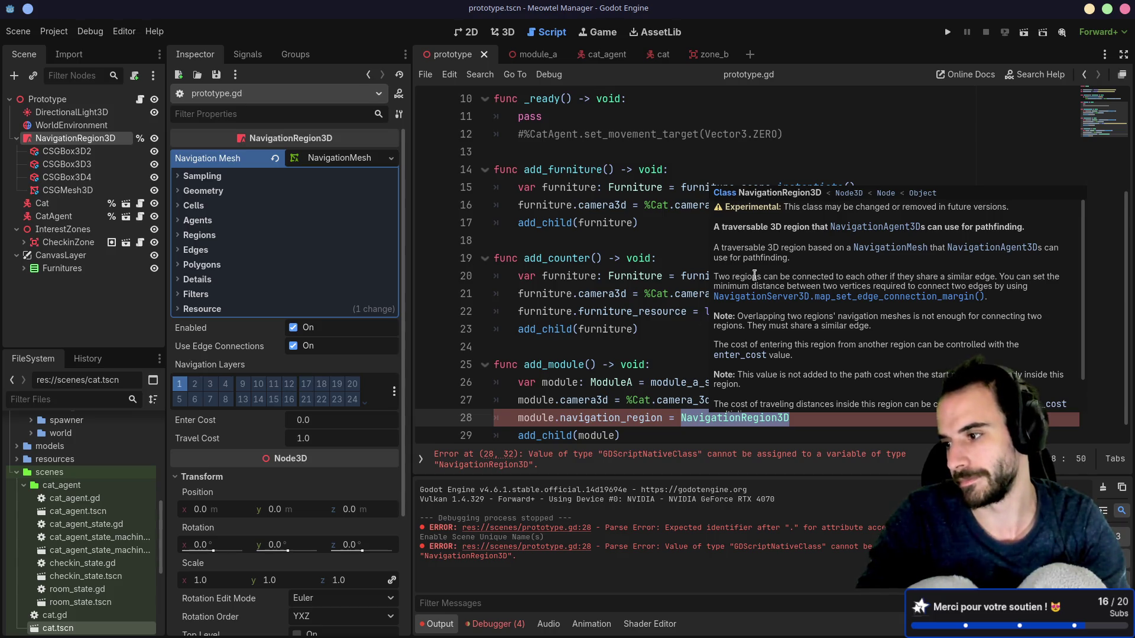
{"action": "double_click", "coordinate": [611, 16]}
{"action": "double_click", "coordinate": [646, 112]}
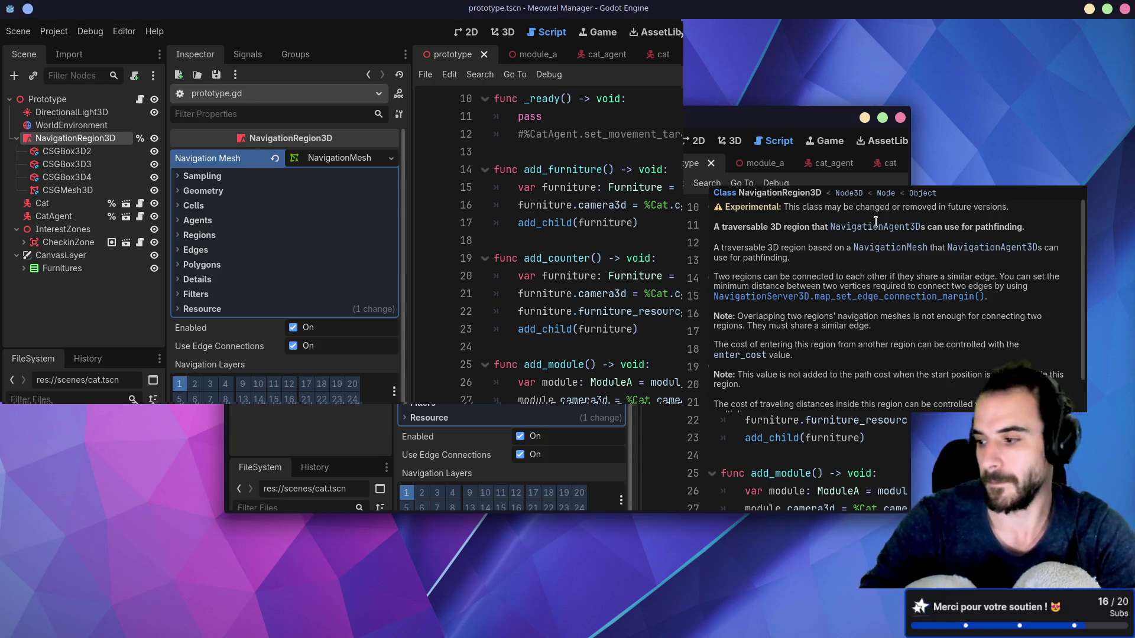
In htop, find the Godot process, send it SIGKILL (9), then quit htop
{"action": "key", "text": "super+ctrl+Left"}
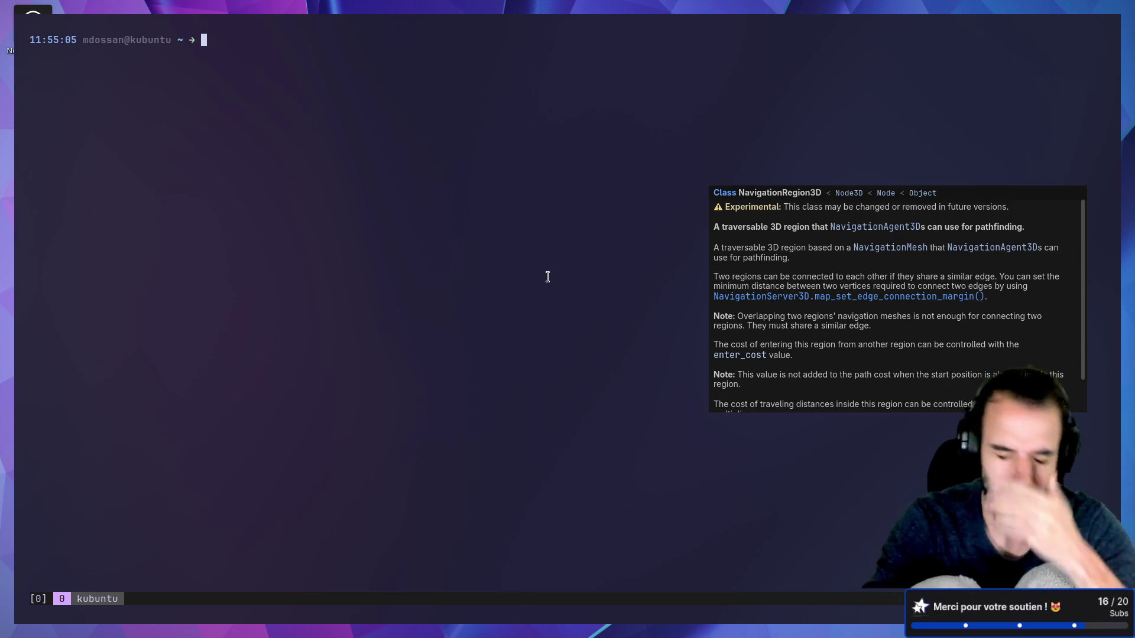
{"action": "type", "text": "htop"}
{"action": "key", "text": "Return"}
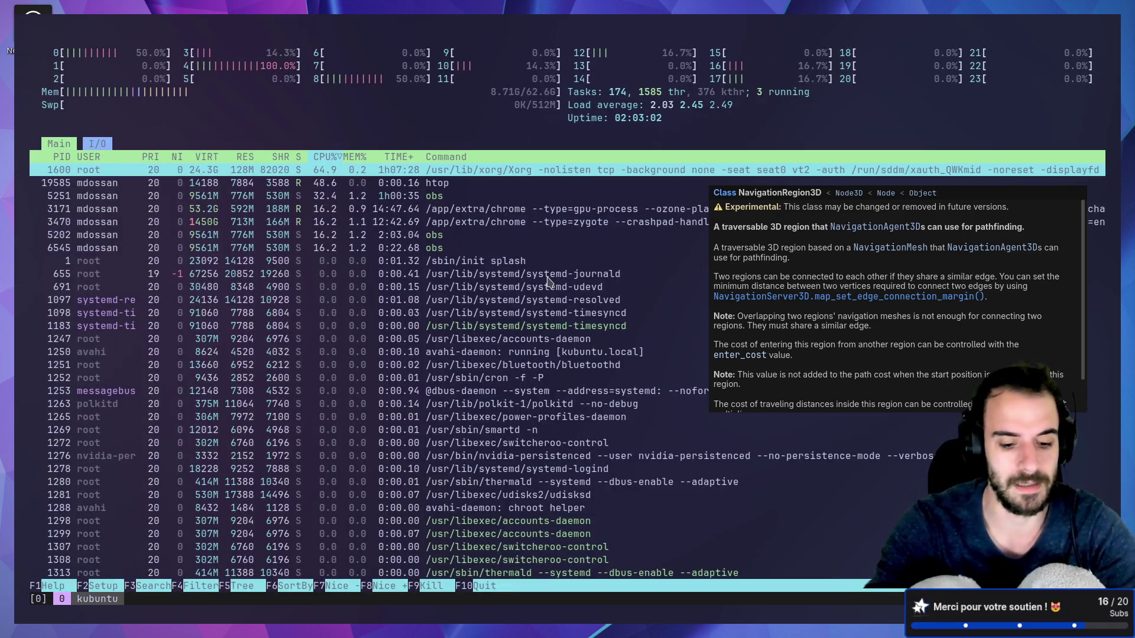
{"action": "key", "text": "F3"}
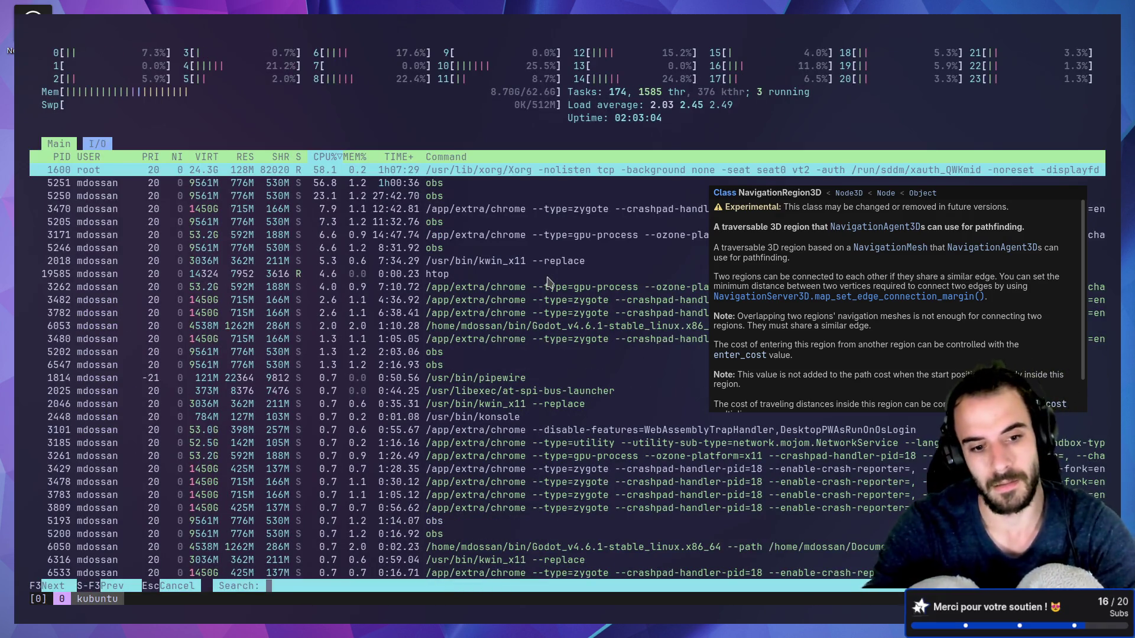
{"action": "type", "text": "Godot"}
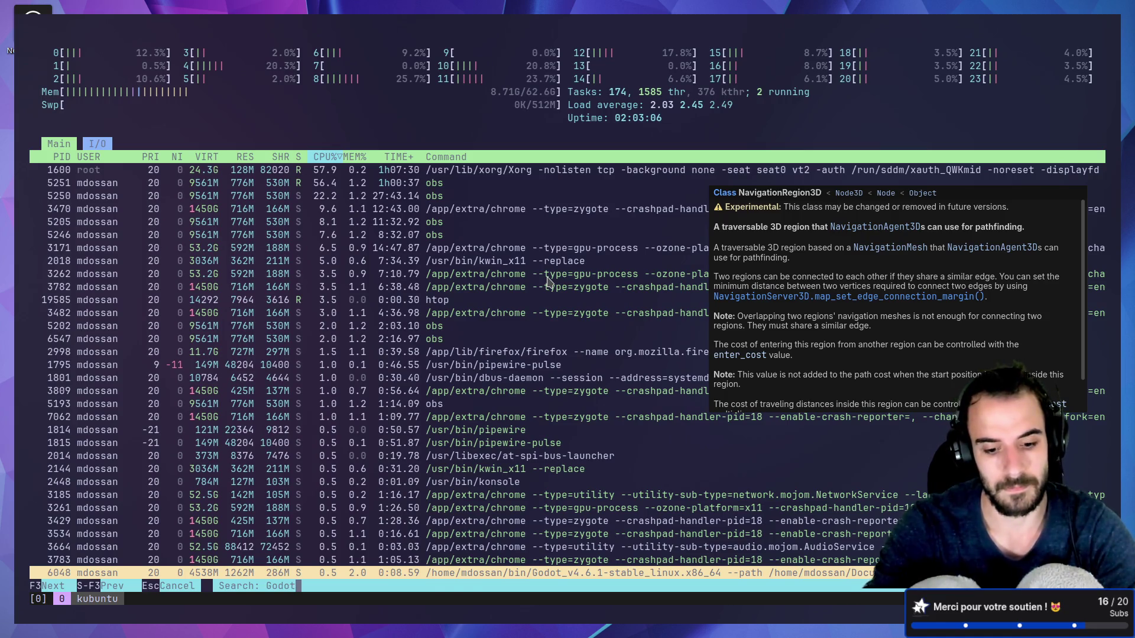
{"action": "key", "text": "Return"}
{"action": "key", "text": "F9"}
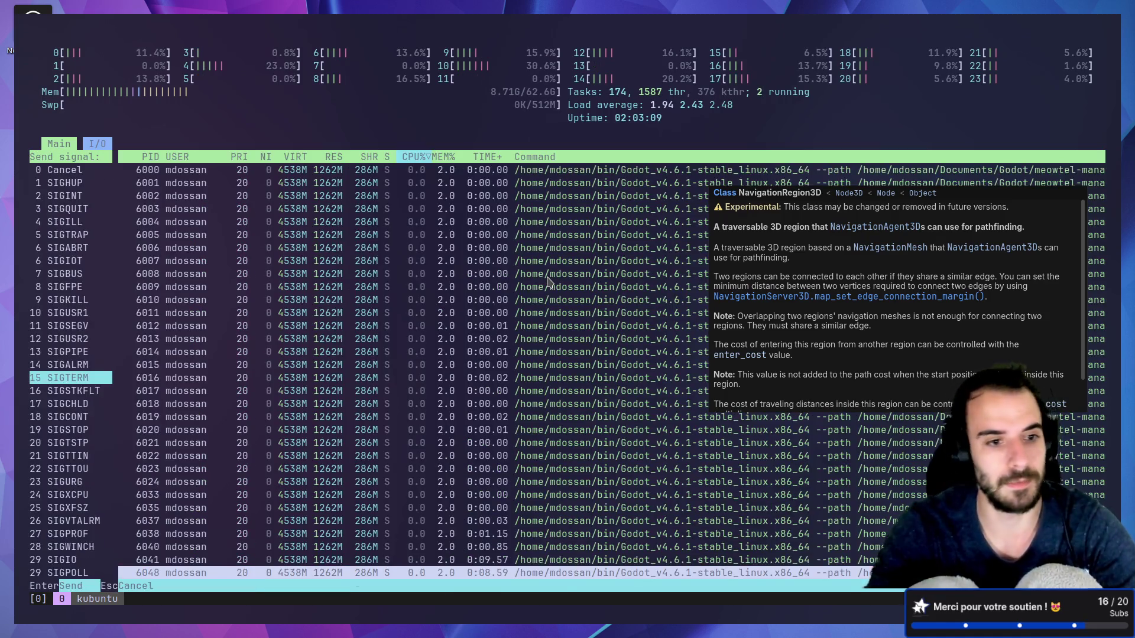
{"action": "key", "text": "Up"}
{"action": "key", "text": "Up"}
{"action": "key", "text": "Up"}
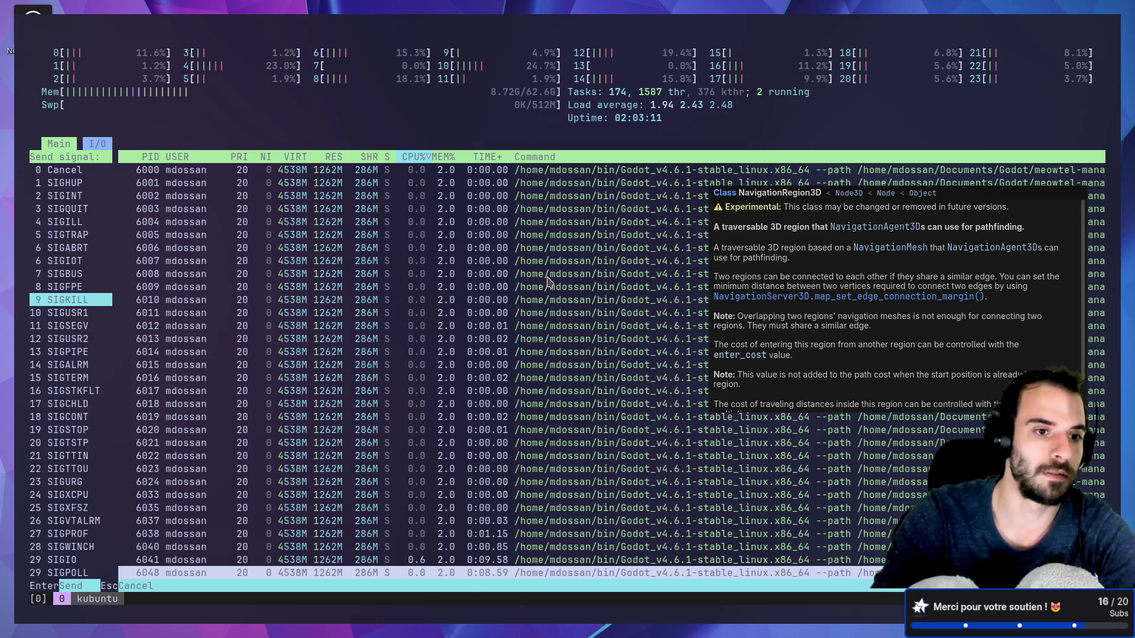
{"action": "key", "text": "Return"}
{"action": "key", "text": "q"}
{"action": "key", "text": "alt+Tab"}
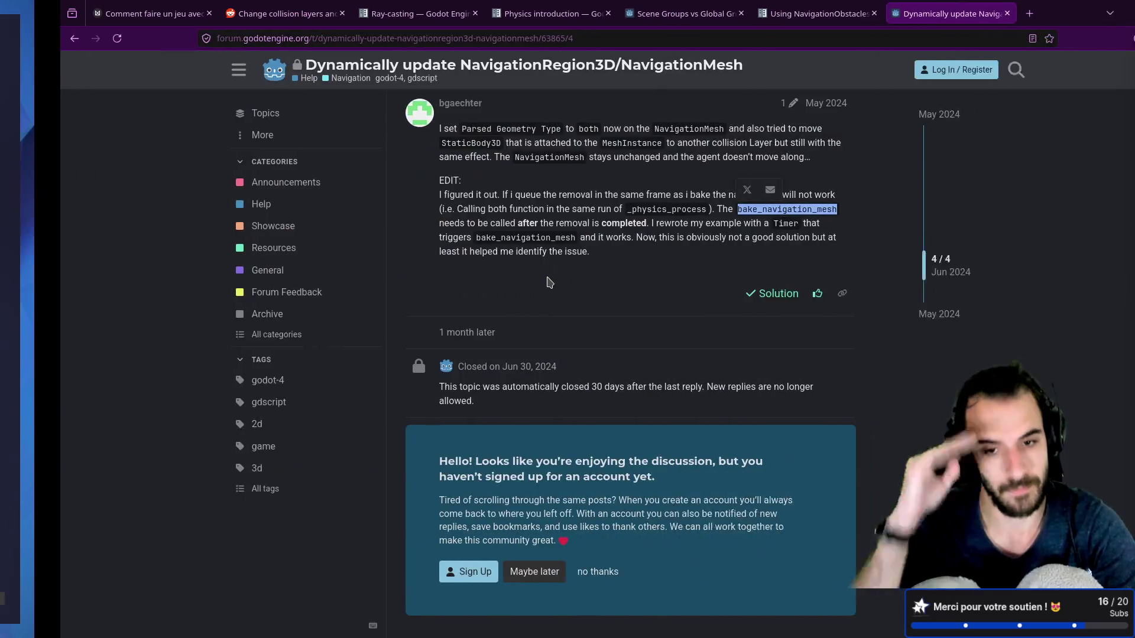
Clear the desktop and switch the terminal to the tmux window that ran Godot
{"action": "key", "text": "super+d"}
{"action": "key", "text": "super"}
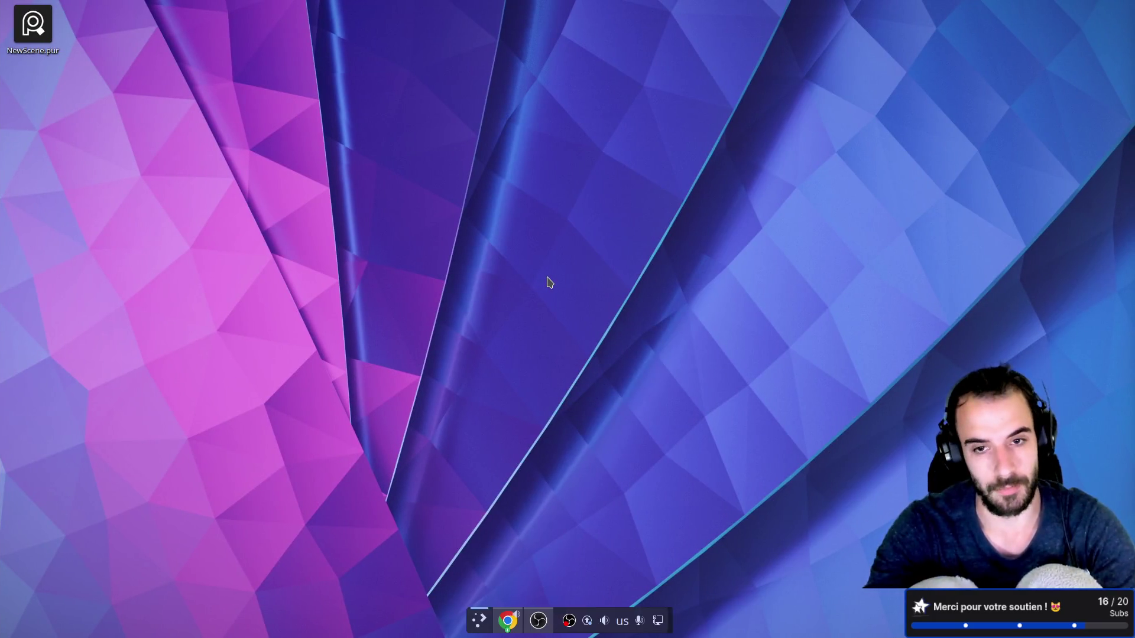
{"action": "type", "text": "godo"}
{"action": "key", "text": "BackSpace"}
{"action": "key", "text": "BackSpace"}
{"action": "key", "text": "BackSpace"}
{"action": "key", "text": "Escape"}
{"action": "key", "text": "ctrl+alt+t"}
{"action": "key", "text": "ctrl+b"}
{"action": "key", "text": "w"}
{"action": "key", "text": "Down"}
{"action": "key", "text": "Down"}
{"action": "key", "text": "Down"}
{"action": "key", "text": "Return"}
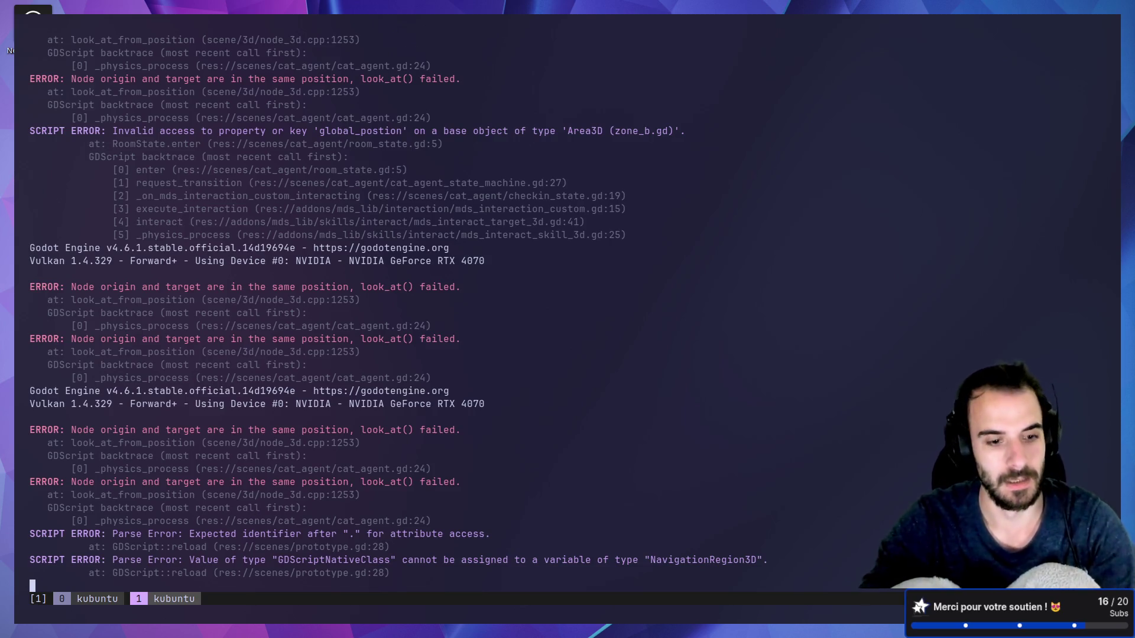
Stop the old run and relaunch the Godot editor with the previous command
{"action": "key", "text": "ctrl+c"}
{"action": "key", "text": "Up"}
{"action": "key", "text": "Return"}
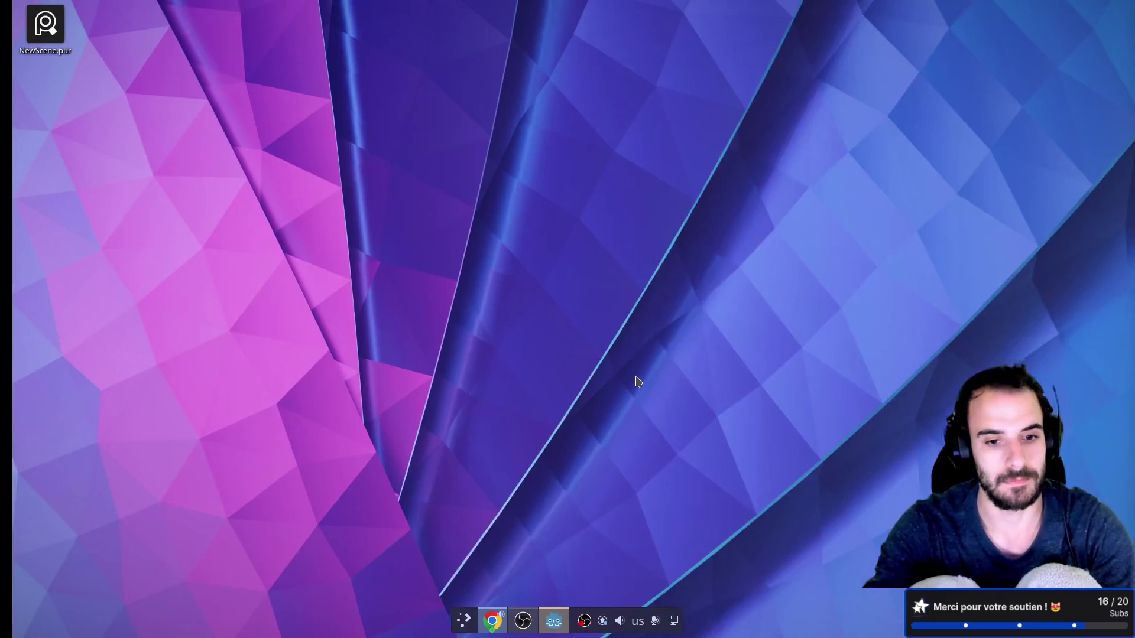
{"action": "right_click", "coordinate": [553, 621]}
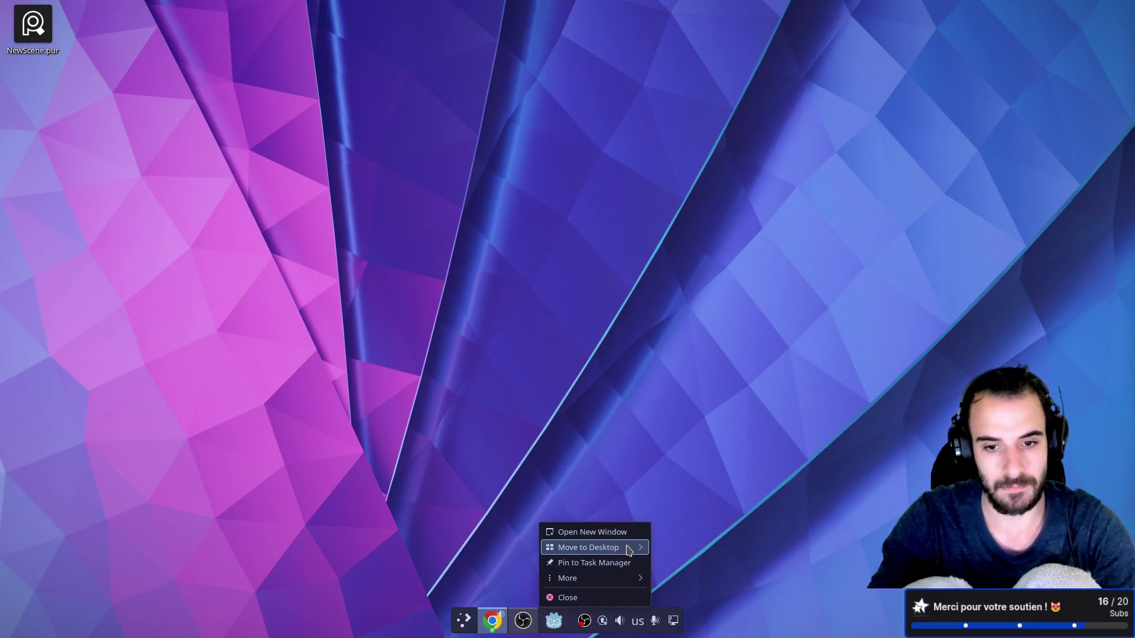
{"action": "mouse_move", "coordinate": [629, 550]}
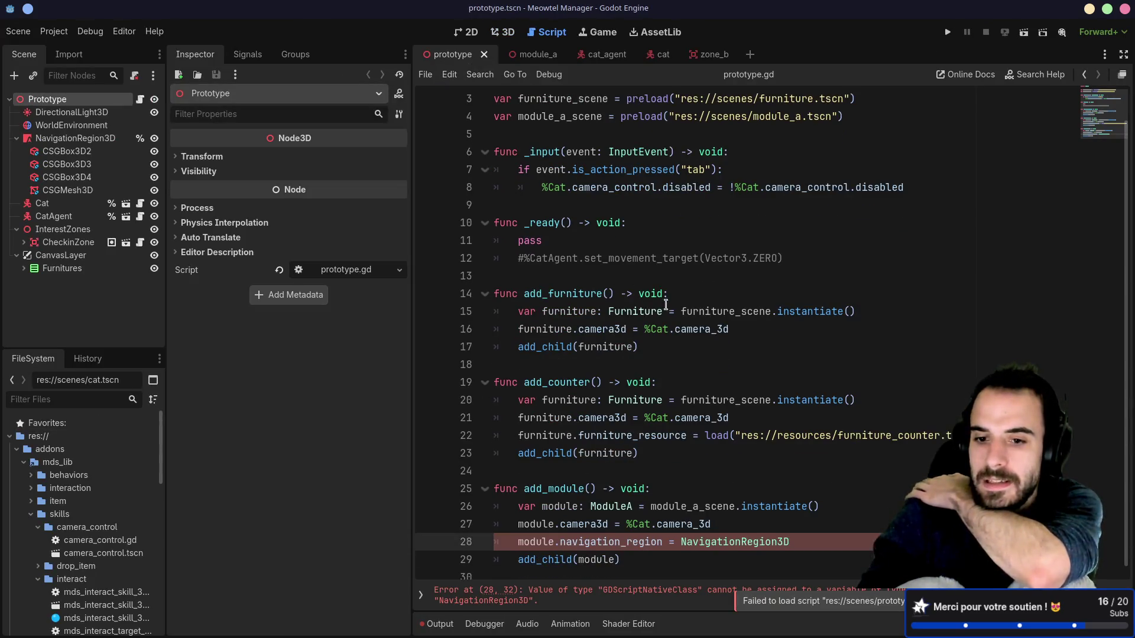
Prefix NavigationRegion3D on line 28 with % so it uses the unique node name
{"action": "type", "text": "%"}
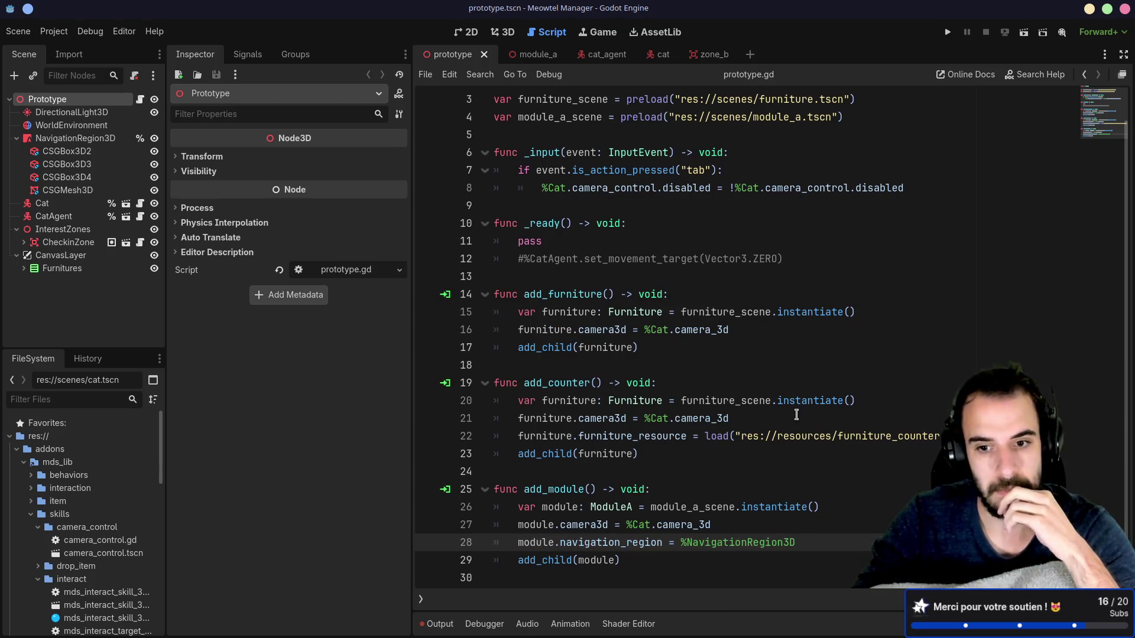
{"action": "scroll", "coordinate": [608, 447], "scroll_direction": "up", "scroll_amount": 1}
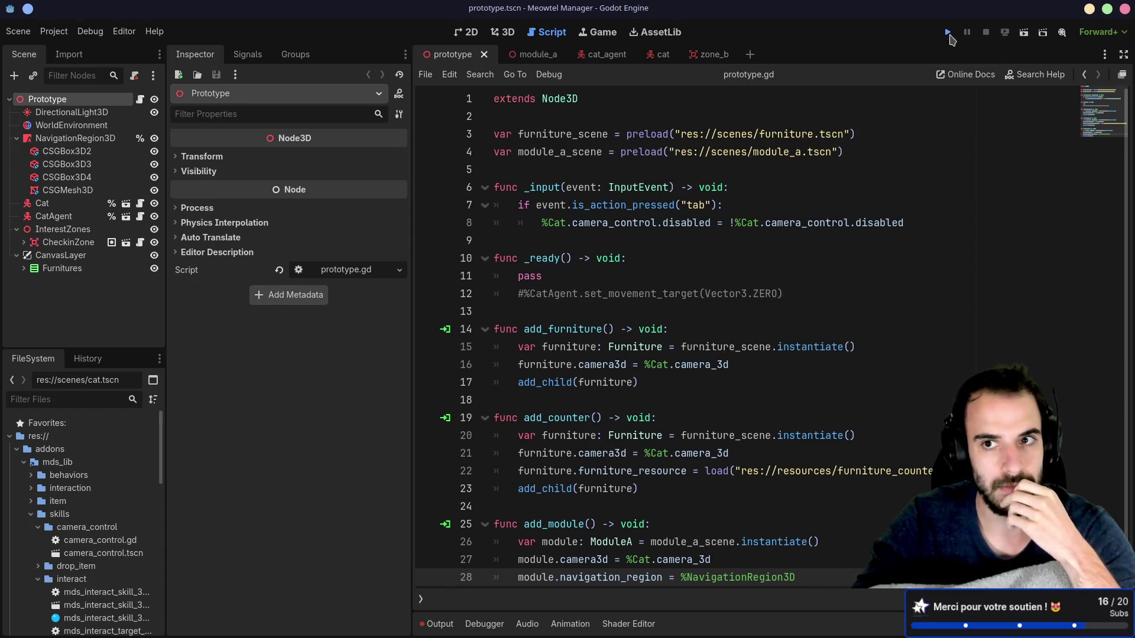
Run the game, undo the stray 'w' on line 28, and relaunch with F5
{"action": "left_click", "coordinate": [947, 32]}
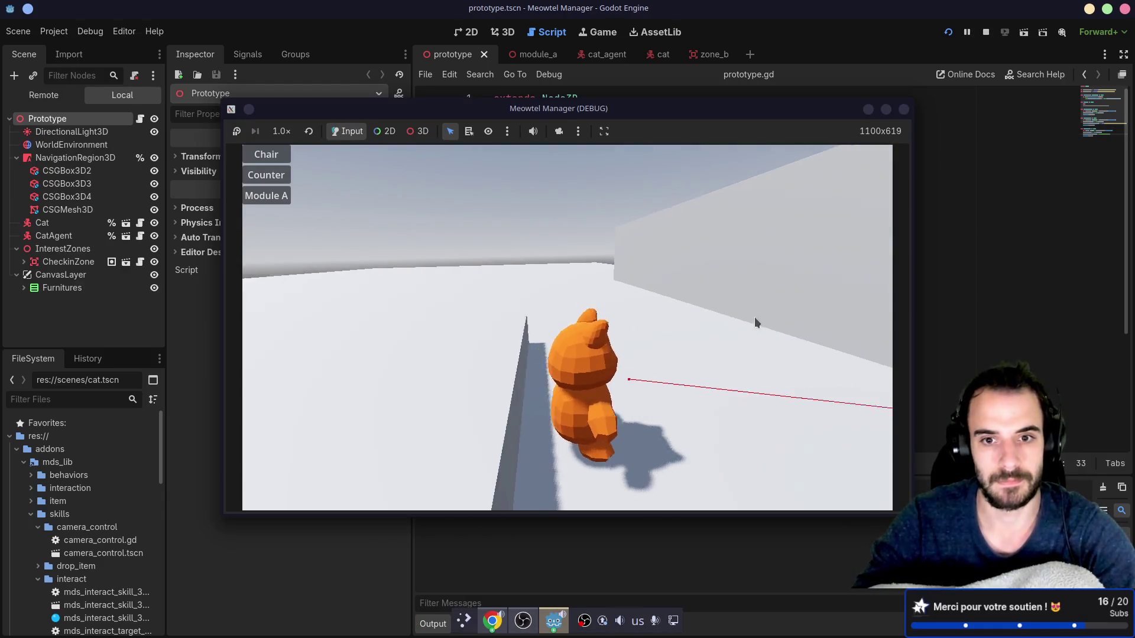
{"action": "key", "text": "alt+Tab"}
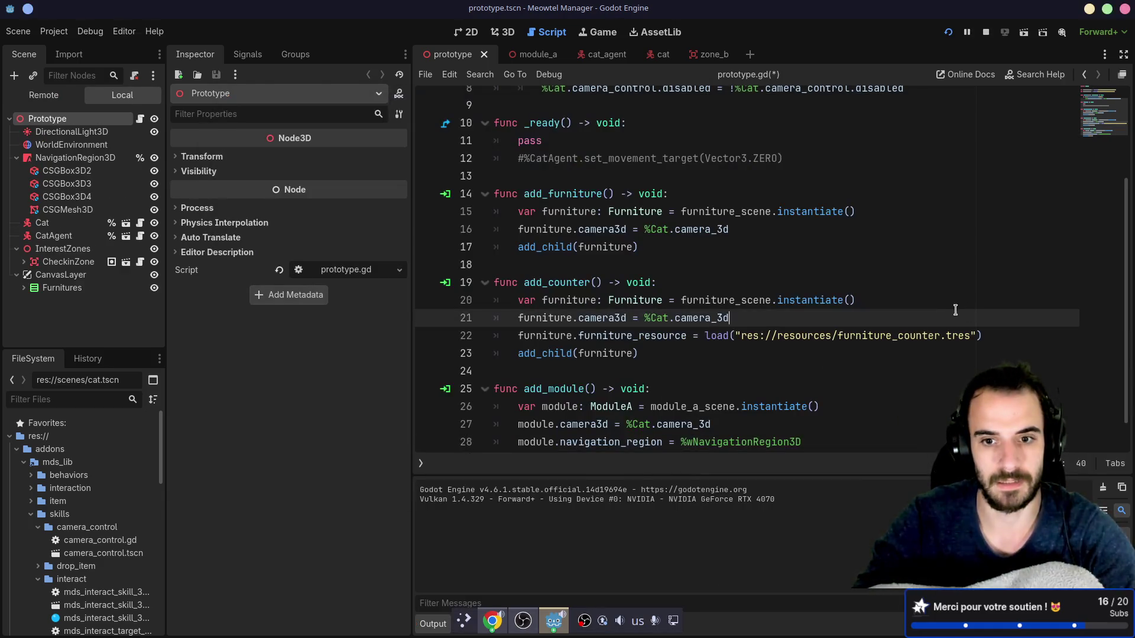
{"action": "key", "text": "ctrl+z"}
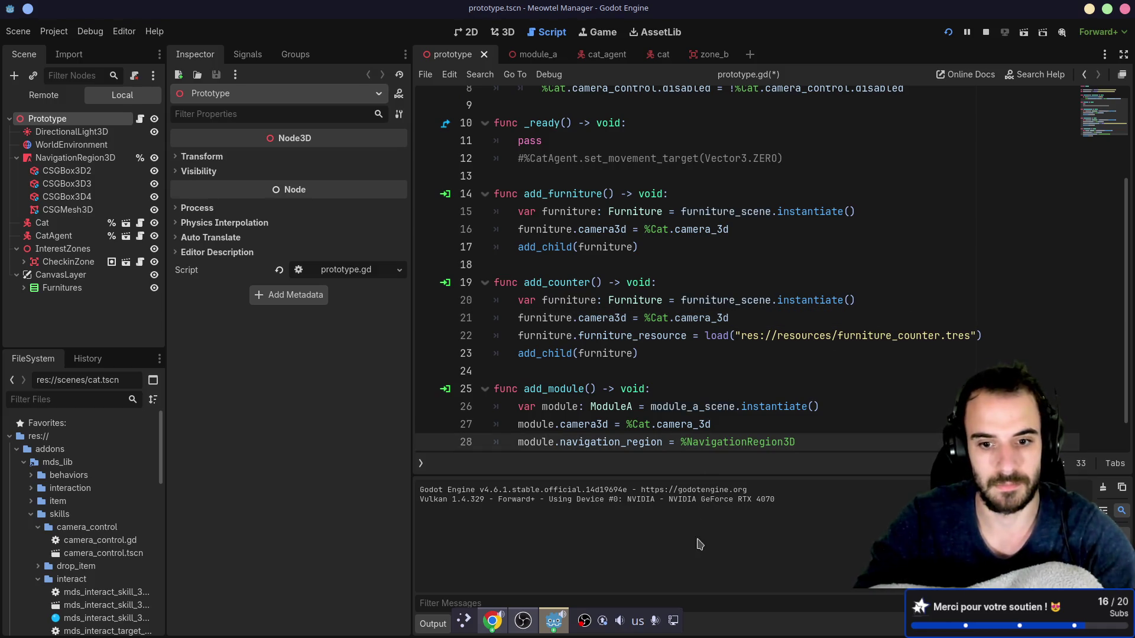
{"action": "key", "text": "F5"}
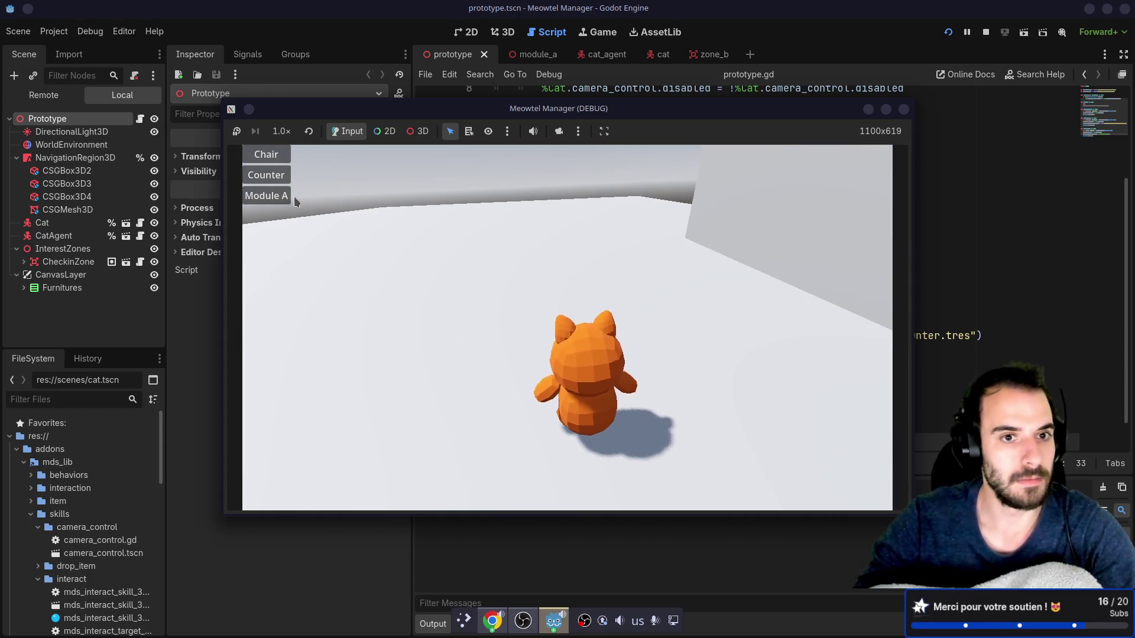
Place a Module A wall block near the cat, restart the game, and orbit the camera behind the cat
{"action": "left_click", "coordinate": [266, 196]}
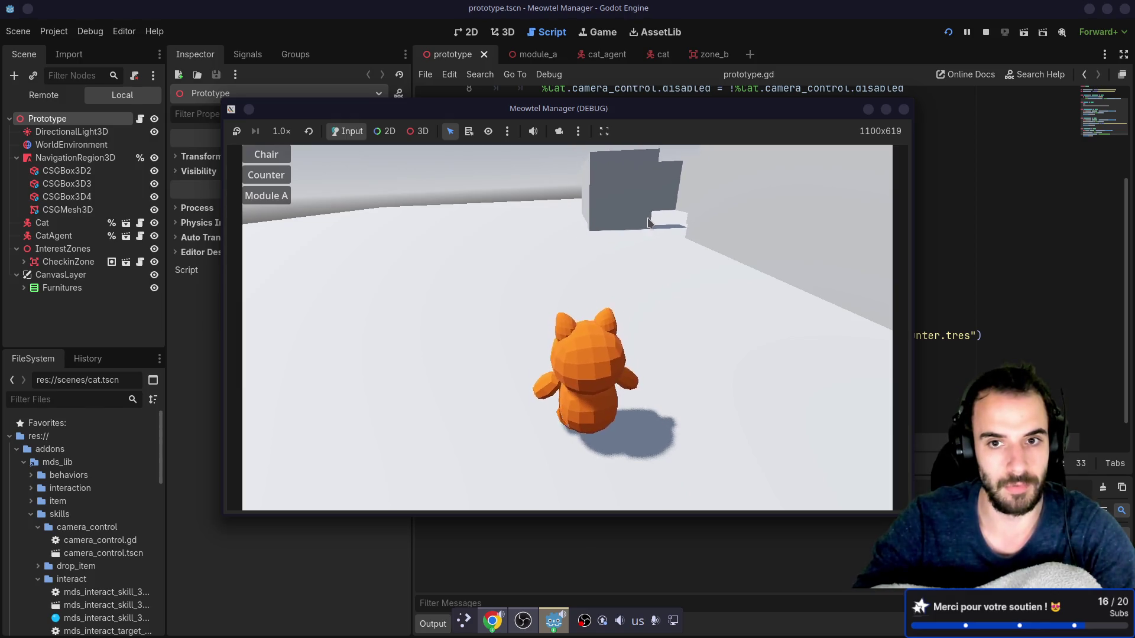
{"action": "left_click", "coordinate": [573, 283]}
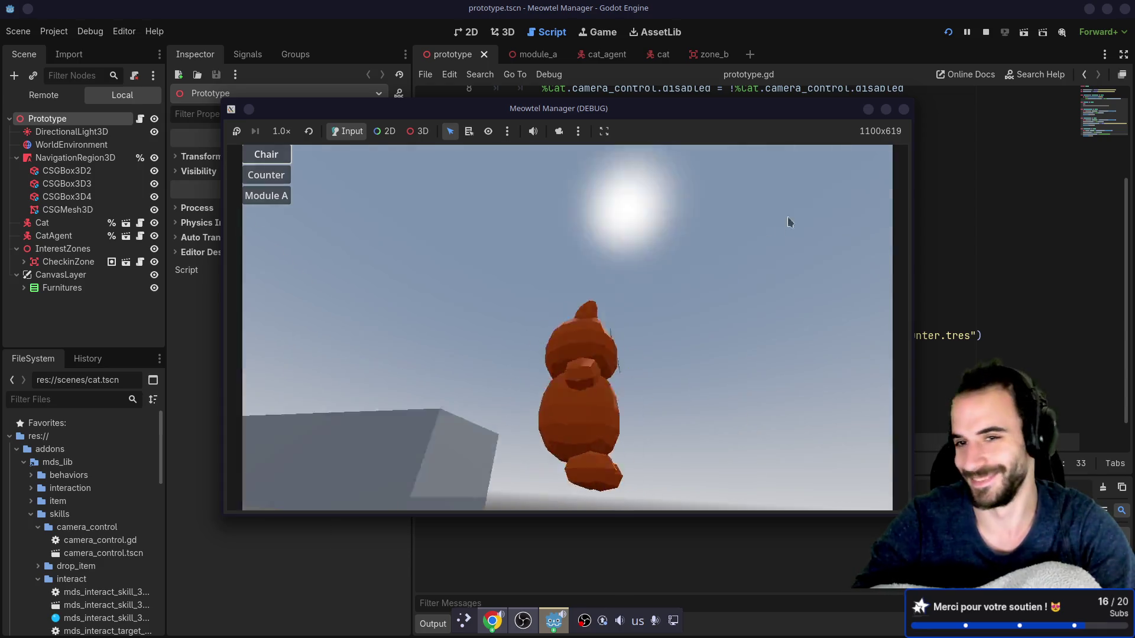
{"action": "key", "text": "F8"}
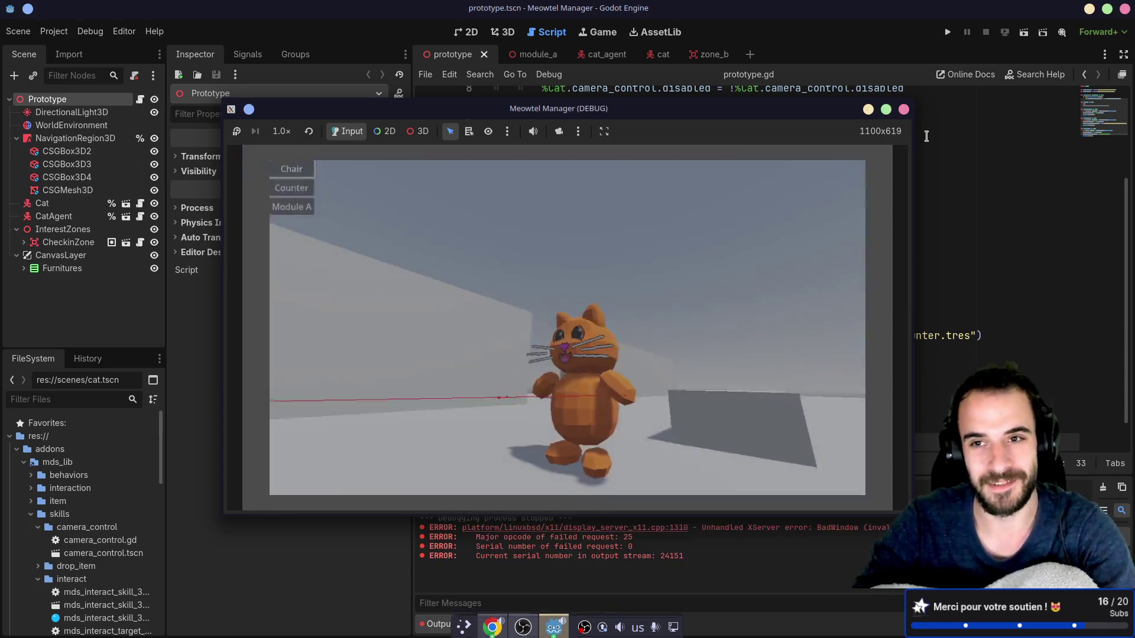
{"action": "key", "text": "F5"}
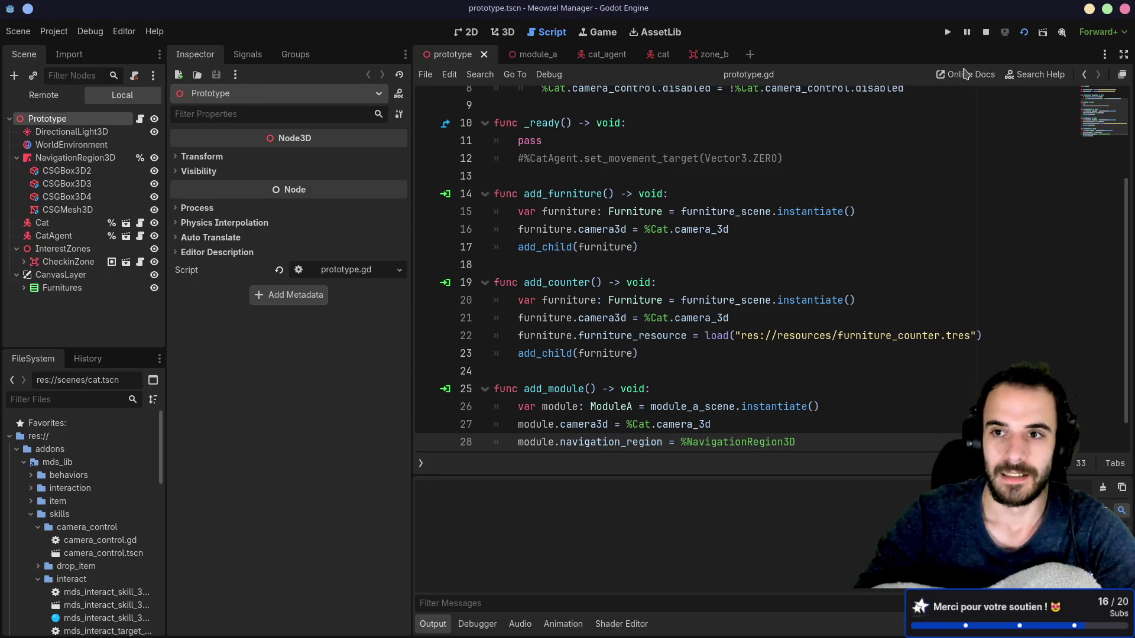
{"action": "mouse_move", "coordinate": [753, 172]}
{"action": "left_mouse_down"}
{"action": "mouse_move", "coordinate": [687, 191]}
{"action": "mouse_move", "coordinate": [696, 199]}
{"action": "mouse_move", "coordinate": [619, 256]}
{"action": "mouse_move", "coordinate": [520, 260]}
{"action": "mouse_move", "coordinate": [532, 286]}
{"action": "mouse_move", "coordinate": [631, 309]}
{"action": "left_mouse_up"}
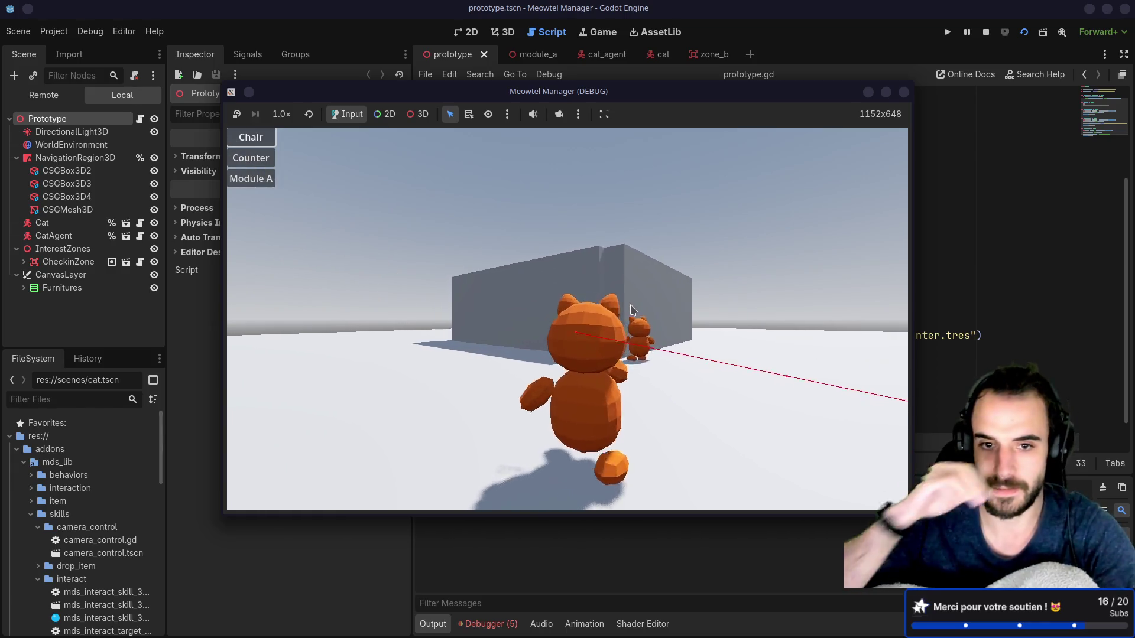
Stop the game and show the debugger's error list in a taller panel
{"action": "key", "text": "F8"}
{"action": "left_click", "coordinate": [487, 624]}
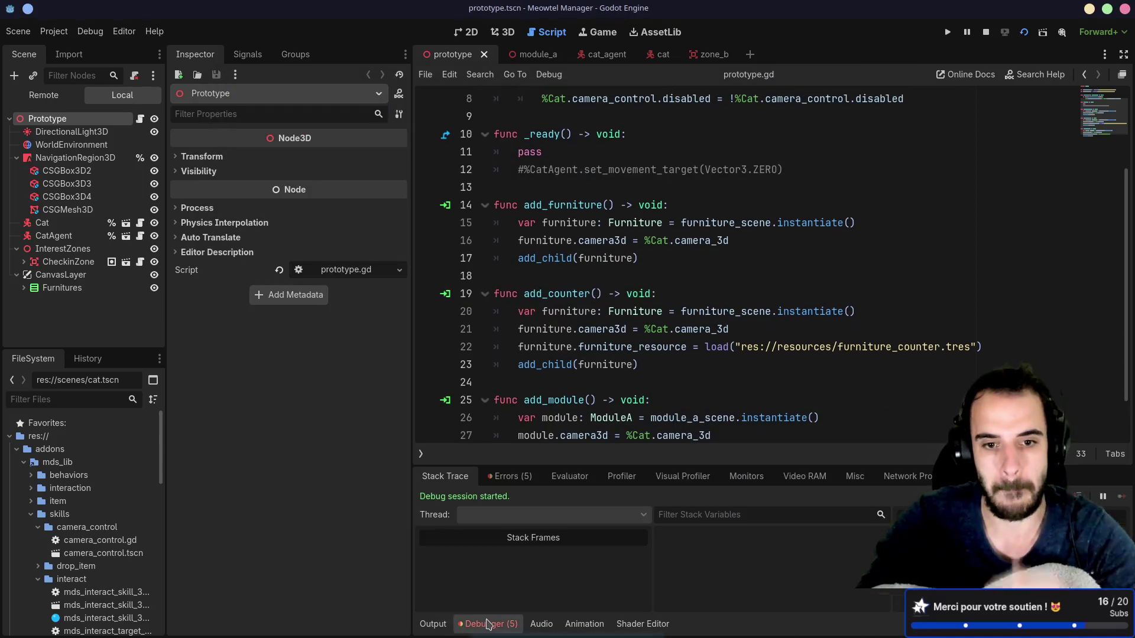
{"action": "left_click", "coordinate": [508, 477]}
{"action": "left_click_drag", "start_coordinate": [641, 464], "coordinate": [641, 341]}
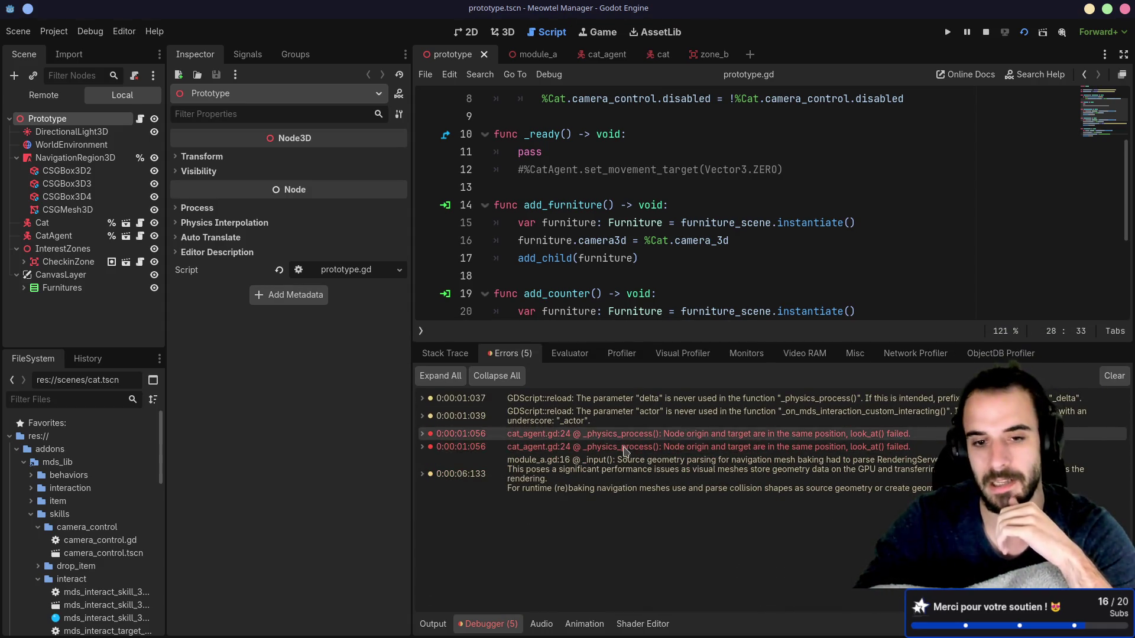
Widen the left Scene and FileSystem docks slightly
{"action": "mouse_move", "coordinate": [628, 448]}
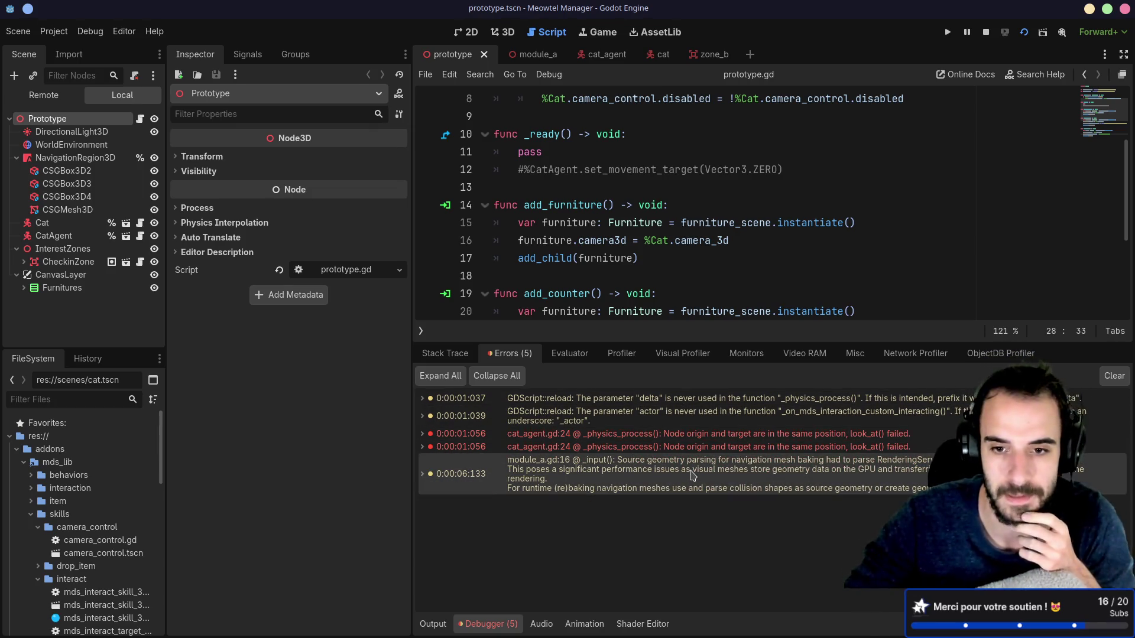
{"action": "mouse_move", "coordinate": [660, 473]}
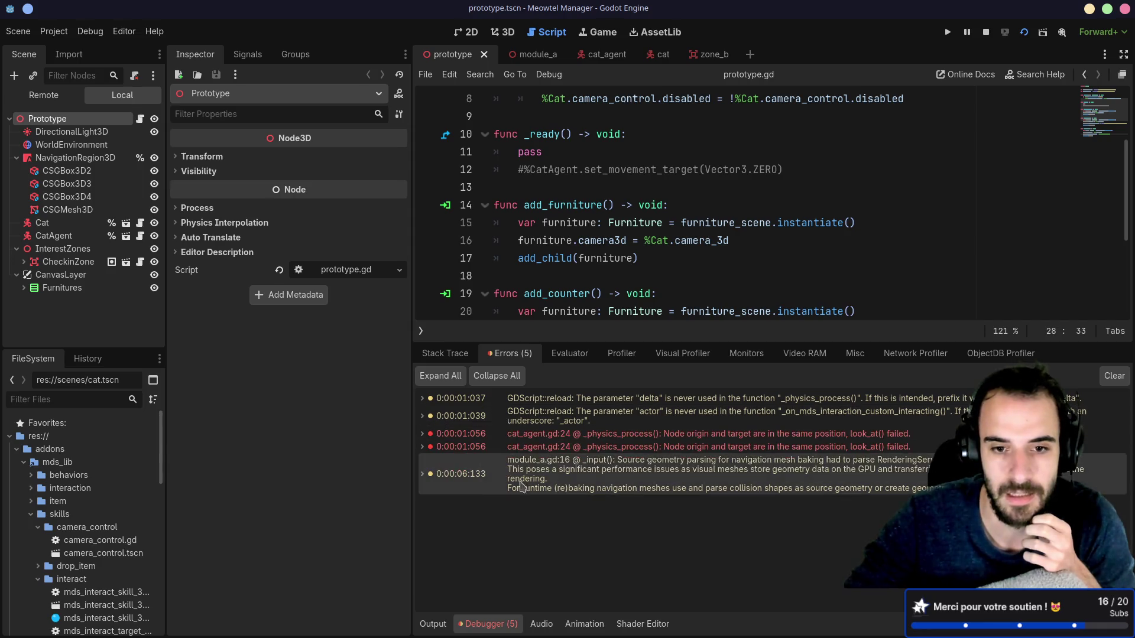
{"action": "mouse_move", "coordinate": [520, 484]}
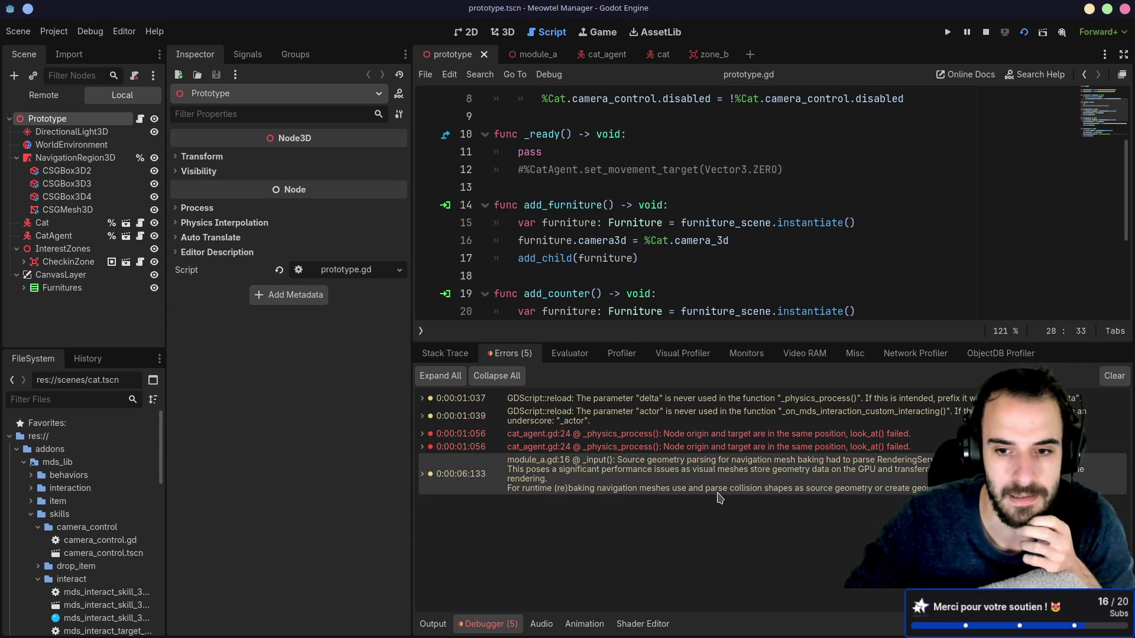
{"action": "mouse_move", "coordinate": [719, 498]}
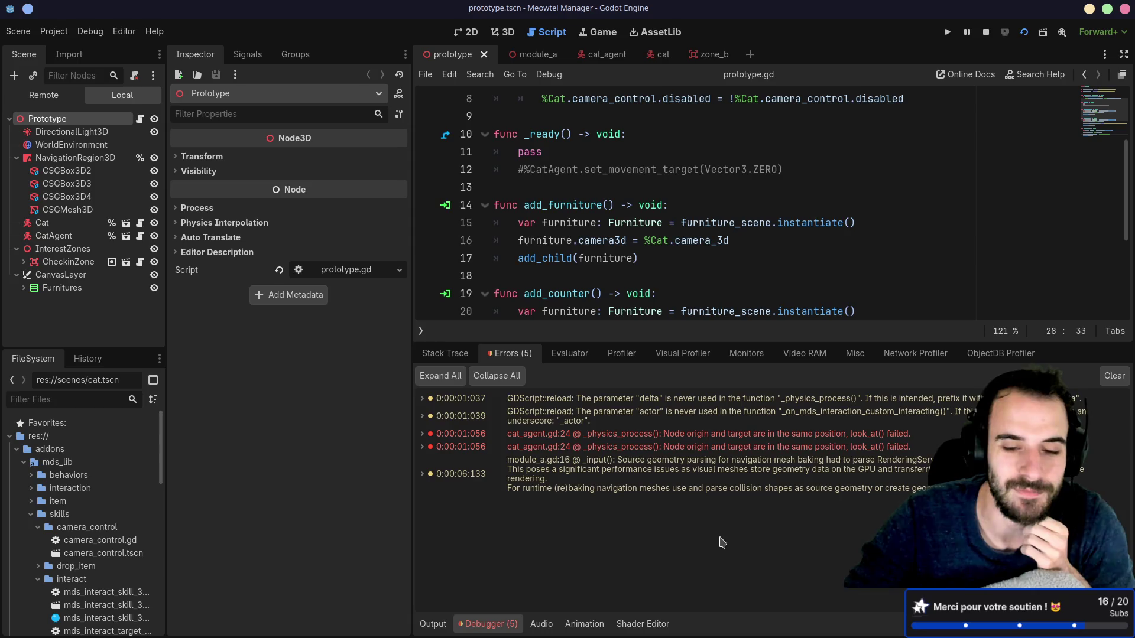
{"action": "left_click_drag", "start_coordinate": [166, 336], "coordinate": [174, 337]}
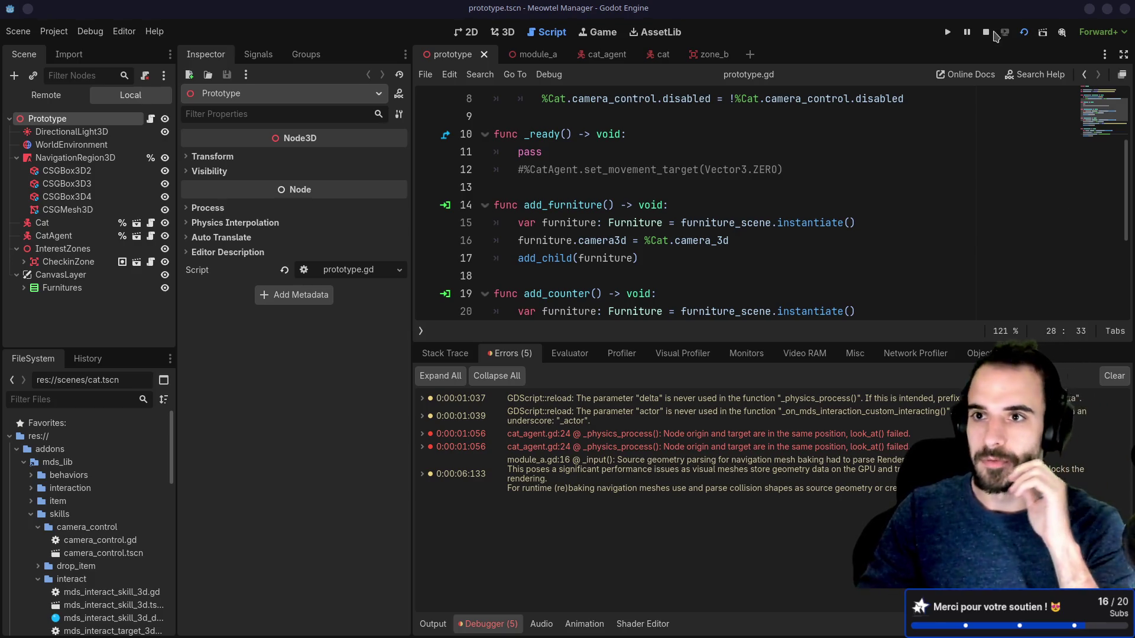
Restart the game and place a Module A wall block in the scene
{"action": "key", "text": "F8"}
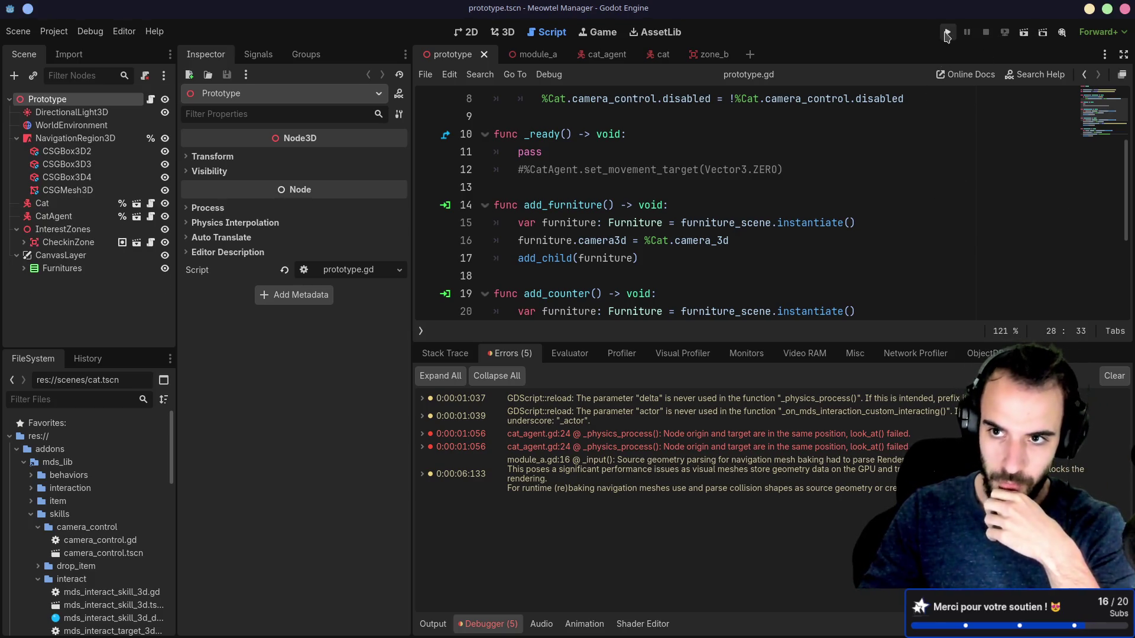
{"action": "key", "text": "F5"}
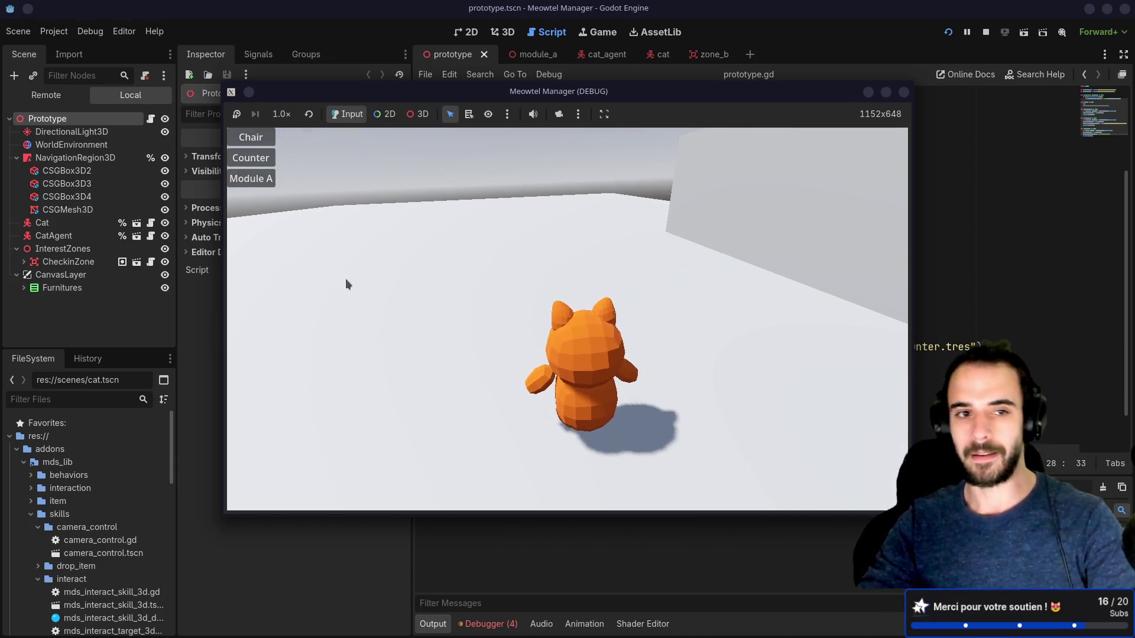
{"action": "left_click", "coordinate": [260, 182]}
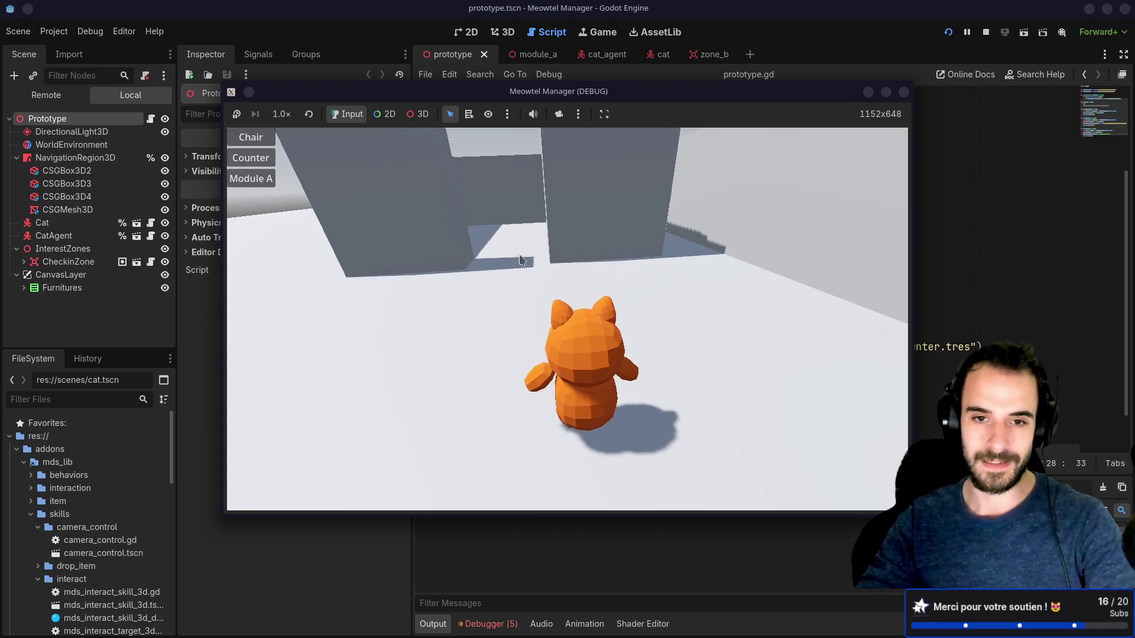
{"action": "left_click", "coordinate": [473, 265]}
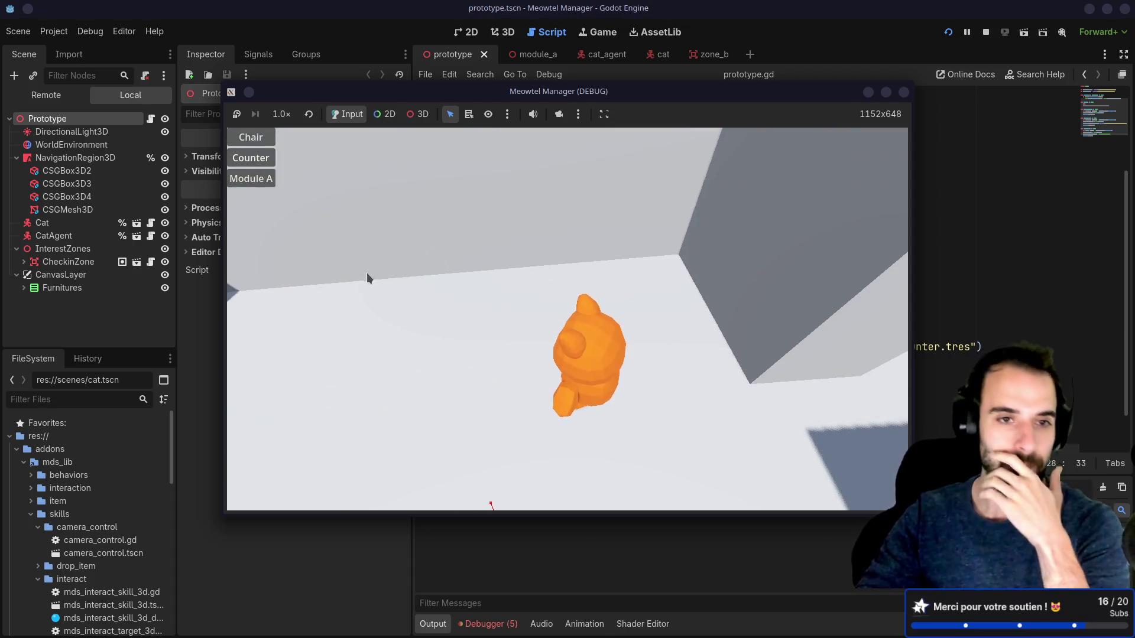
Place a counter and a chair beside the cat, rotate the camera, and show the remote scene tree
{"action": "left_click", "coordinate": [604, 284]}
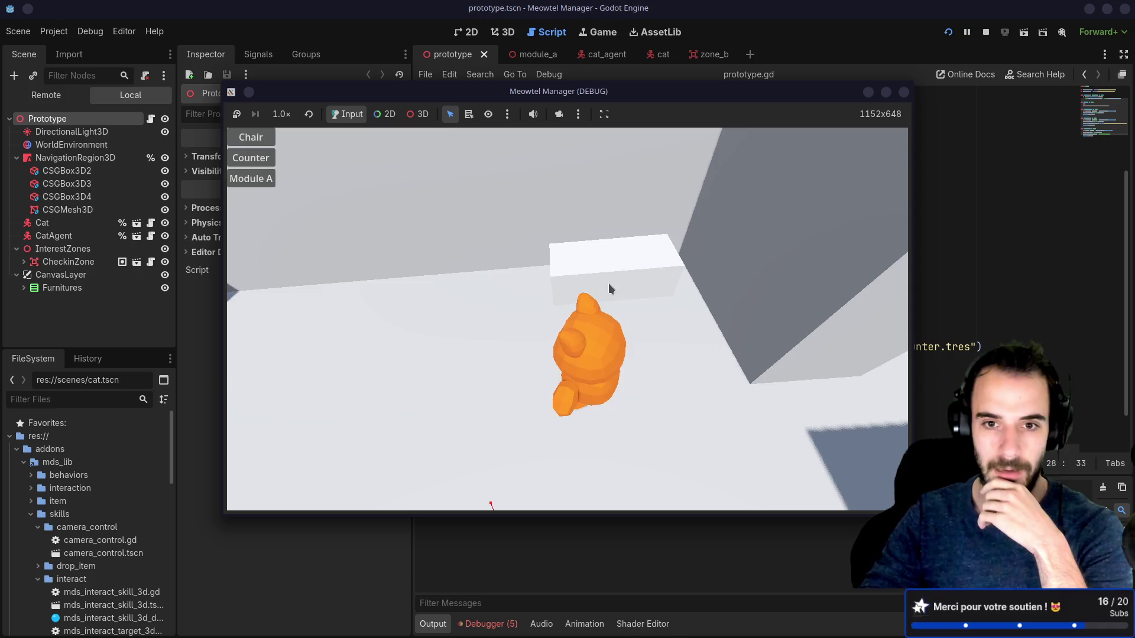
{"action": "left_click", "coordinate": [265, 139]}
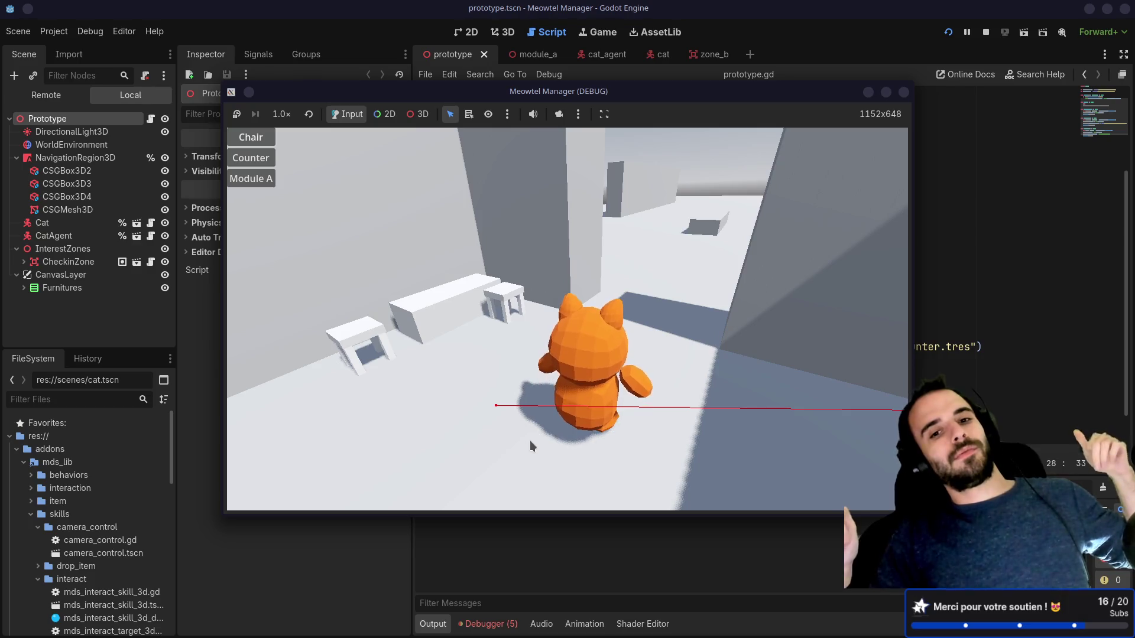
{"action": "left_click_drag", "start_coordinate": [529, 441], "coordinate": [683, 470]}
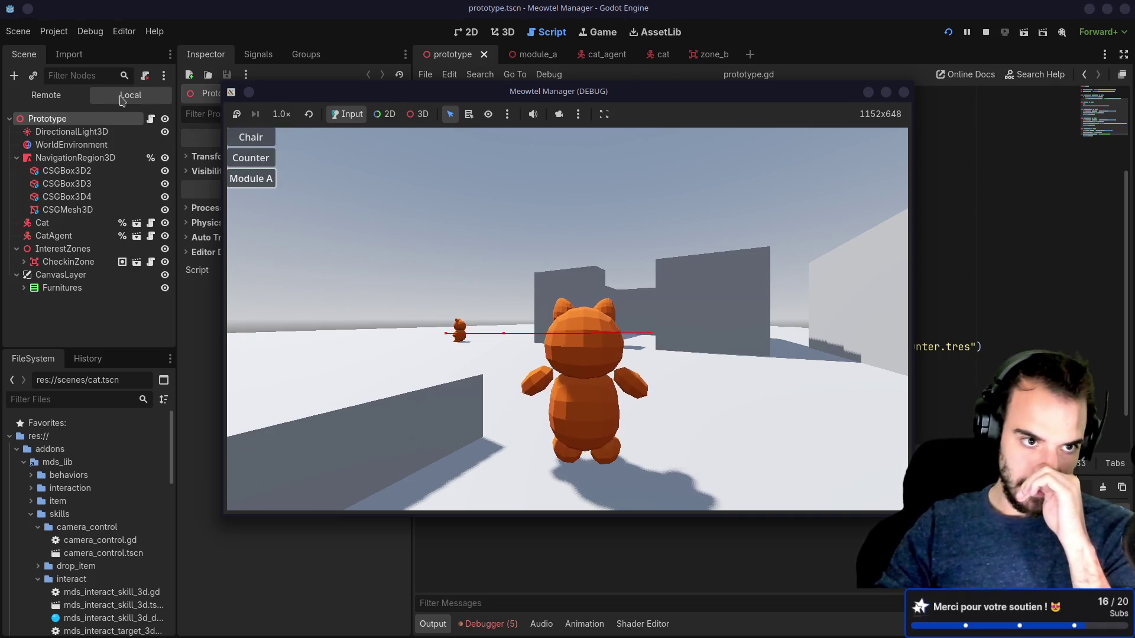
{"action": "left_click", "coordinate": [46, 95]}
Expand the remote Prototype node, inspect NavigationRegion3D, and switch to the 3D view
{"action": "left_click", "coordinate": [16, 132]}
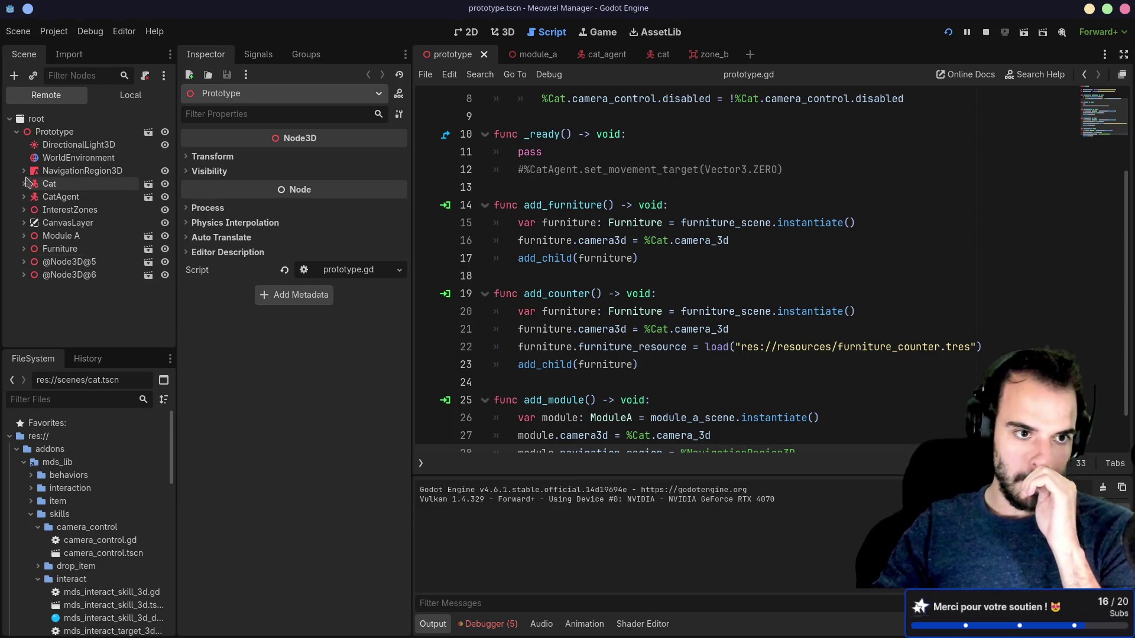
{"action": "double_click", "coordinate": [51, 173]}
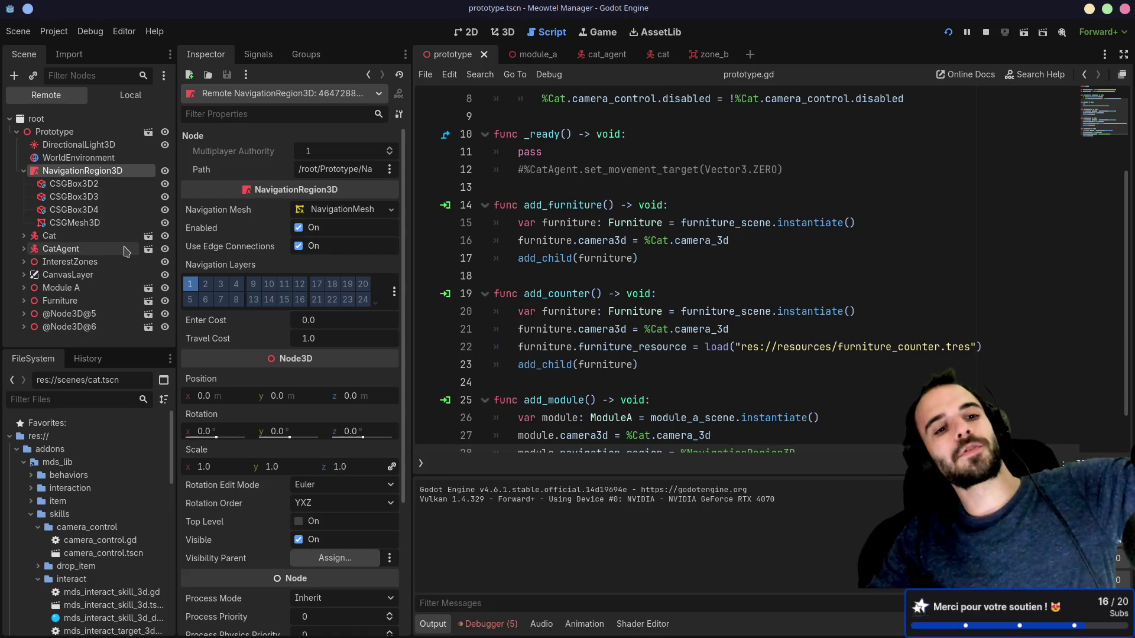
{"action": "left_click", "coordinate": [504, 34]}
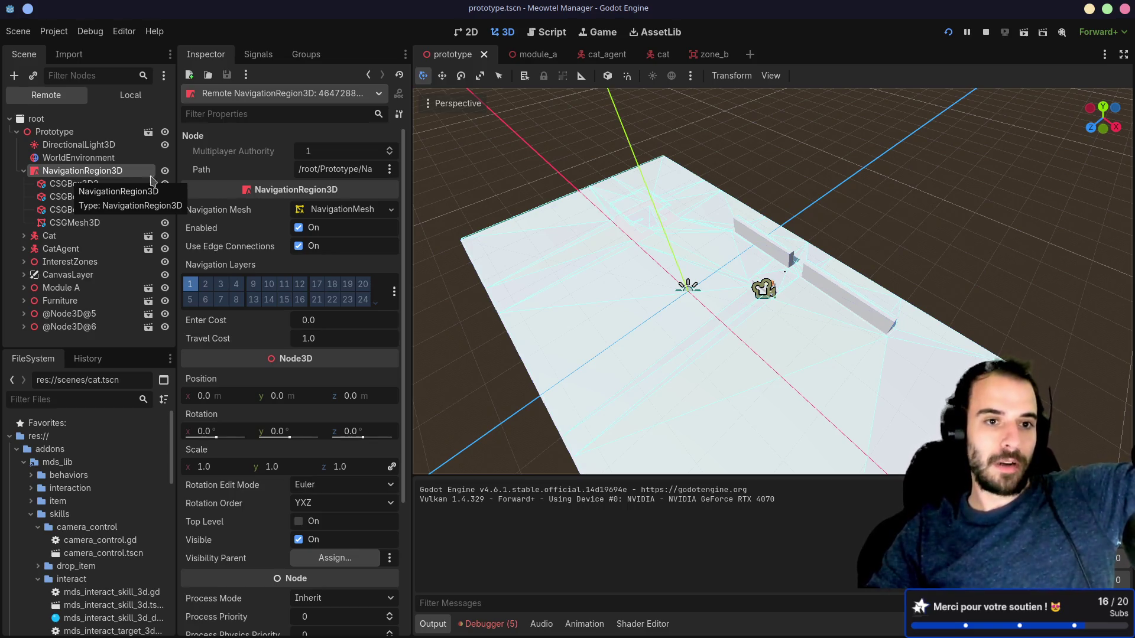
Inspect the two spawned furniture nodes and the Module A node, then stop the game
{"action": "mouse_move", "coordinate": [246, 189]}
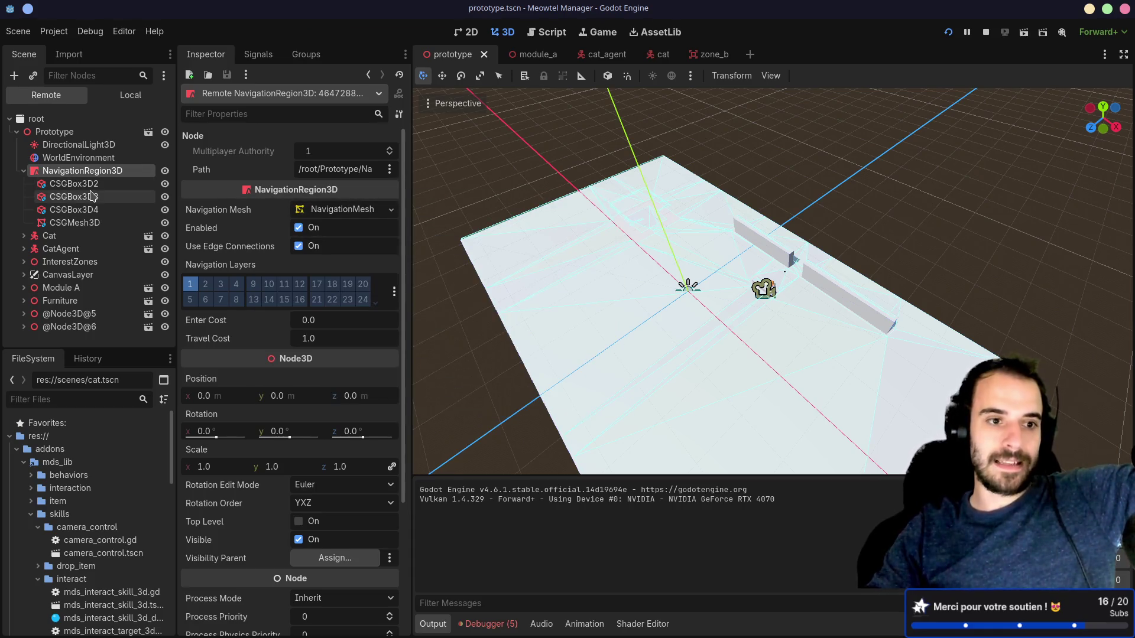
{"action": "left_click", "coordinate": [76, 318]}
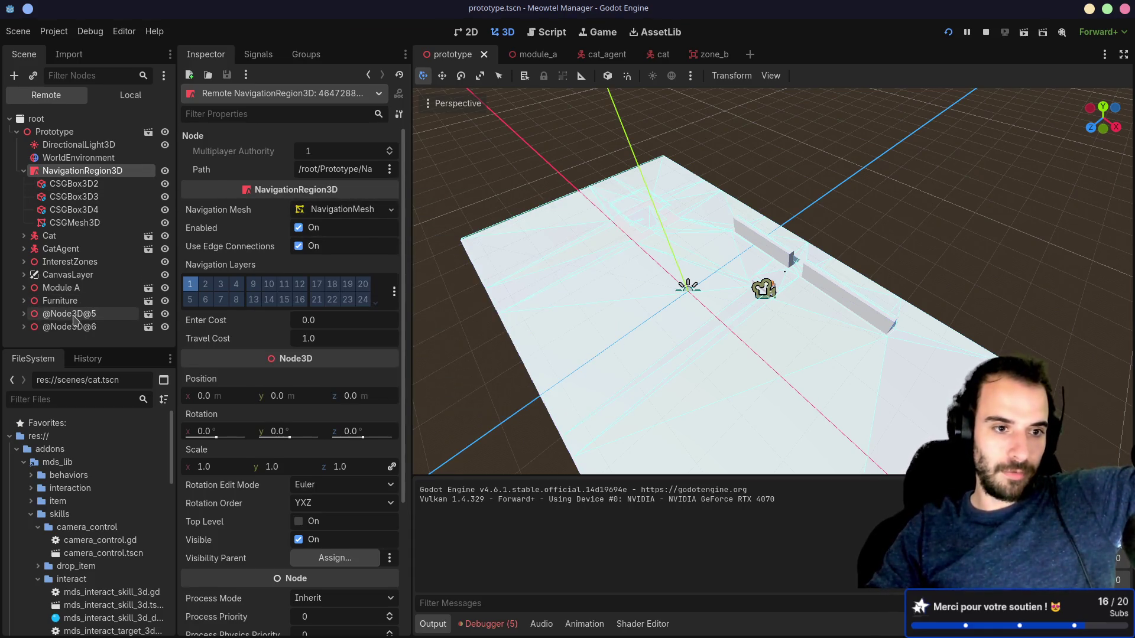
{"action": "left_click", "coordinate": [65, 340]}
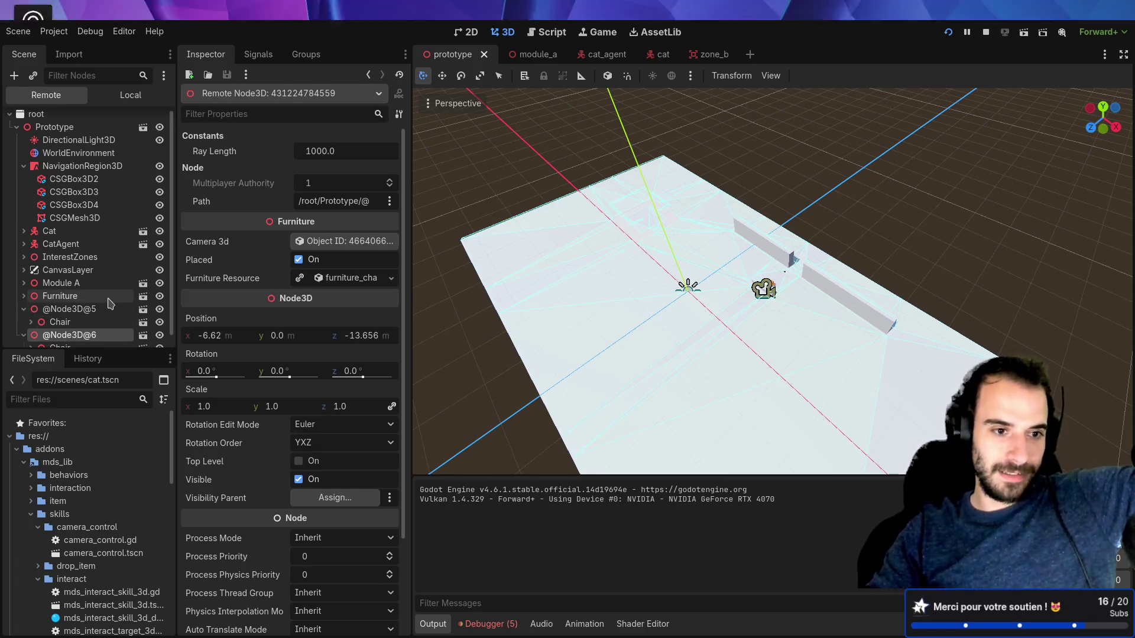
{"action": "left_click", "coordinate": [61, 271]}
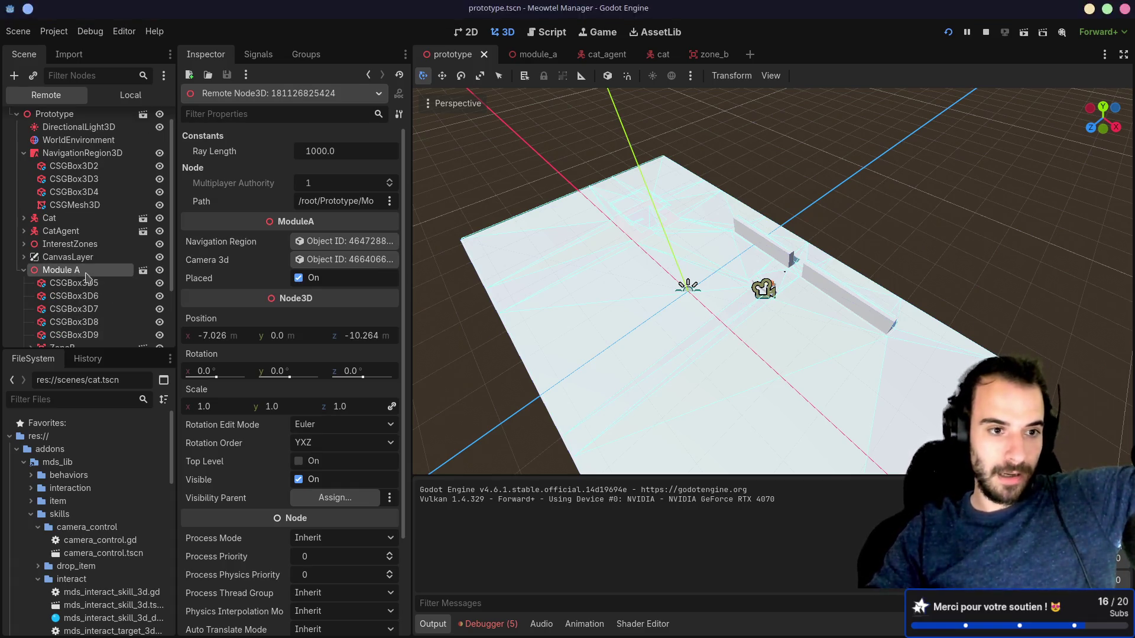
{"action": "scroll", "coordinate": [87, 276], "scroll_direction": "up", "scroll_amount": 1}
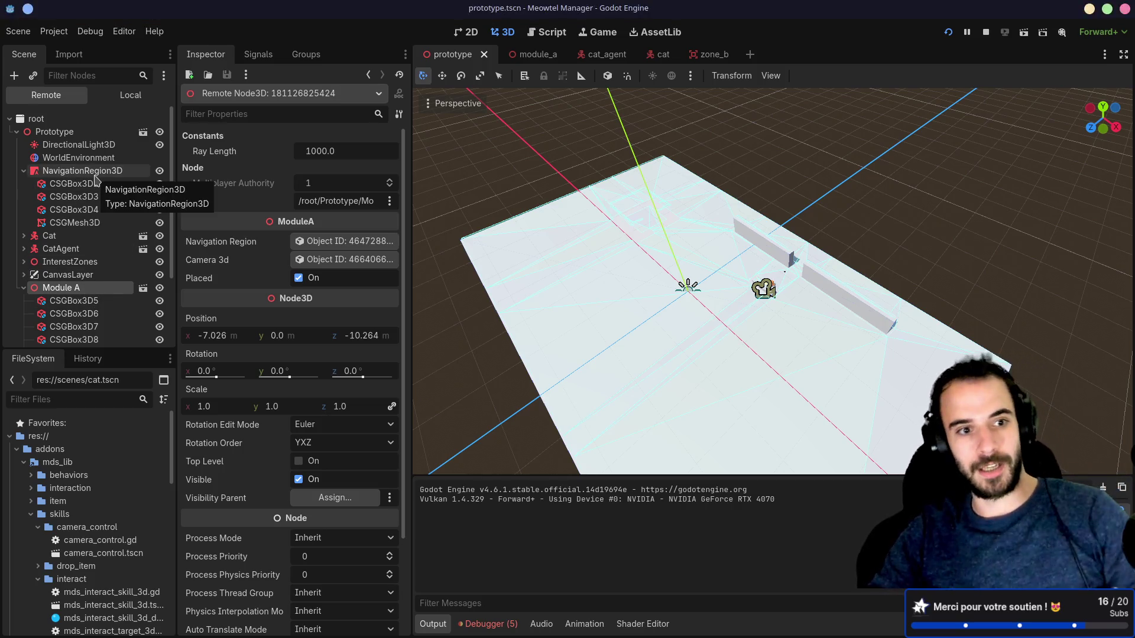
{"action": "key", "text": "F8"}
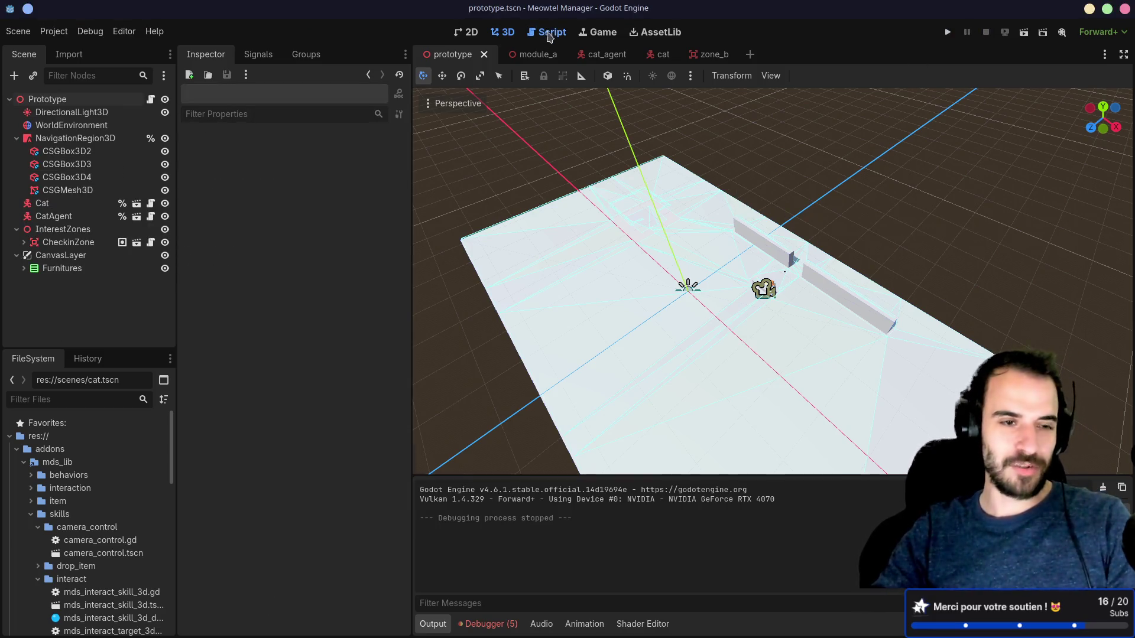
Change line 29 to %NavigationRegion3D.add_child(module) using autocompletion, then run the project
{"action": "left_click", "coordinate": [550, 34]}
{"action": "scroll", "coordinate": [705, 277], "scroll_direction": "down", "scroll_amount": 1}
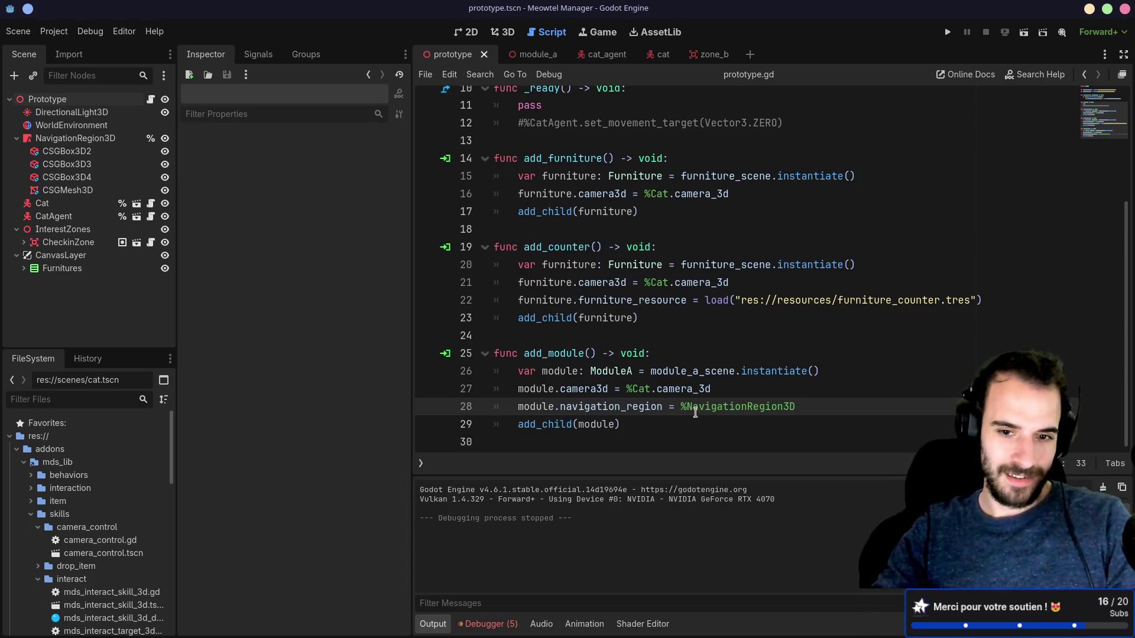
{"action": "left_click", "coordinate": [516, 425]}
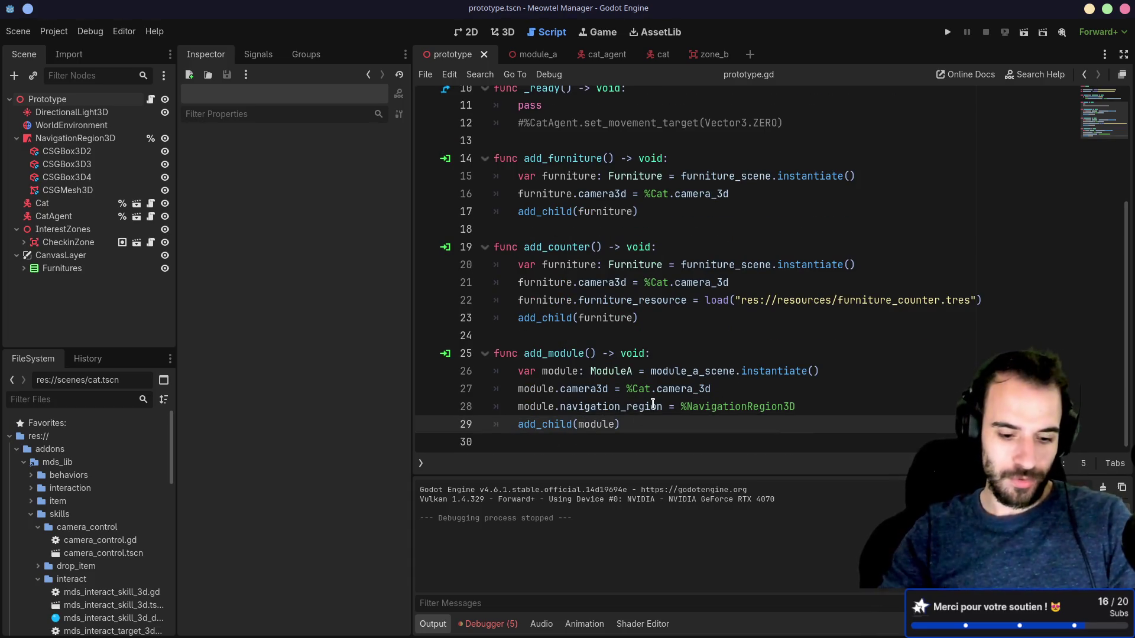
{"action": "type", "text": "%N"}
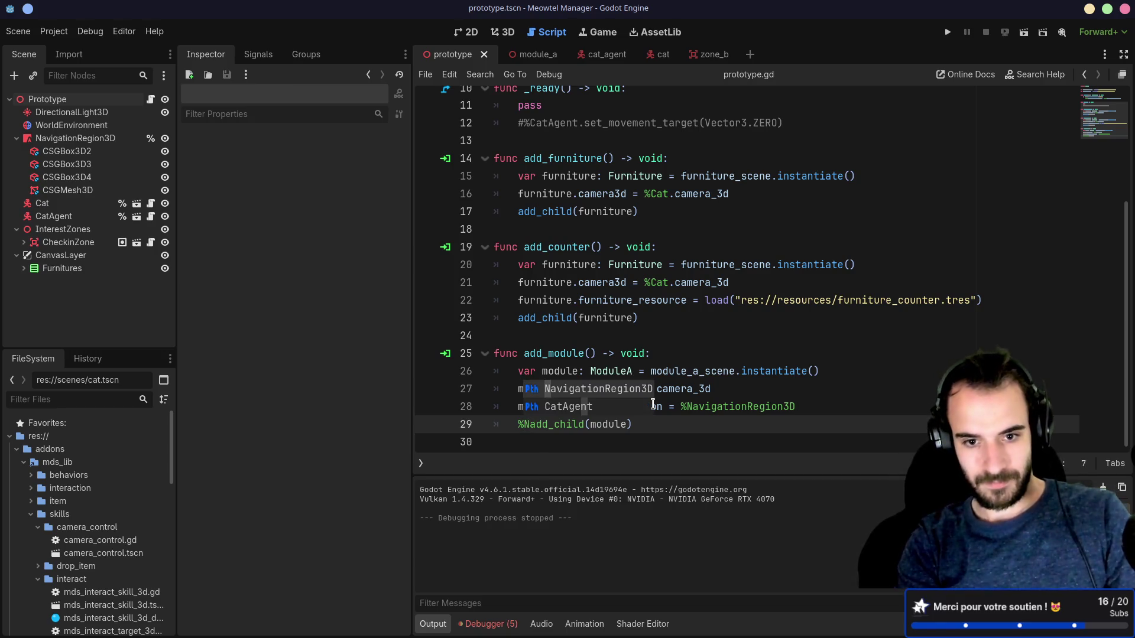
{"action": "key", "text": "Tab"}
{"action": "type", "text": ".add"}
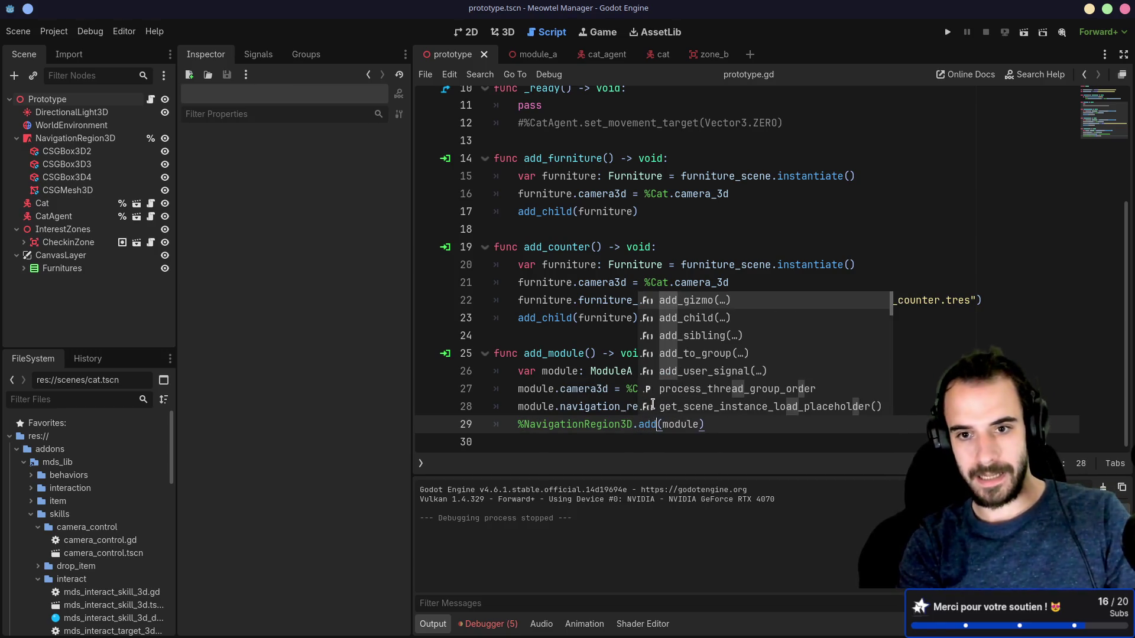
{"action": "key", "text": "Down"}
{"action": "key", "text": "Tab"}
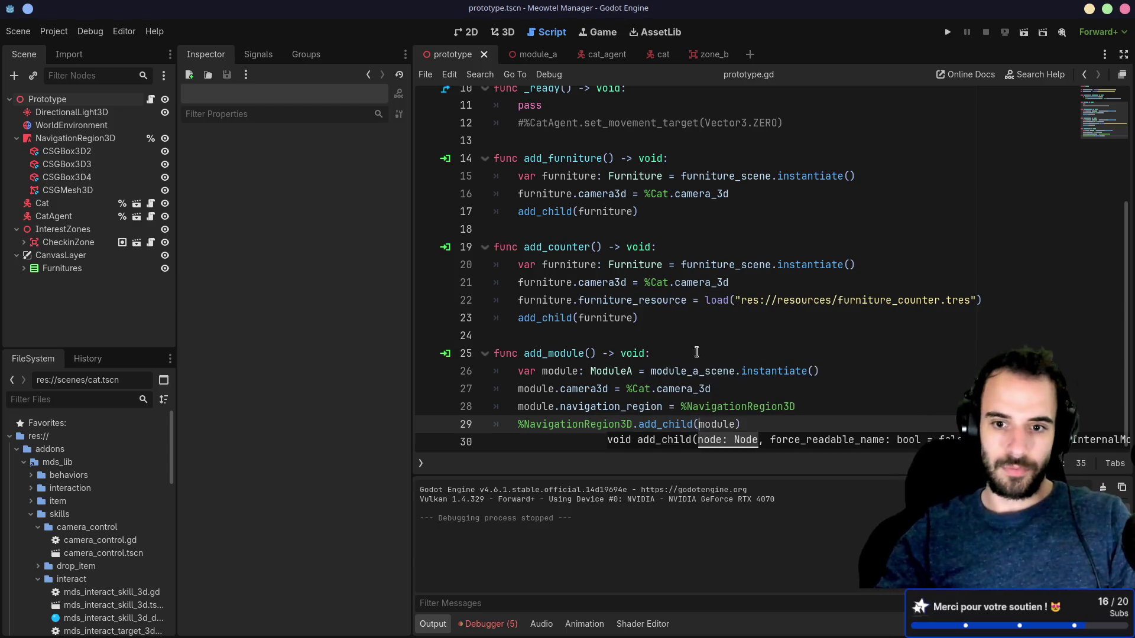
{"action": "key", "text": "Down"}
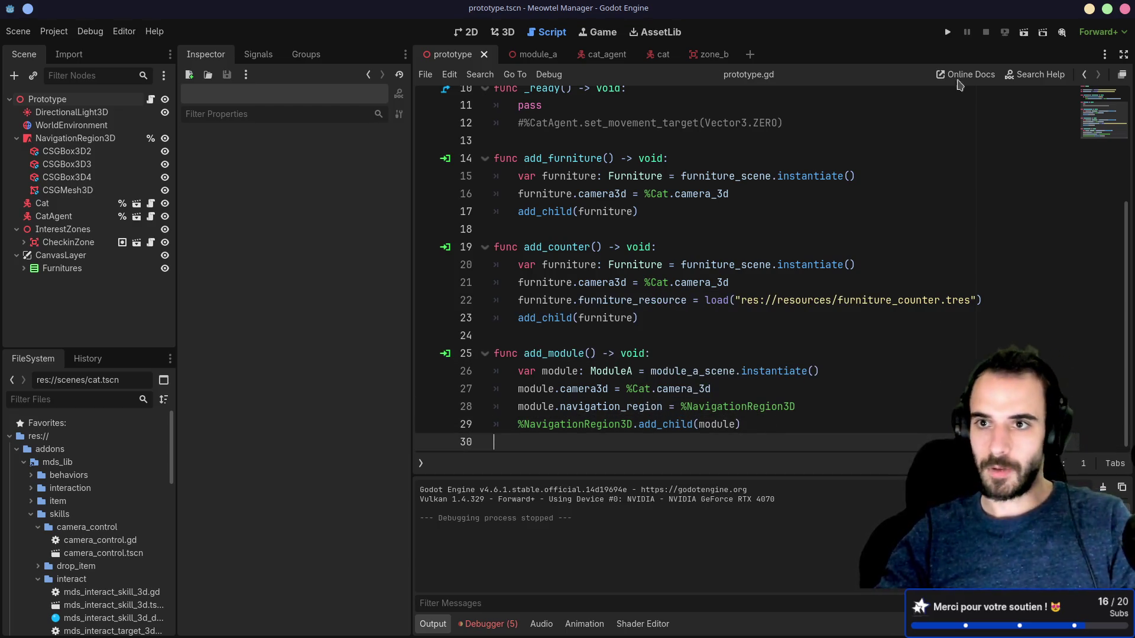
{"action": "left_click", "coordinate": [947, 33]}
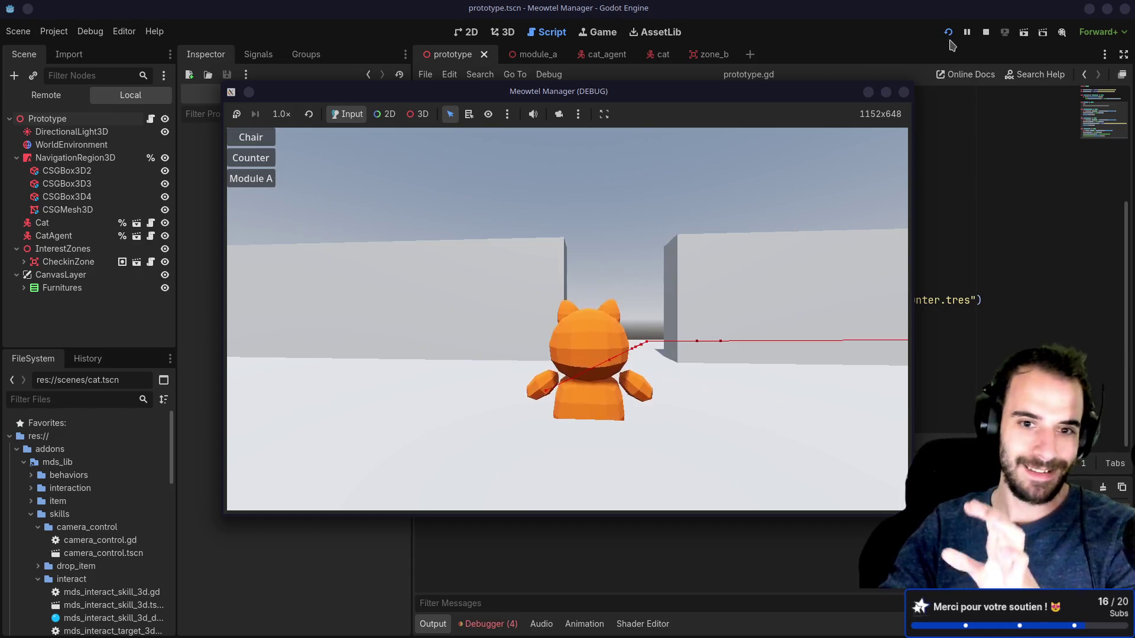
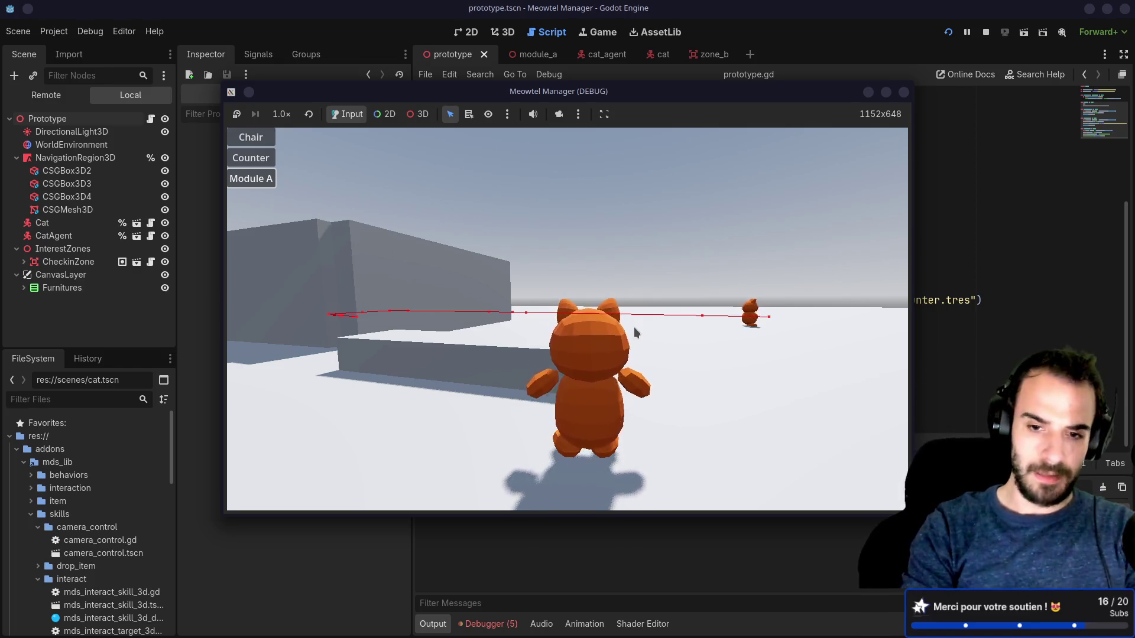
Orbit the game camera around the cat, then bring the FigJam board forward in Chrome
{"action": "mouse_move", "coordinate": [634, 327]}
{"action": "left_mouse_down"}
{"action": "mouse_move", "coordinate": [690, 350]}
{"action": "mouse_move", "coordinate": [676, 445]}
{"action": "mouse_move", "coordinate": [594, 464]}
{"action": "left_mouse_up"}
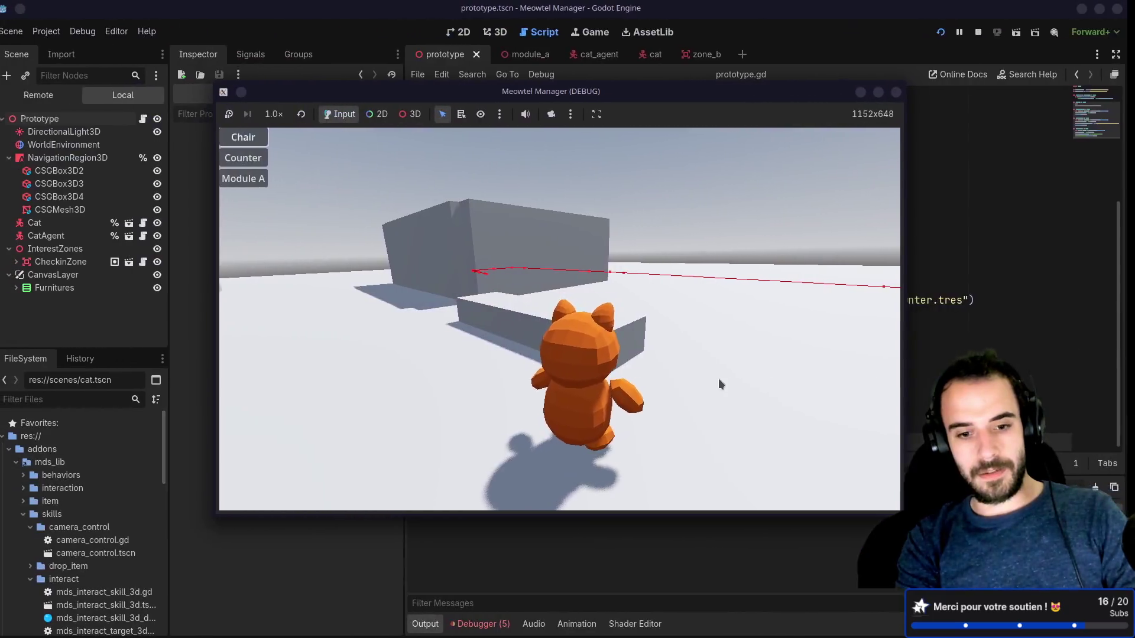
{"action": "mouse_move", "coordinate": [499, 625]}
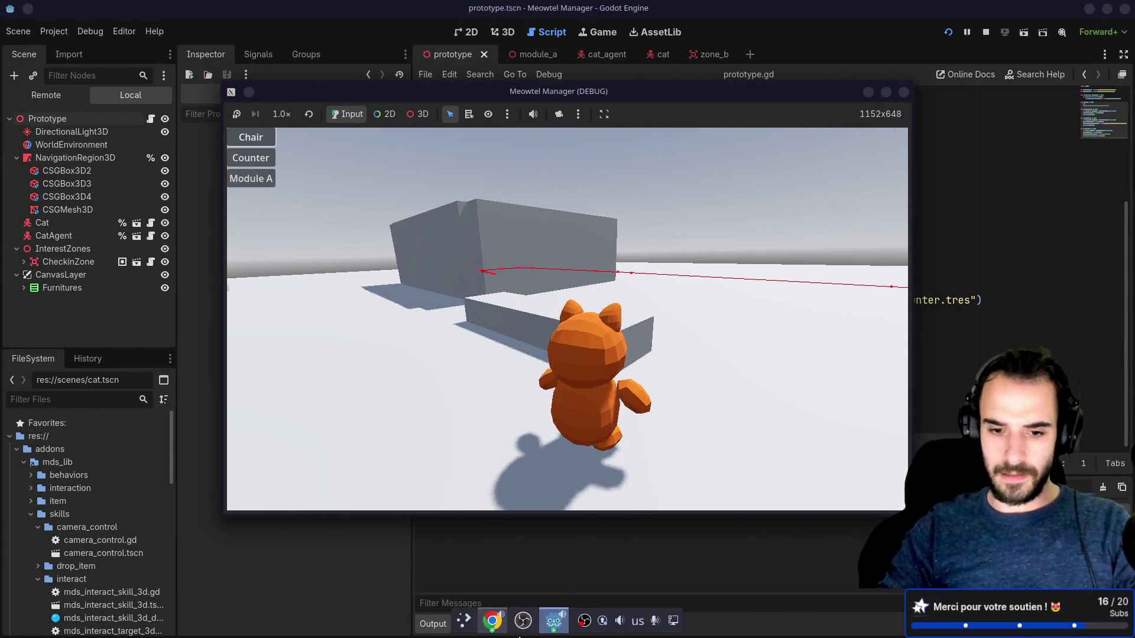
{"action": "left_click", "coordinate": [493, 622]}
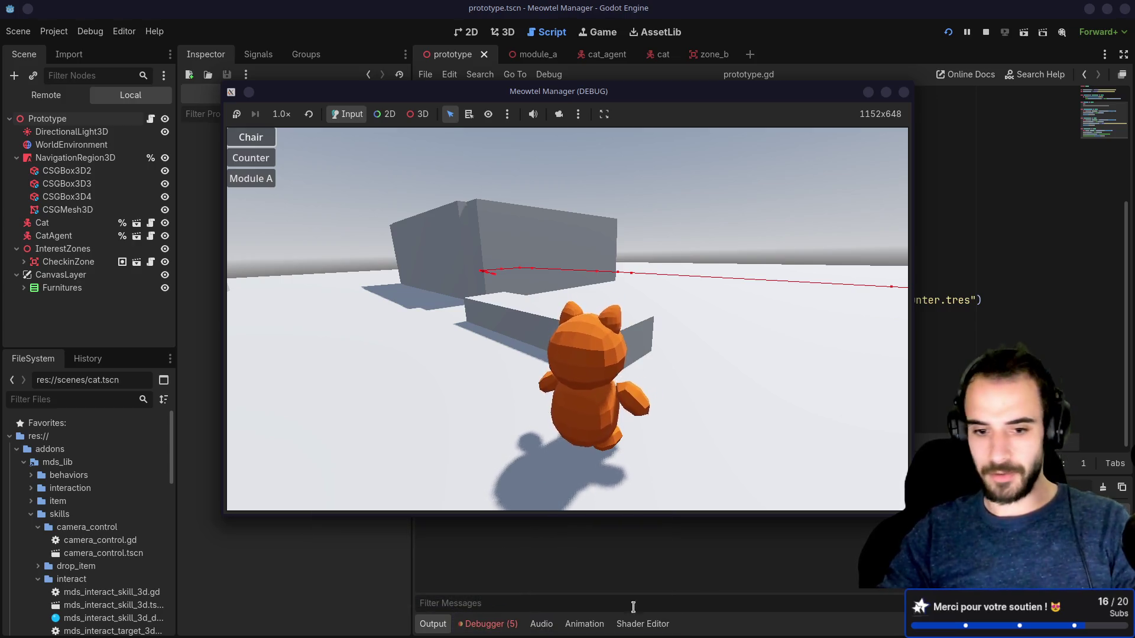
{"action": "left_click", "coordinate": [494, 621]}
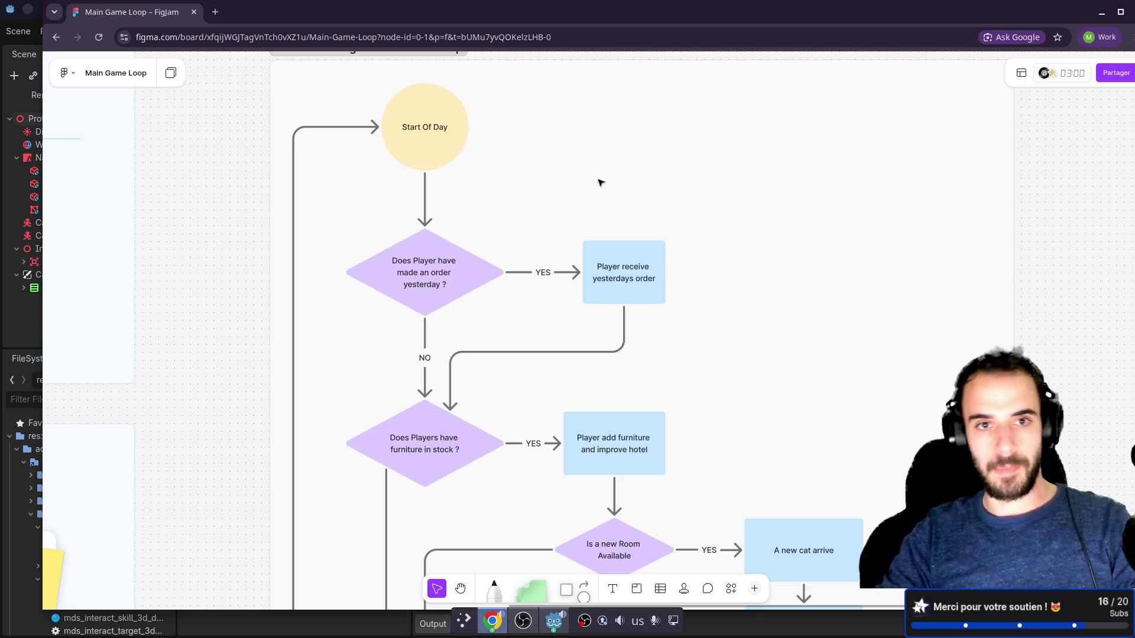
Scroll through the Main Game Loop flowchart and shift the 'A new cat arrive' box slightly
{"action": "scroll", "coordinate": [539, 240], "scroll_direction": "down", "scroll_amount": 1}
{"action": "scroll", "coordinate": [548, 240], "scroll_direction": "up", "scroll_amount": 6}
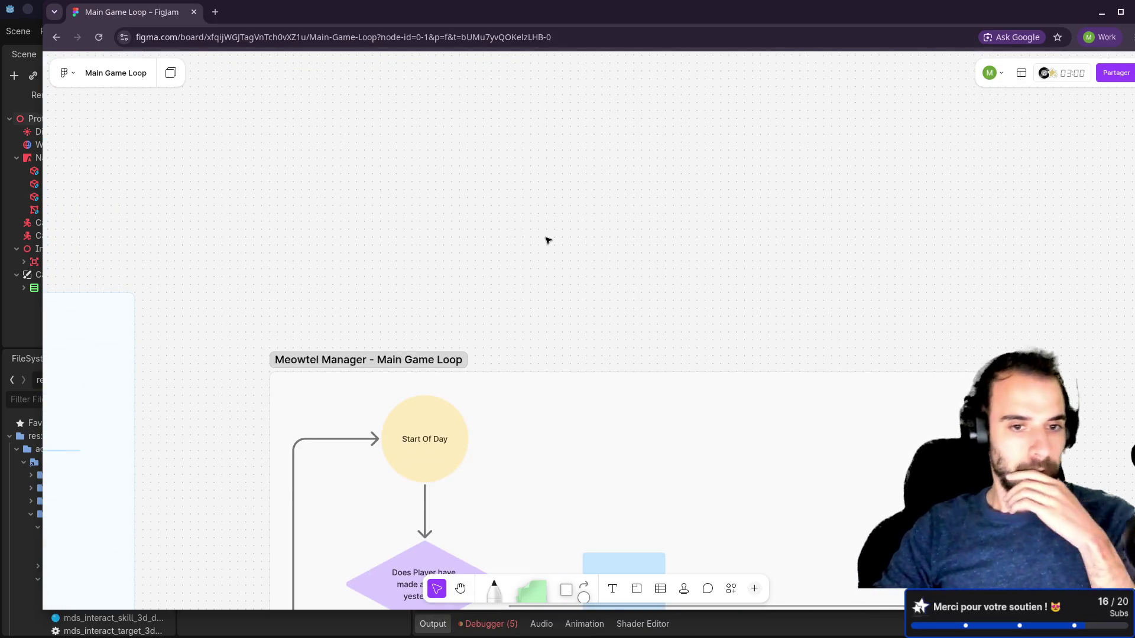
{"action": "scroll", "coordinate": [548, 240], "scroll_direction": "down", "scroll_amount": 10}
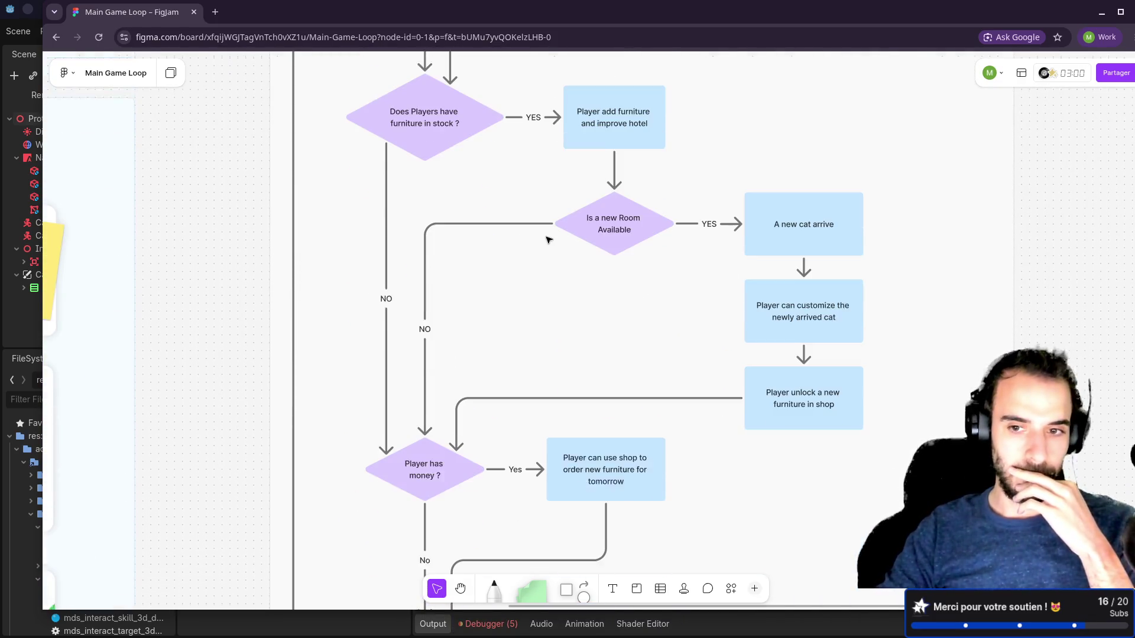
{"action": "scroll", "coordinate": [548, 239], "scroll_direction": "down", "scroll_amount": 1}
{"action": "mouse_move", "coordinate": [801, 224]}
{"action": "left_mouse_down"}
{"action": "mouse_move", "coordinate": [825, 228]}
{"action": "mouse_move", "coordinate": [802, 222]}
{"action": "left_mouse_up"}
Inspect the first decision diamond and 'Player receive yesterdays order', then nudge 'A new cat arrive' right
{"action": "scroll", "coordinate": [612, 255], "scroll_direction": "up", "scroll_amount": 5}
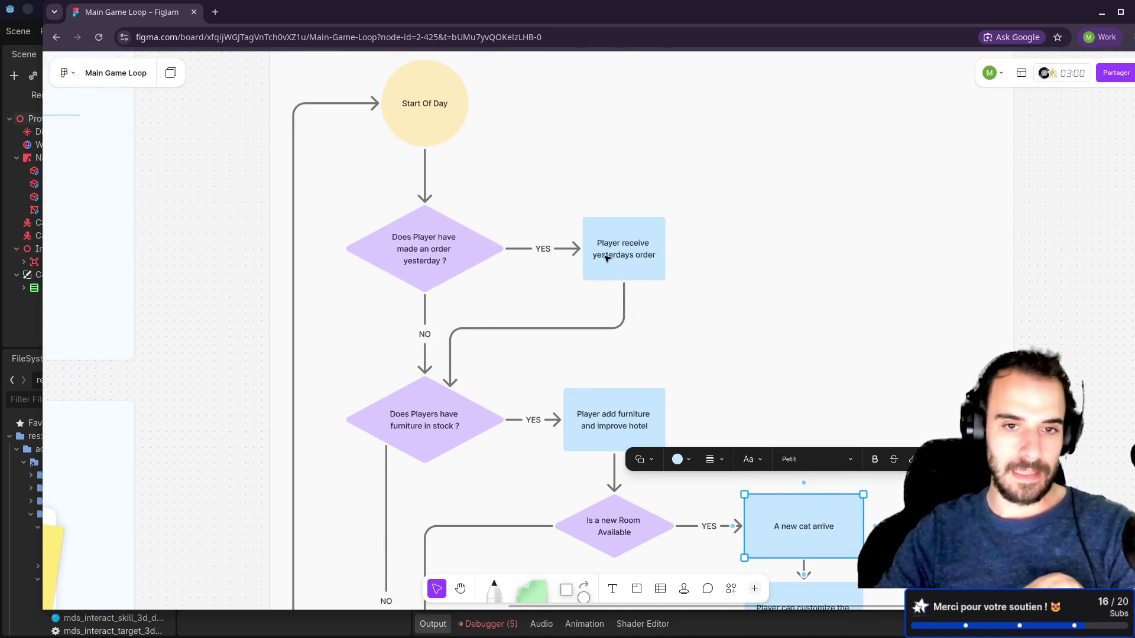
{"action": "left_click", "coordinate": [433, 261]}
{"action": "left_click", "coordinate": [628, 260]}
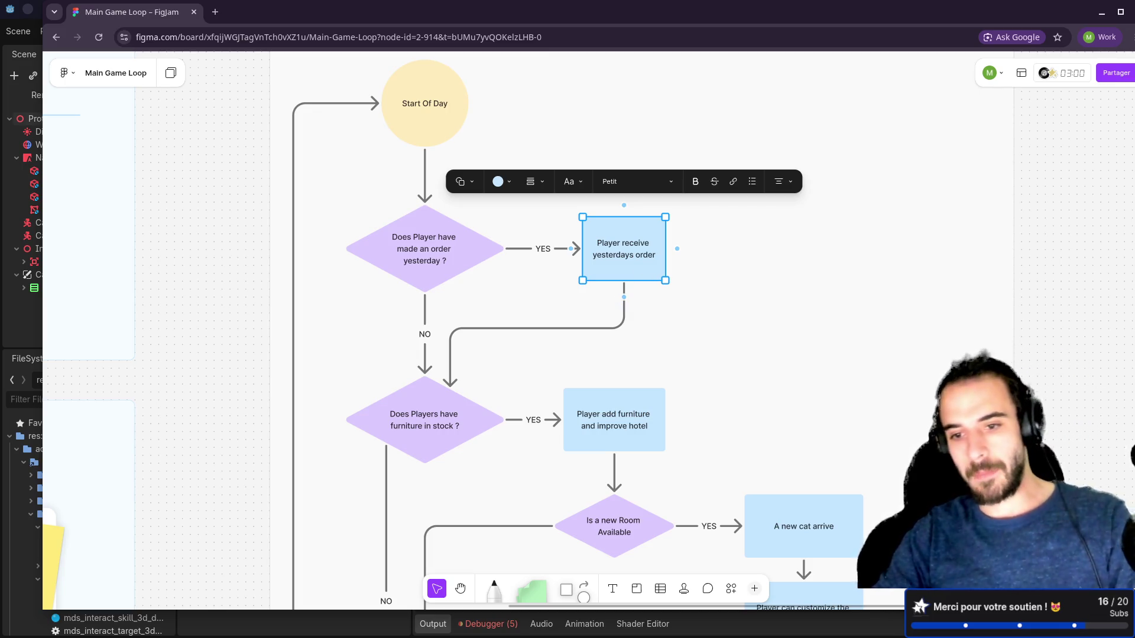
{"action": "scroll", "coordinate": [828, 177], "scroll_direction": "down", "scroll_amount": 5}
{"action": "left_click", "coordinate": [589, 267]}
{"action": "mouse_move", "coordinate": [589, 267]}
{"action": "left_mouse_down"}
{"action": "mouse_move", "coordinate": [623, 275]}
{"action": "mouse_move", "coordinate": [593, 256]}
{"action": "mouse_move", "coordinate": [590, 268]}
{"action": "left_mouse_up"}
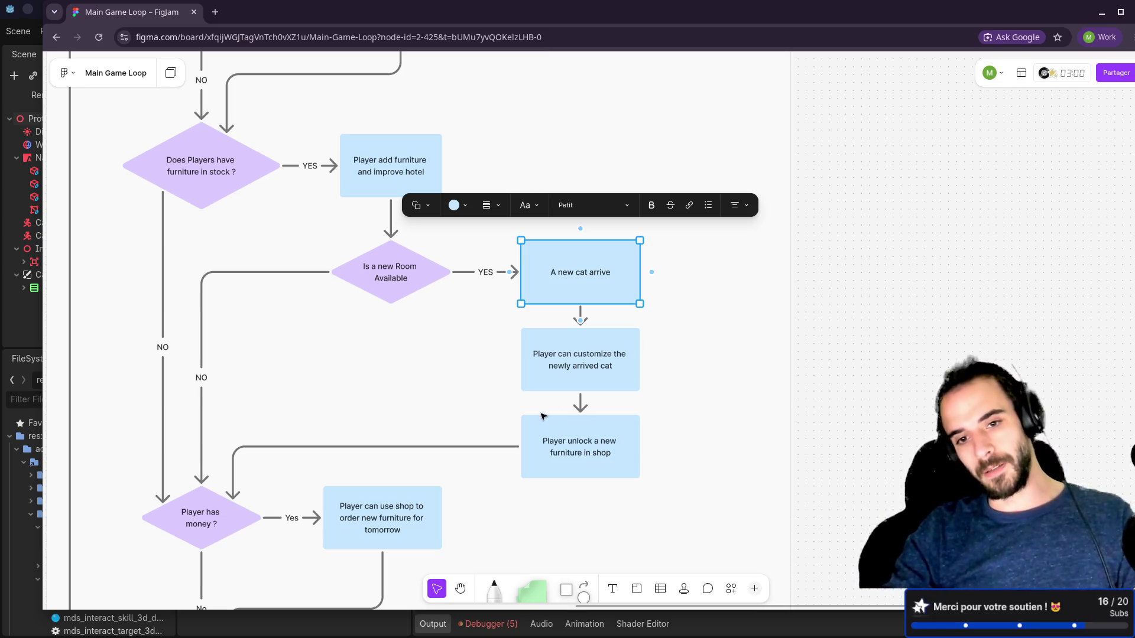
Inspect the customize-cat, unlock-furniture and 'A new cat arrive' boxes in the YES branch
{"action": "left_click", "coordinate": [589, 377]}
{"action": "left_click", "coordinate": [610, 421]}
{"action": "left_click", "coordinate": [597, 335]}
{"action": "left_click", "coordinate": [585, 260]}
{"action": "scroll", "coordinate": [466, 319], "scroll_direction": "down", "scroll_amount": 3}
{"action": "scroll", "coordinate": [467, 319], "scroll_direction": "down", "scroll_amount": 5}
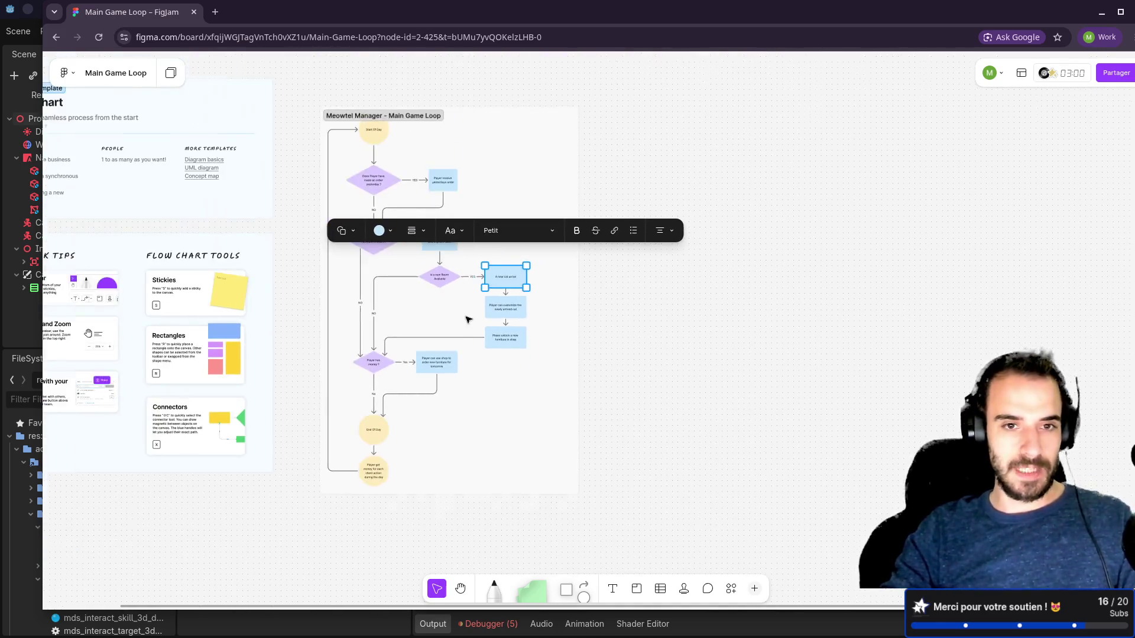
{"action": "scroll", "coordinate": [468, 320], "scroll_direction": "up", "scroll_amount": 3}
Inspect the flowchart nodes from 'Player add furniture and improve hotel' down to 'Player has money ?'
{"action": "left_click", "coordinate": [325, 83]}
{"action": "left_click", "coordinate": [438, 86]}
{"action": "left_click", "coordinate": [325, 193]}
{"action": "left_click", "coordinate": [422, 189]}
{"action": "left_click", "coordinate": [532, 250]}
{"action": "left_click", "coordinate": [532, 301]}
{"action": "left_click", "coordinate": [531, 352]}
{"action": "left_click", "coordinate": [313, 390]}
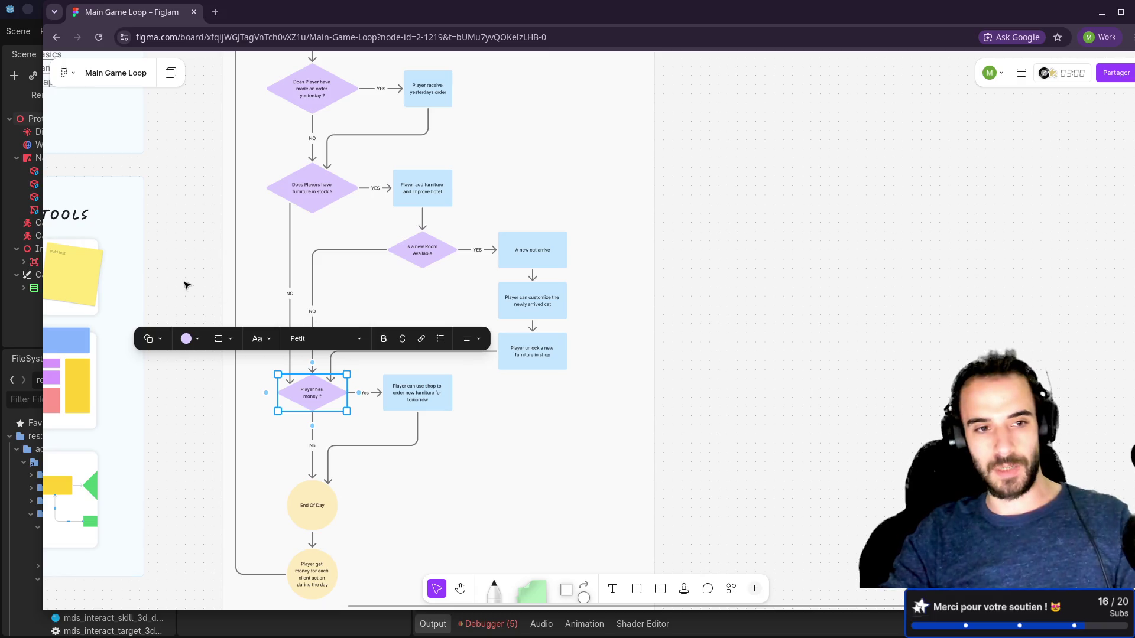
{"action": "left_click", "coordinate": [198, 230]}
Re-centre the 'Does Player have made an order yesterday ?' diamond under the Start Of Day arrow
{"action": "scroll", "coordinate": [281, 359], "scroll_direction": "down", "scroll_amount": 2}
{"action": "scroll", "coordinate": [364, 226], "scroll_direction": "up", "scroll_amount": 5}
{"action": "scroll", "coordinate": [218, 237], "scroll_direction": "up", "scroll_amount": 3}
{"action": "left_click", "coordinate": [458, 279]}
{"action": "left_click_drag", "start_coordinate": [458, 279], "coordinate": [466, 279]}
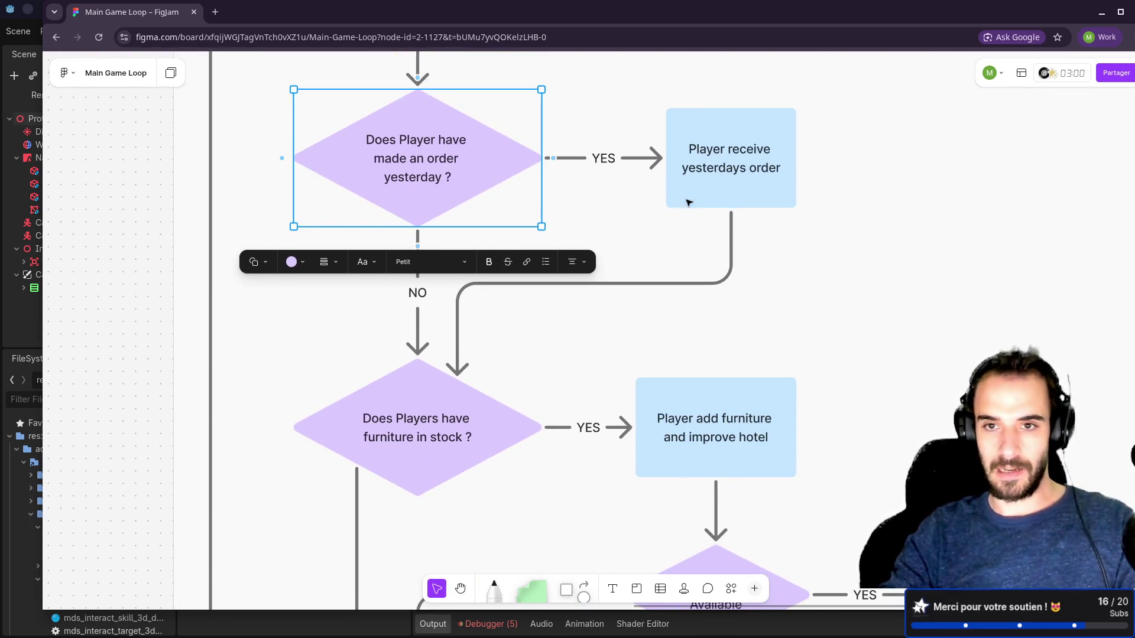
{"action": "left_click", "coordinate": [683, 206]}
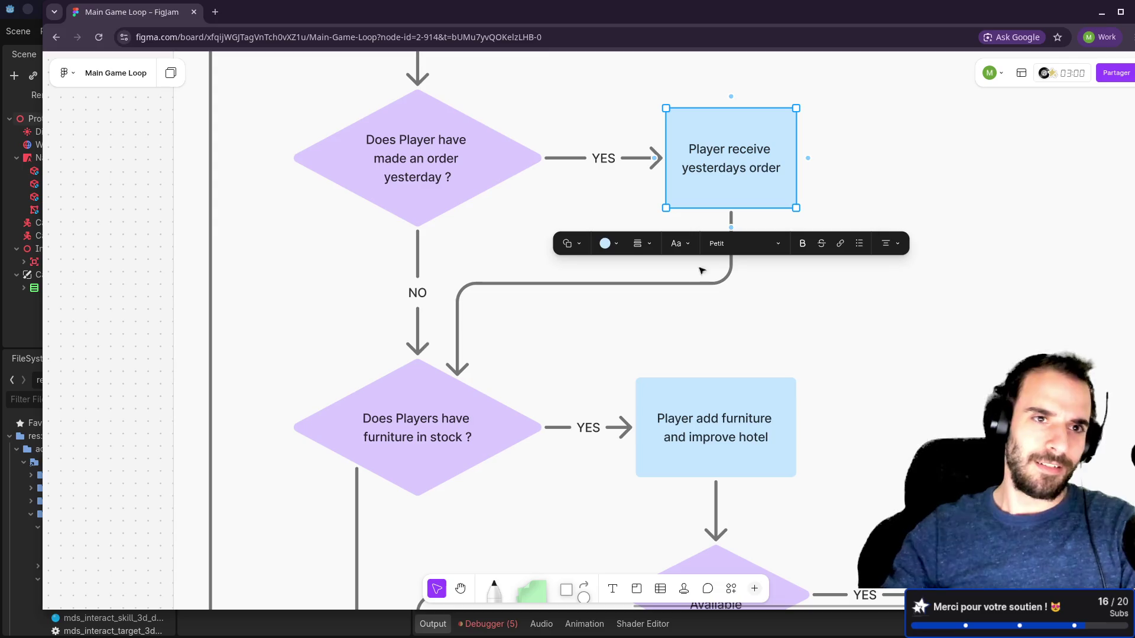
{"action": "key", "text": "alt+Tab"}
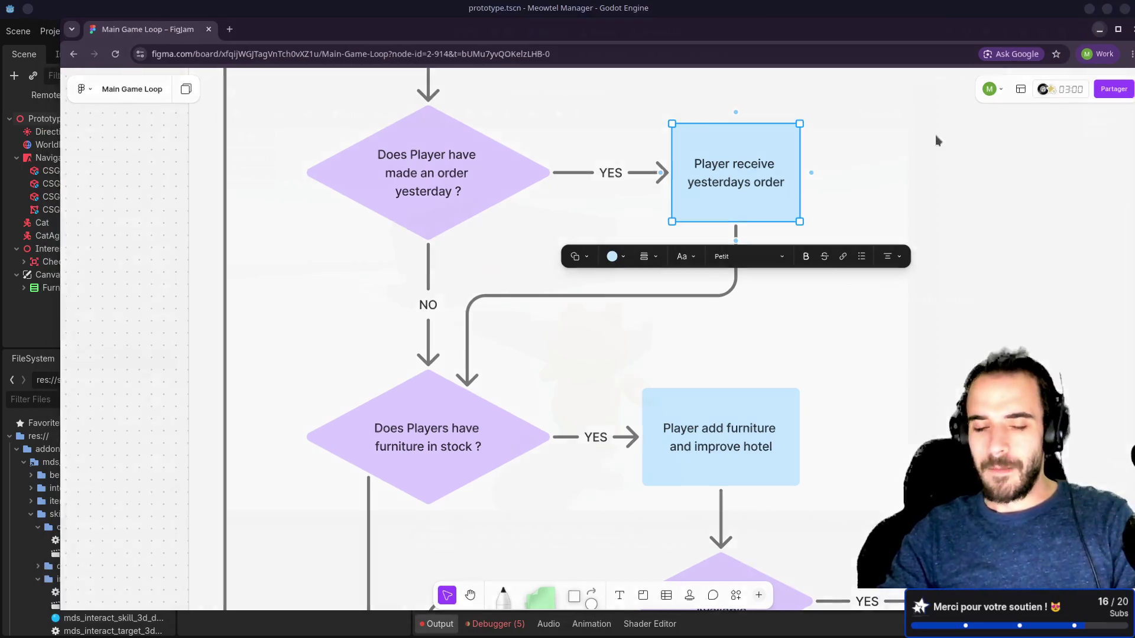
Send the cat walking to a clicked spot on the ground in the running game
{"action": "left_click", "coordinate": [718, 294]}
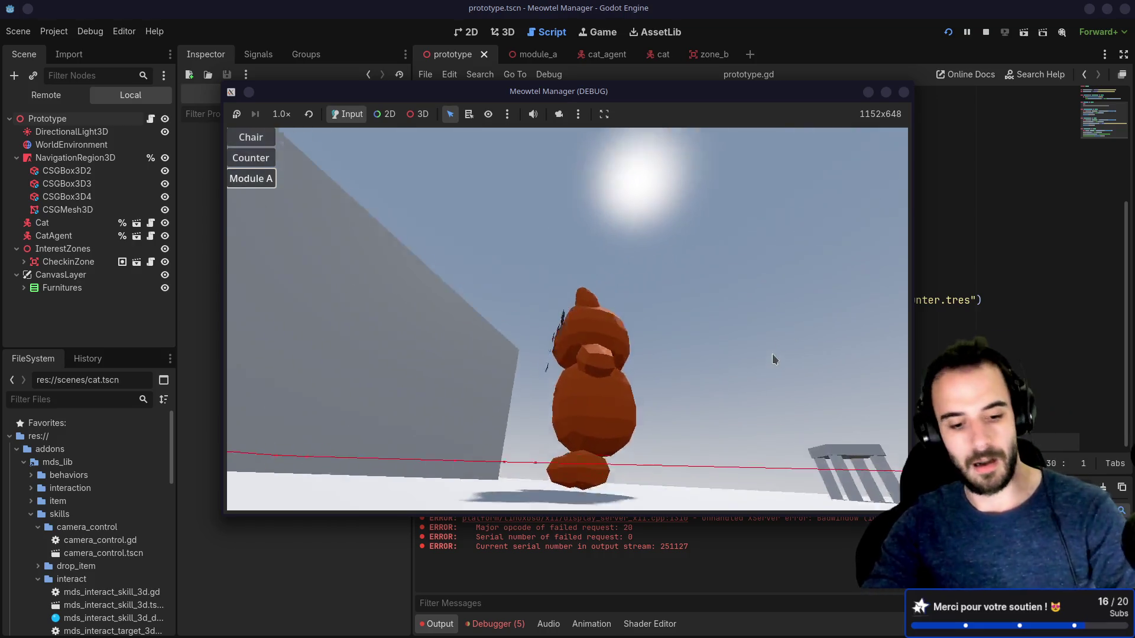
Restart the game and place a Module A block and a chair next to the cat
{"action": "key", "text": "F8"}
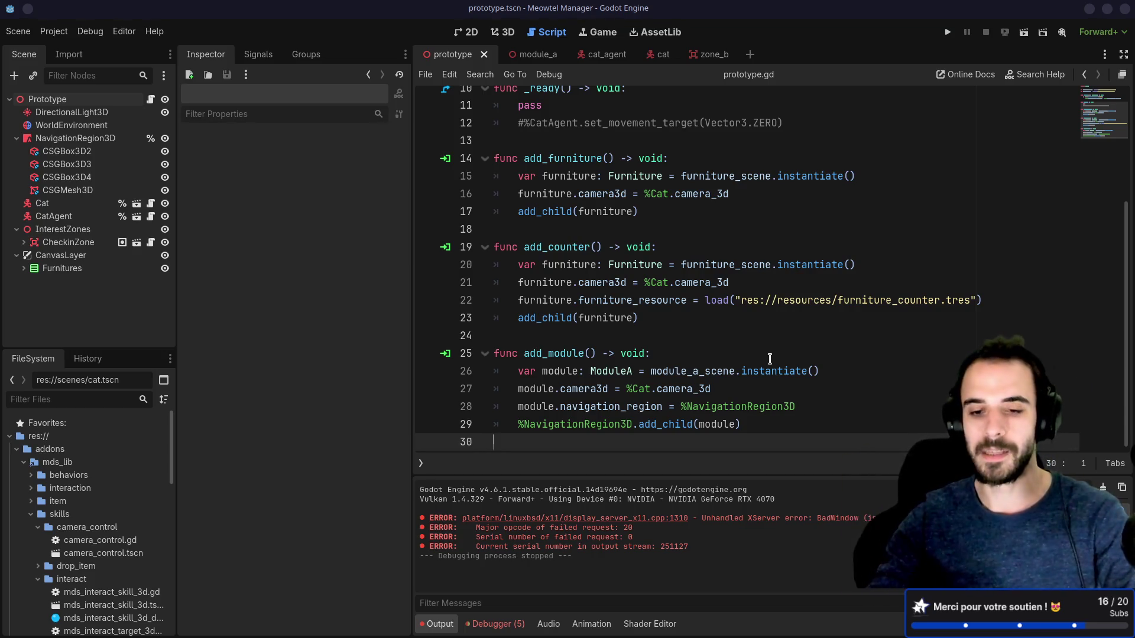
{"action": "key", "text": "F5"}
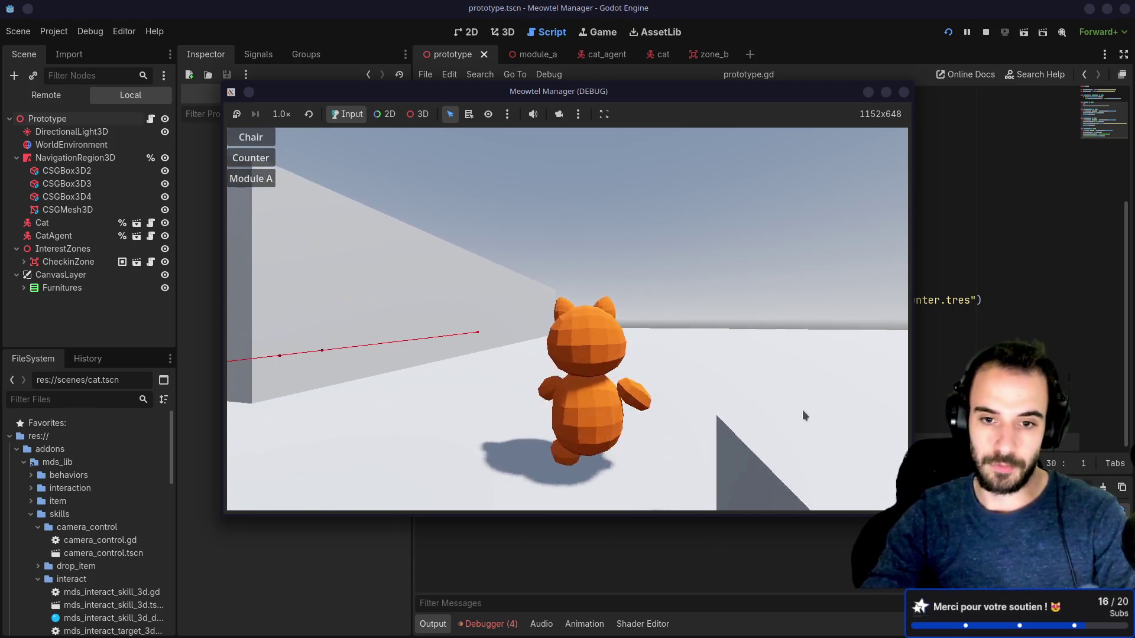
{"action": "left_click", "coordinate": [250, 179]}
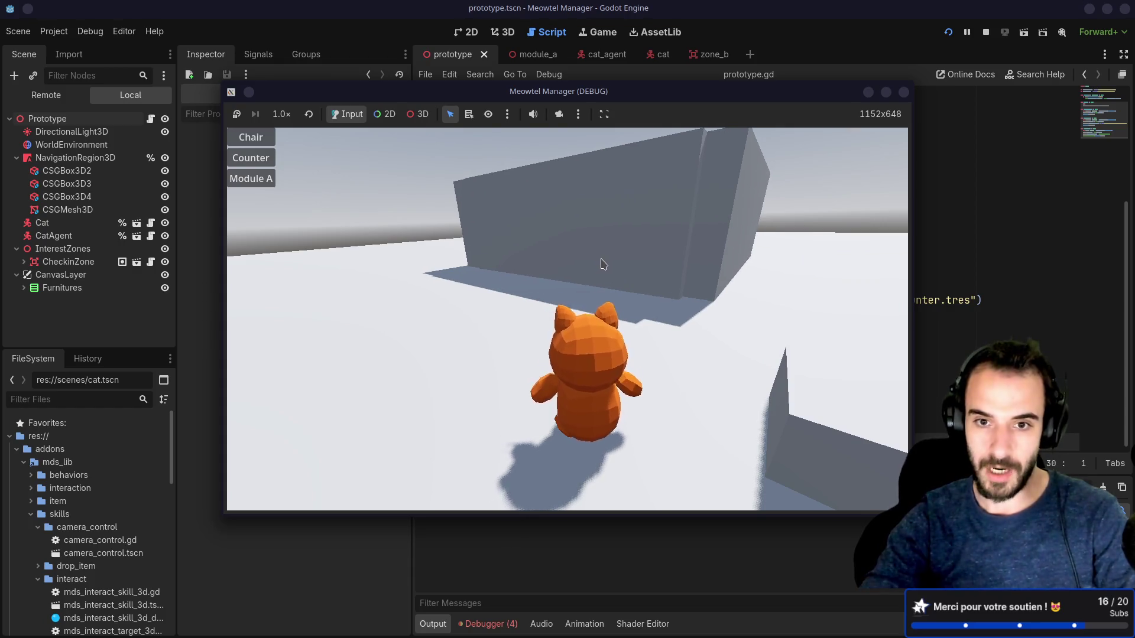
{"action": "left_click", "coordinate": [646, 307]}
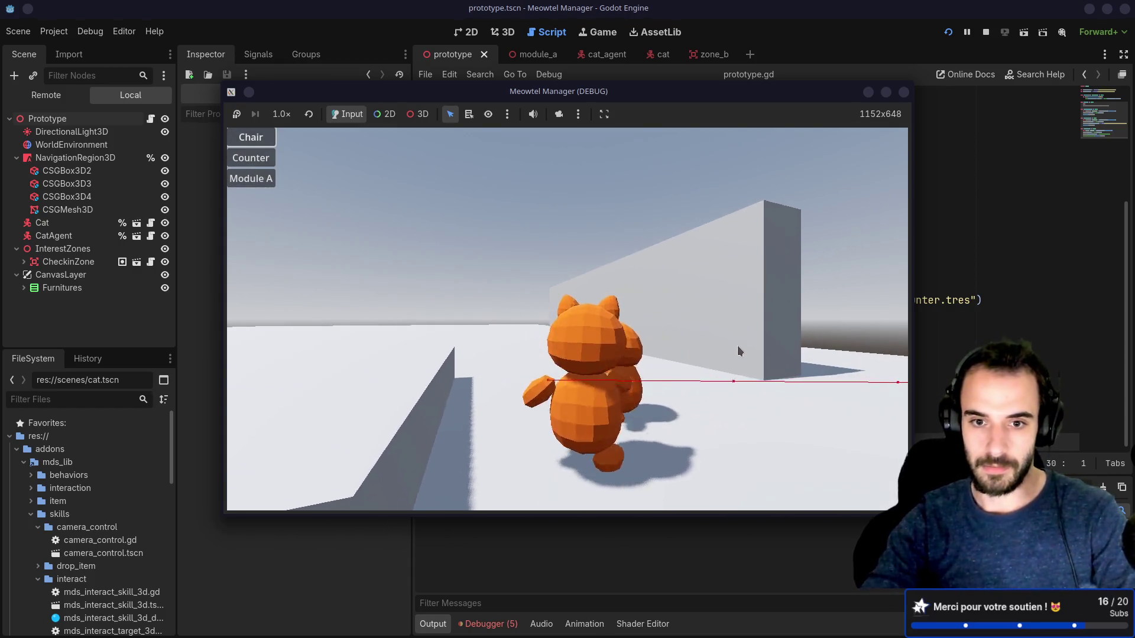
{"action": "left_click_drag", "start_coordinate": [764, 356], "coordinate": [870, 371]}
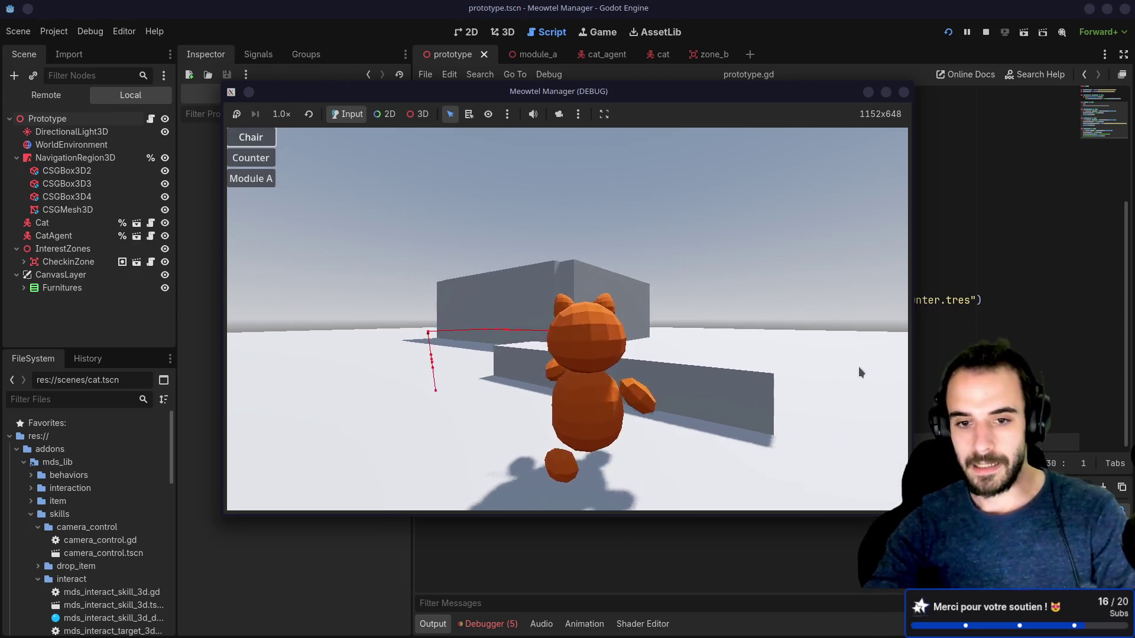
{"action": "left_click", "coordinate": [264, 148]}
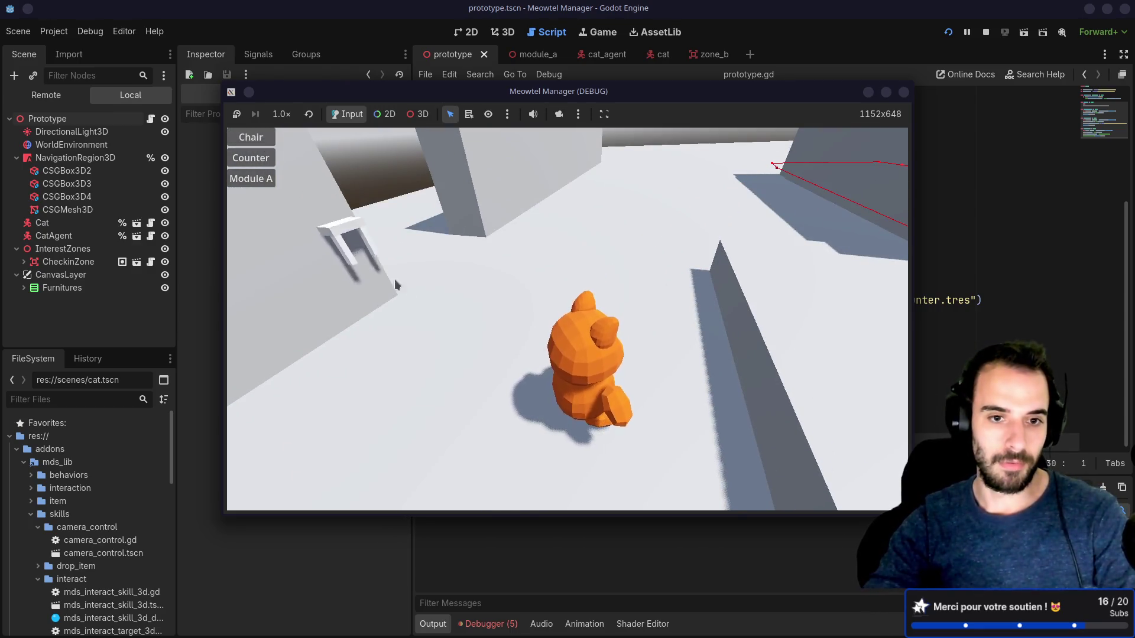
{"action": "left_click", "coordinate": [464, 304]}
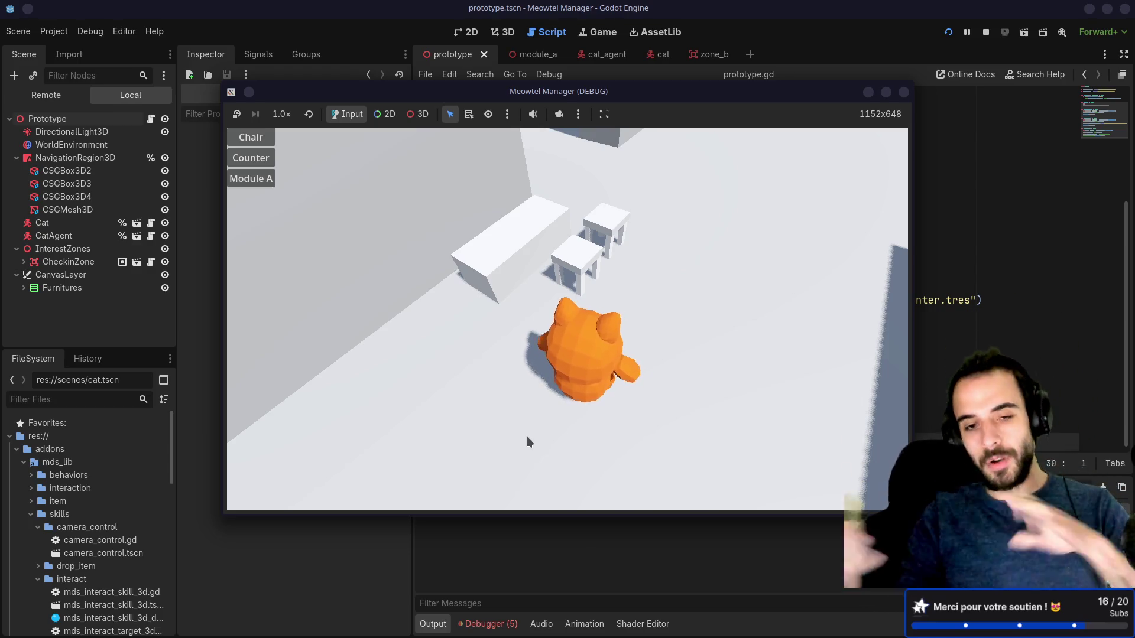
{"action": "mouse_move", "coordinate": [527, 436]}
{"action": "left_mouse_down"}
{"action": "mouse_move", "coordinate": [519, 407]}
{"action": "mouse_move", "coordinate": [529, 425]}
{"action": "left_mouse_up"}
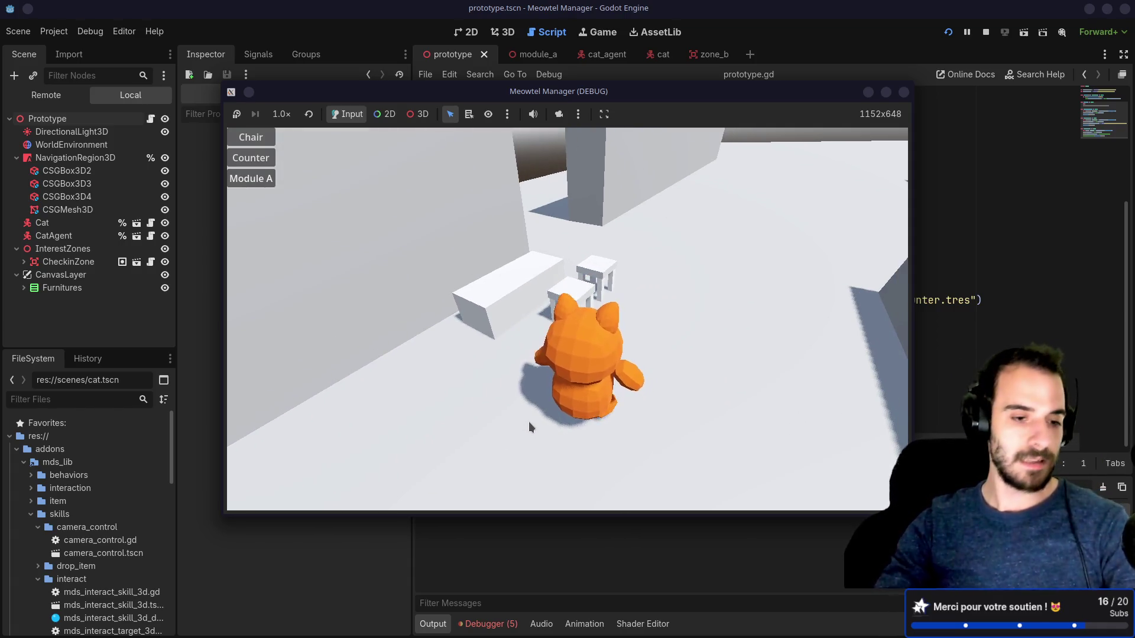
Stop the game, adjust the left dock width, and bring the FigJam board back to front
{"action": "key", "text": "F8"}
{"action": "left_click_drag", "start_coordinate": [186, 344], "coordinate": [175, 345]}
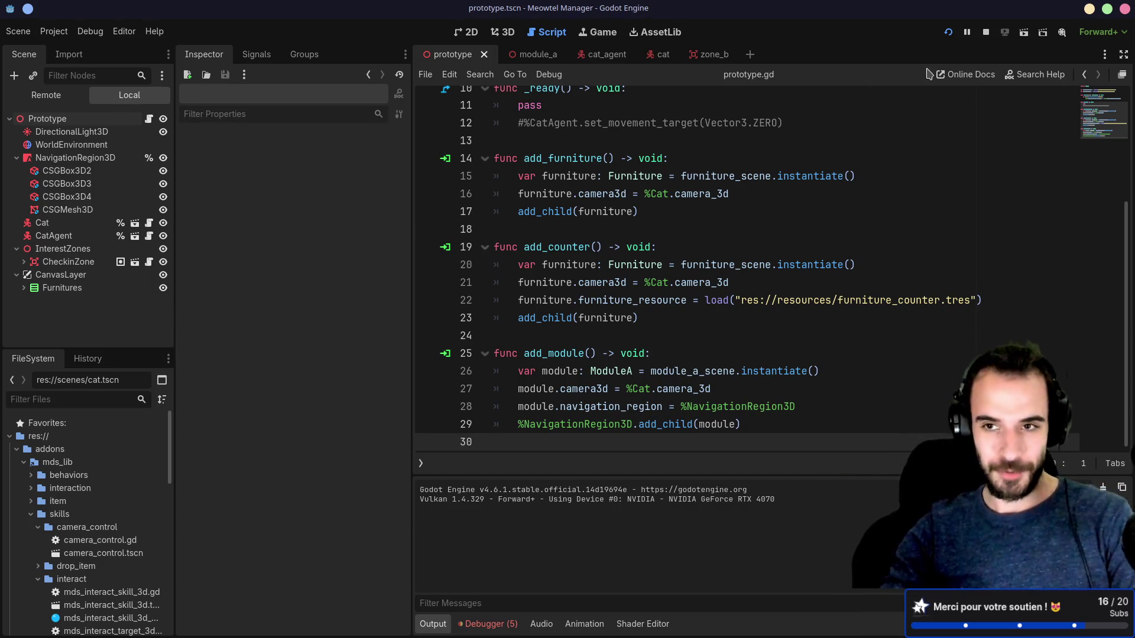
{"action": "left_click_drag", "start_coordinate": [176, 315], "coordinate": [241, 319]}
{"action": "scroll", "coordinate": [169, 536], "scroll_direction": "down", "scroll_amount": 10}
{"action": "scroll", "coordinate": [170, 536], "scroll_direction": "down", "scroll_amount": 1}
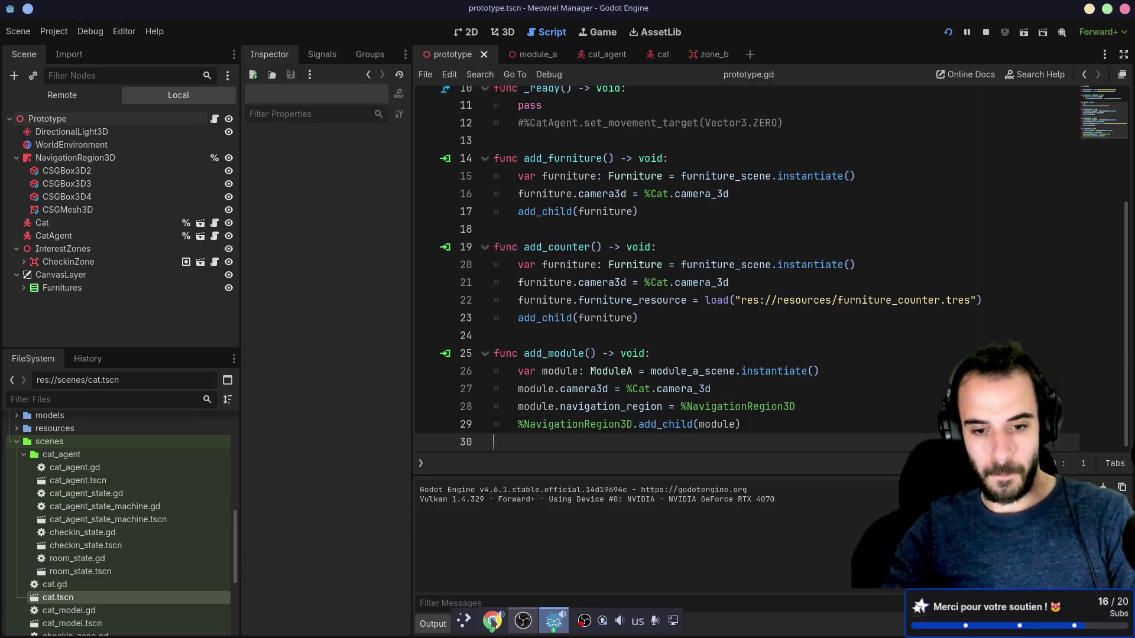
{"action": "left_click", "coordinate": [492, 621]}
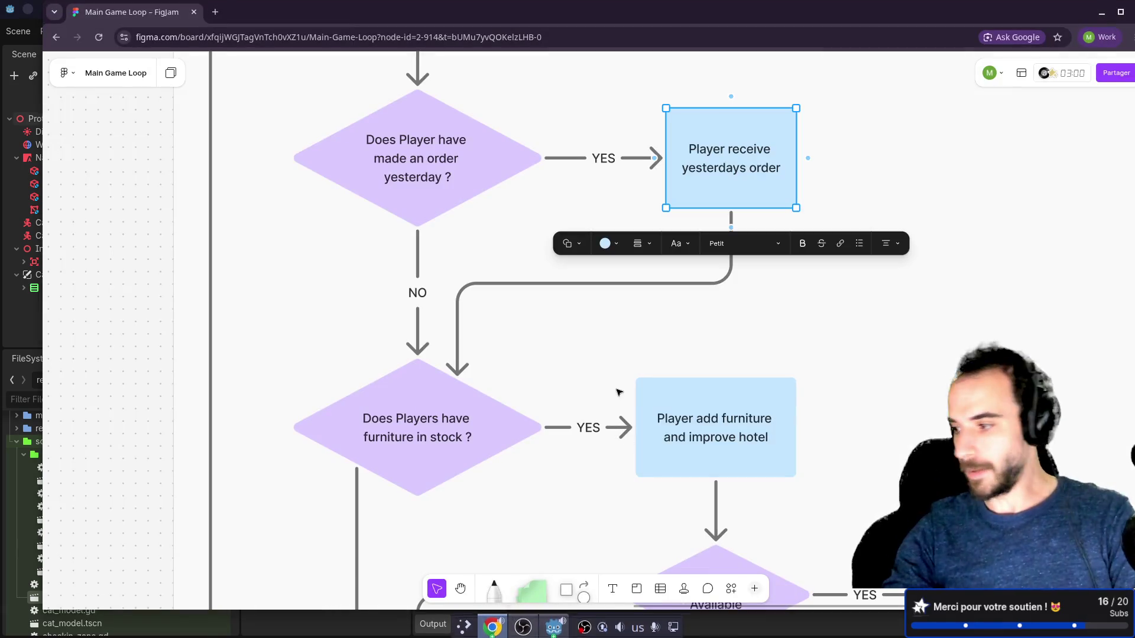
{"action": "scroll", "coordinate": [650, 335], "scroll_direction": "up", "scroll_amount": 1}
{"action": "scroll", "coordinate": [650, 335], "scroll_direction": "up", "scroll_amount": 6}
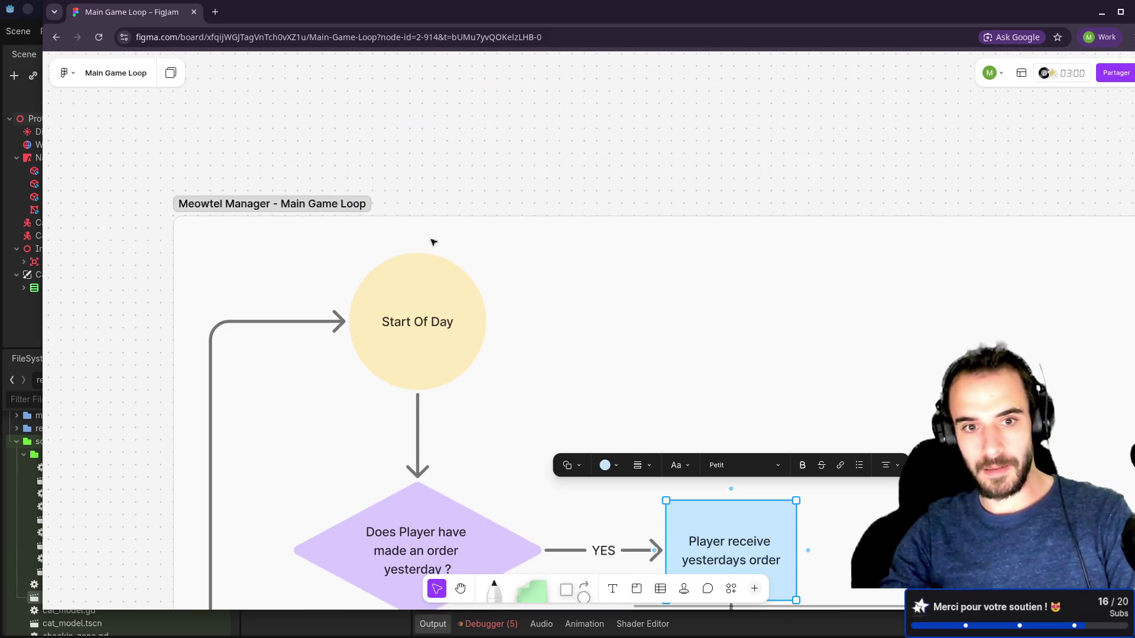
{"action": "scroll", "coordinate": [530, 310], "scroll_direction": "down", "scroll_amount": 4}
{"action": "scroll", "coordinate": [644, 343], "scroll_direction": "down", "scroll_amount": 4}
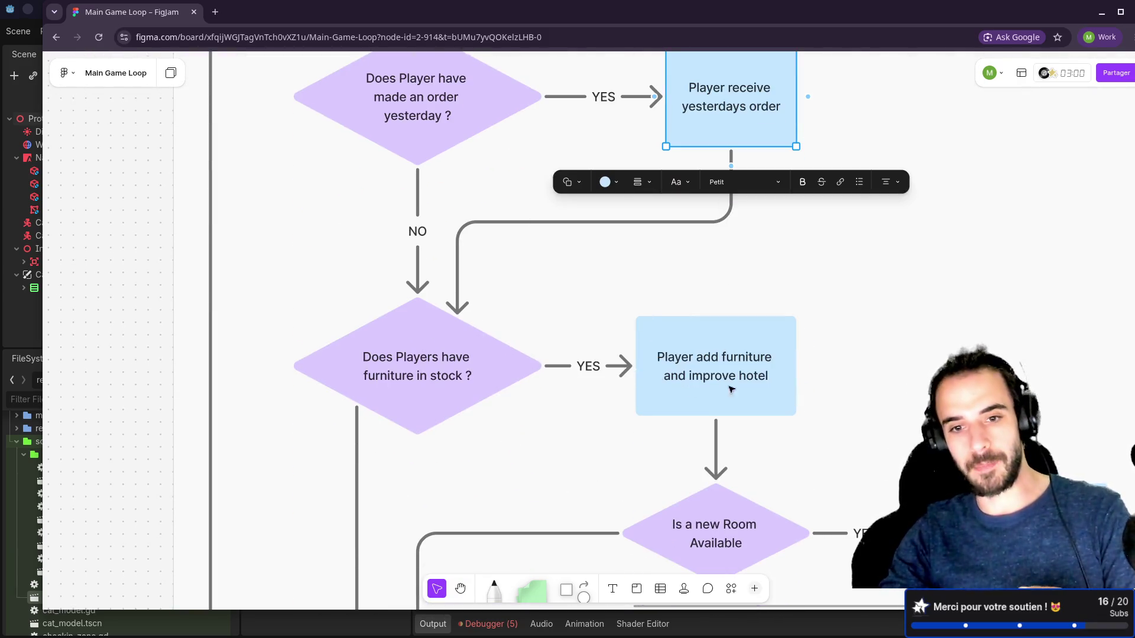
{"action": "scroll", "coordinate": [732, 329], "scroll_direction": "down", "scroll_amount": 4}
{"action": "scroll", "coordinate": [727, 322], "scroll_direction": "down", "scroll_amount": 5}
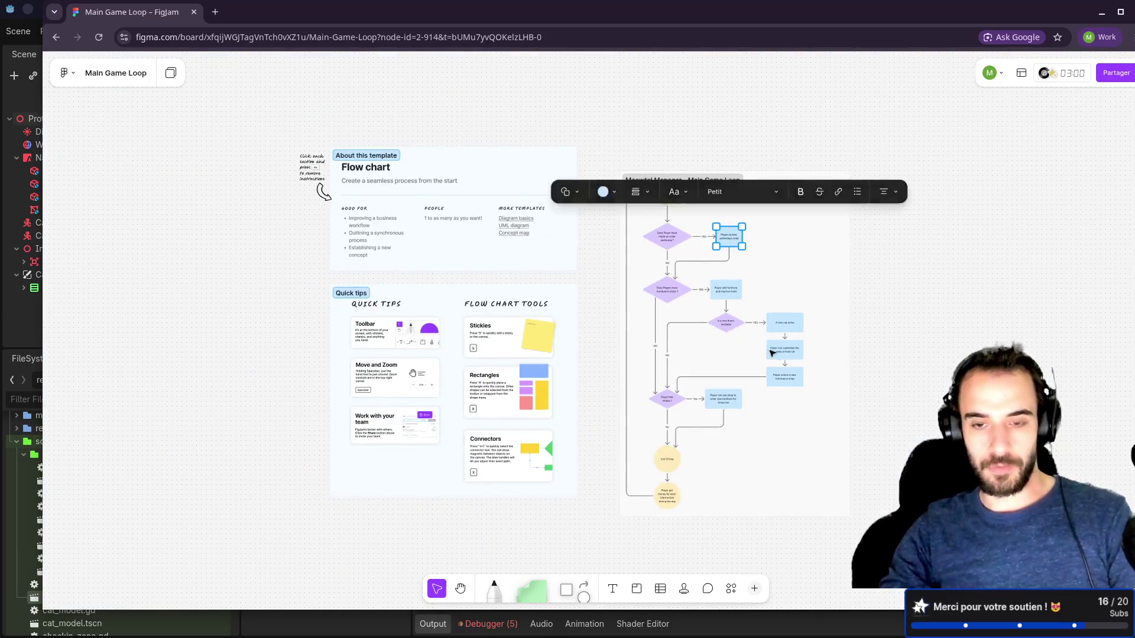
{"action": "scroll", "coordinate": [766, 350], "scroll_direction": "up", "scroll_amount": 4}
{"action": "scroll", "coordinate": [998, 323], "scroll_direction": "down", "scroll_amount": 5}
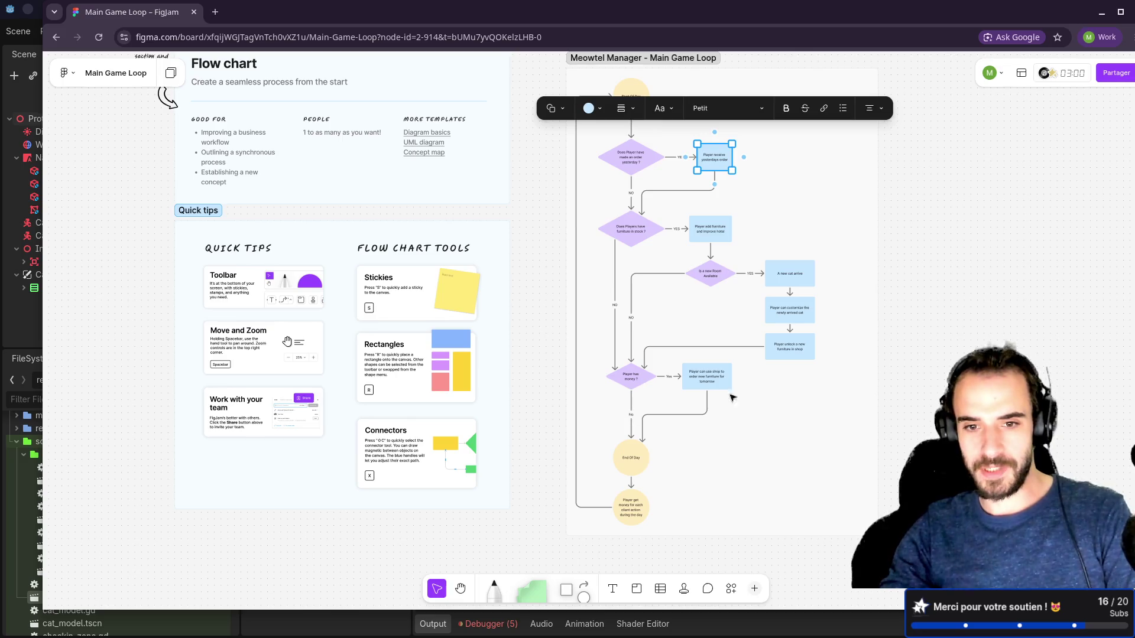
{"action": "scroll", "coordinate": [703, 407], "scroll_direction": "right", "scroll_amount": 3}
{"action": "scroll", "coordinate": [704, 407], "scroll_direction": "up", "scroll_amount": 1}
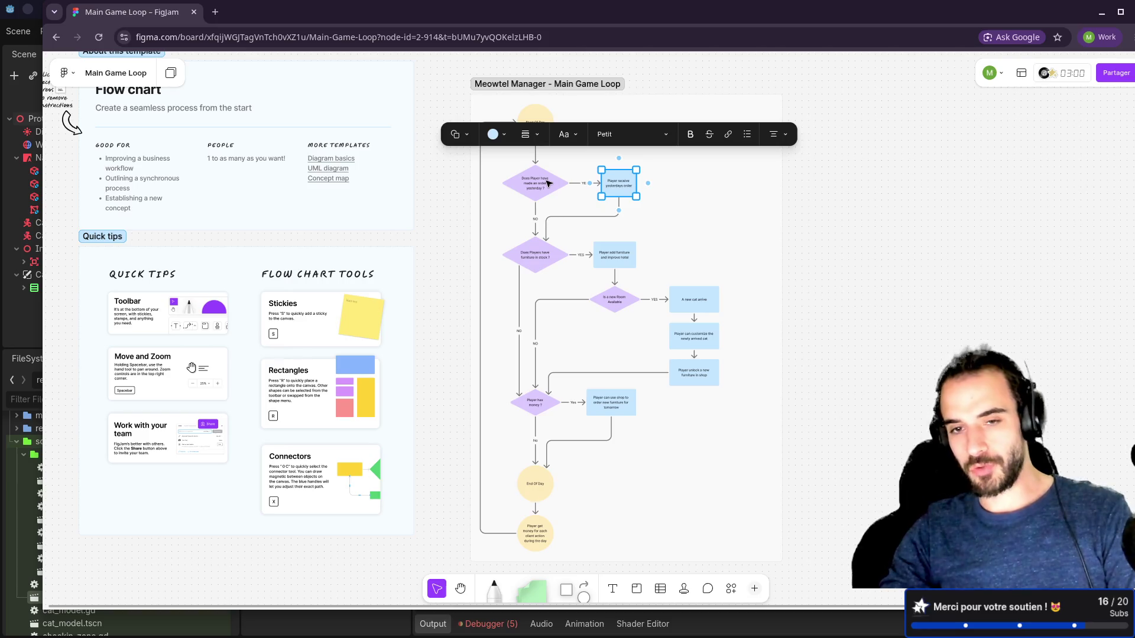
{"action": "key", "text": "Tab"}
{"action": "key", "text": "Tab"}
{"action": "key", "text": "Tab"}
{"action": "left_click", "coordinate": [685, 300]}
{"action": "left_click", "coordinate": [703, 336]}
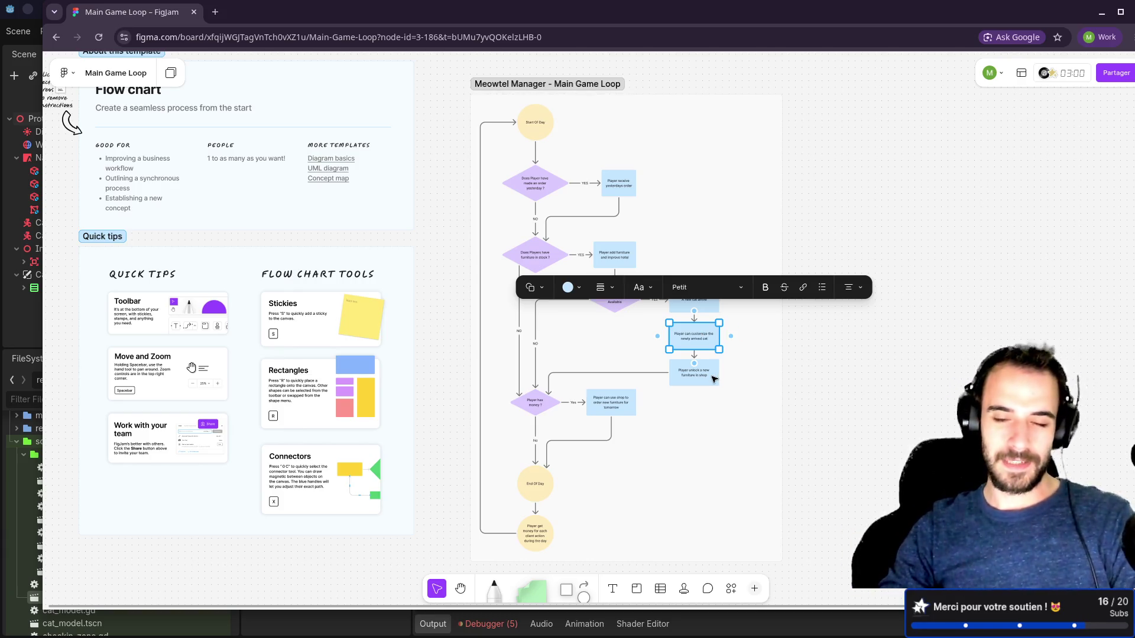
{"action": "scroll", "coordinate": [711, 387], "scroll_direction": "up", "scroll_amount": 5}
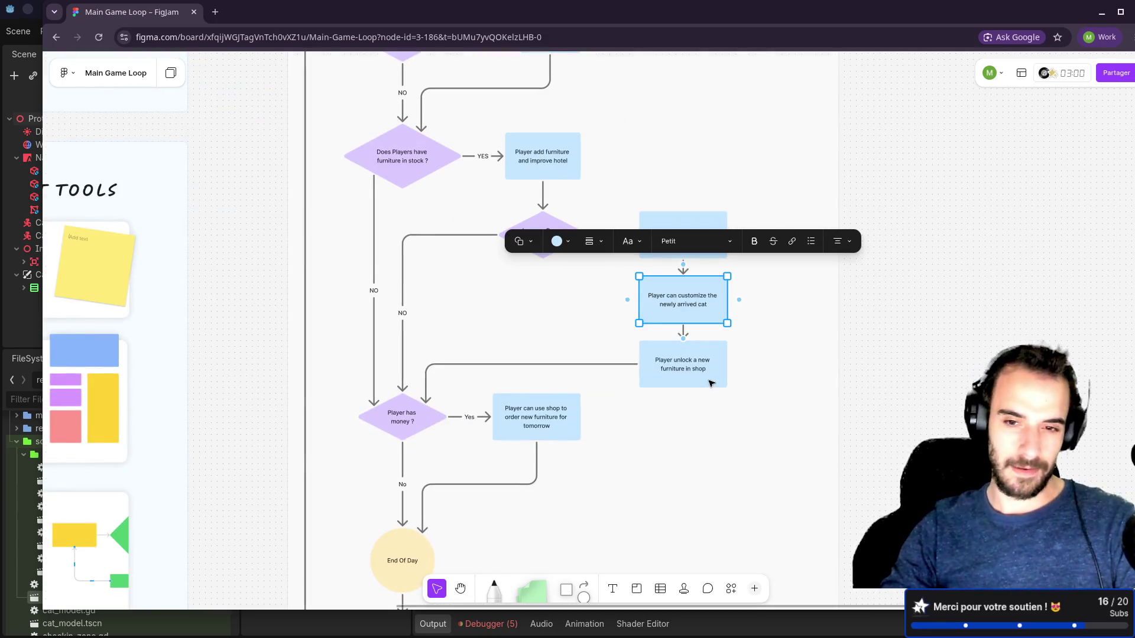
{"action": "left_click", "coordinate": [688, 378]}
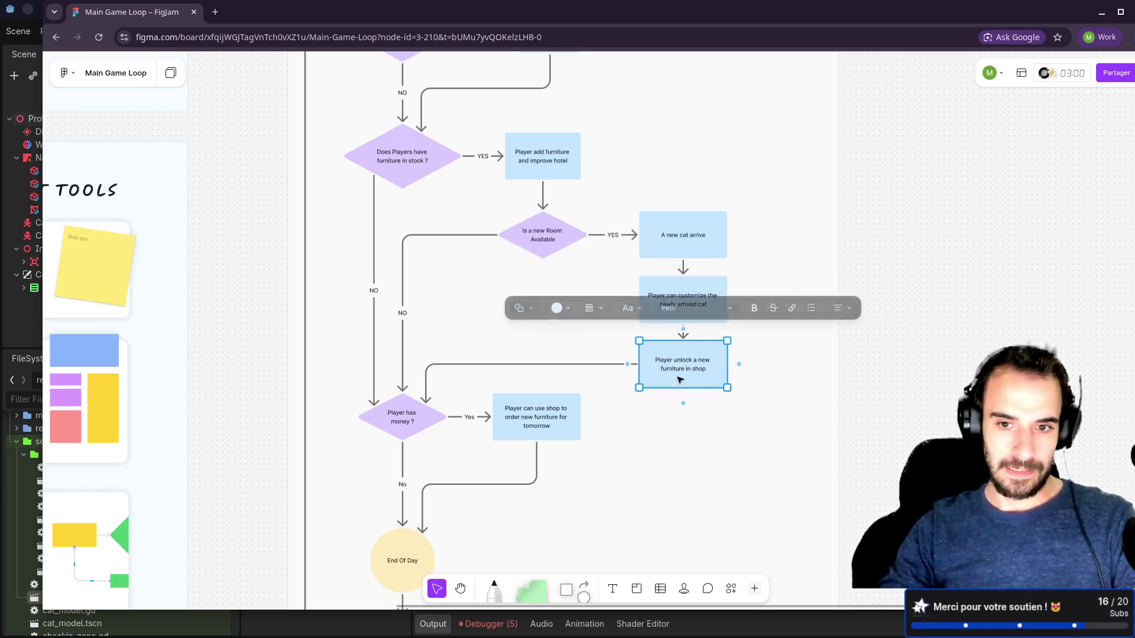
{"action": "left_click", "coordinate": [682, 303]}
{"action": "left_click", "coordinate": [693, 224]}
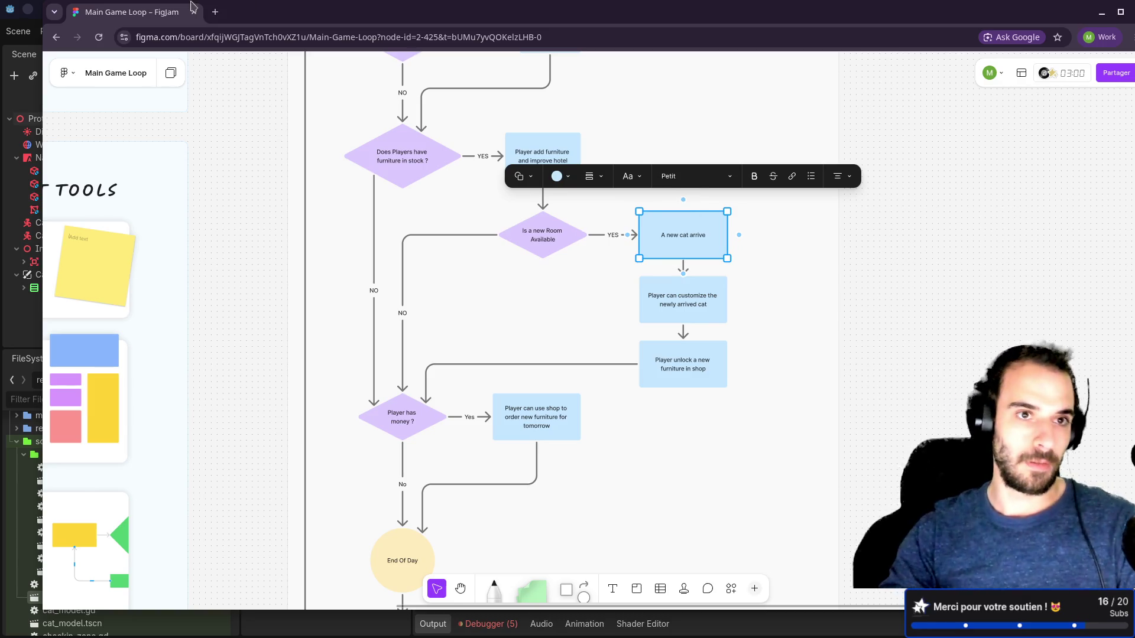
{"action": "key", "text": "alt+Tab"}
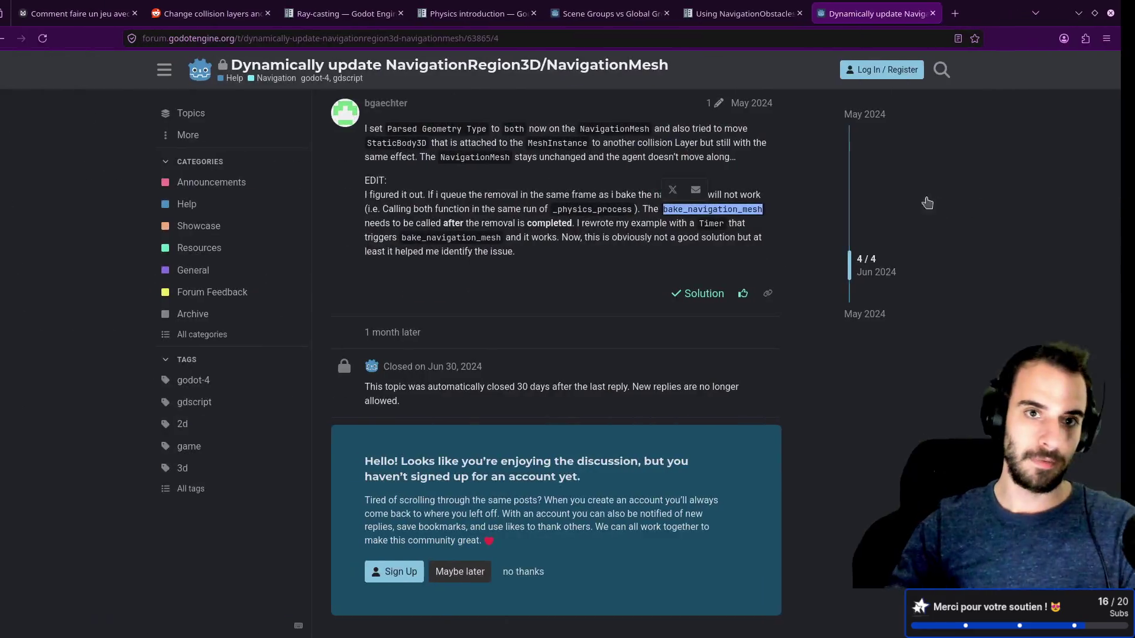
In a new tab, open the creator's itch.io profile and browse to the King of Flag page
{"action": "key", "text": "ctrl+t"}
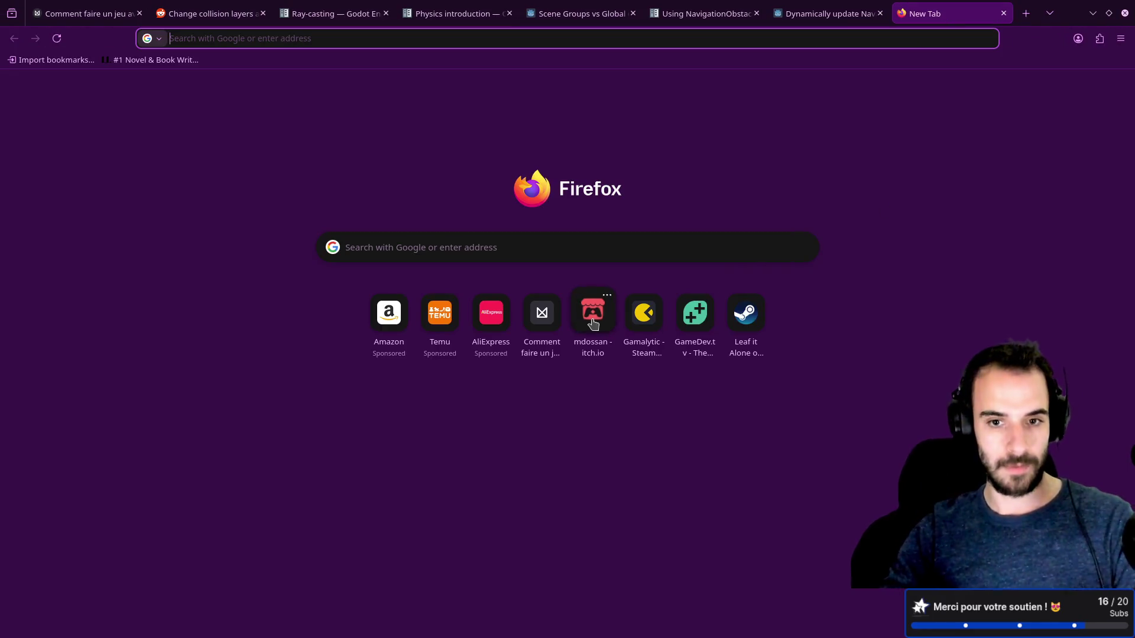
{"action": "left_click", "coordinate": [593, 322]}
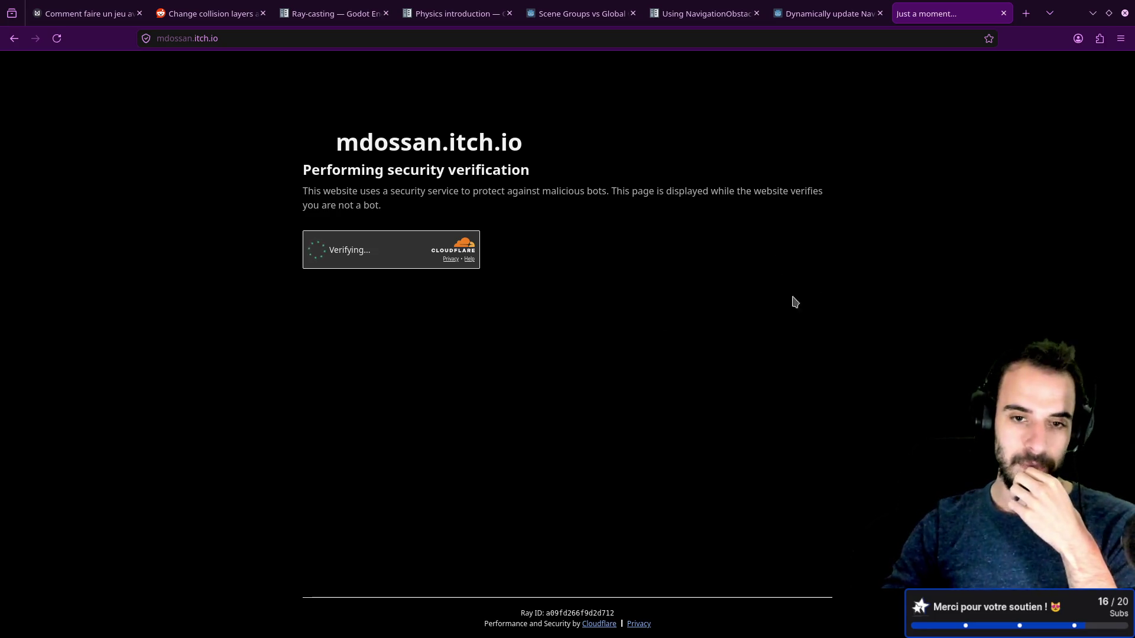
{"action": "left_click", "coordinate": [314, 252]}
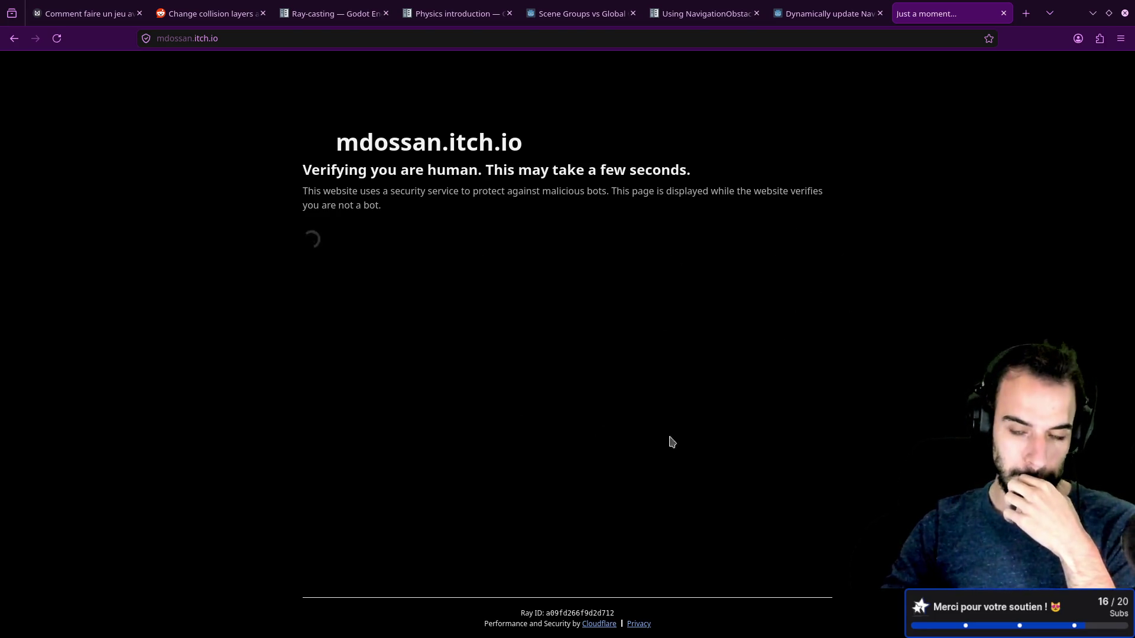
{"action": "left_click", "coordinate": [704, 428]}
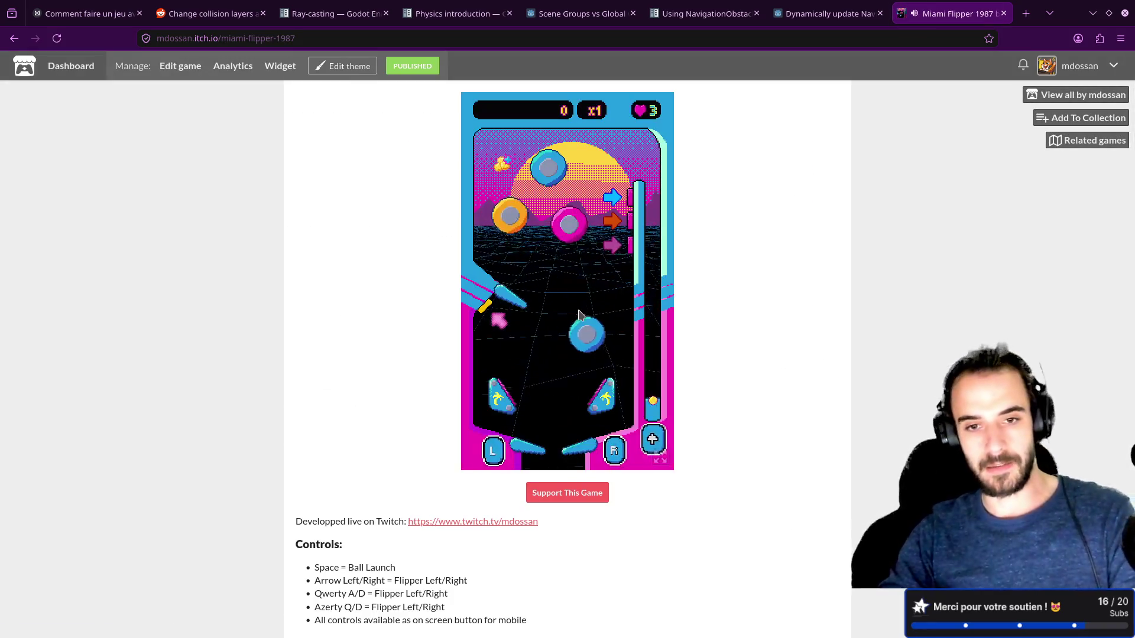
{"action": "left_click", "coordinate": [1029, 101]}
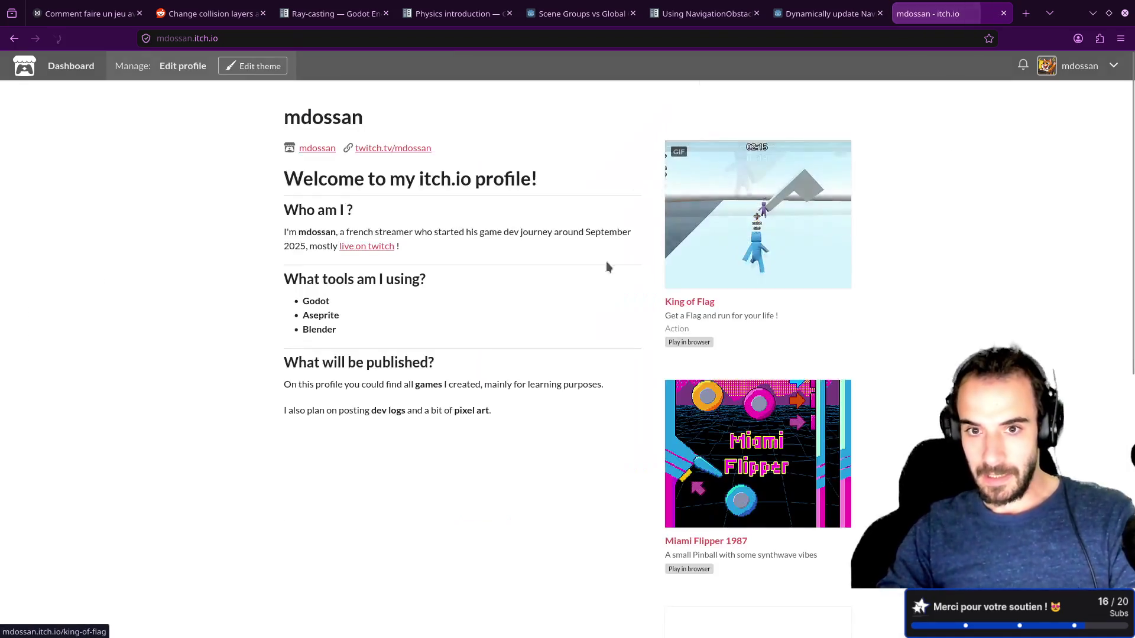
{"action": "left_click", "coordinate": [697, 266]}
Run King of Flag briefly, then open and read its multiplayer improvement devlog post
{"action": "left_click", "coordinate": [549, 200]}
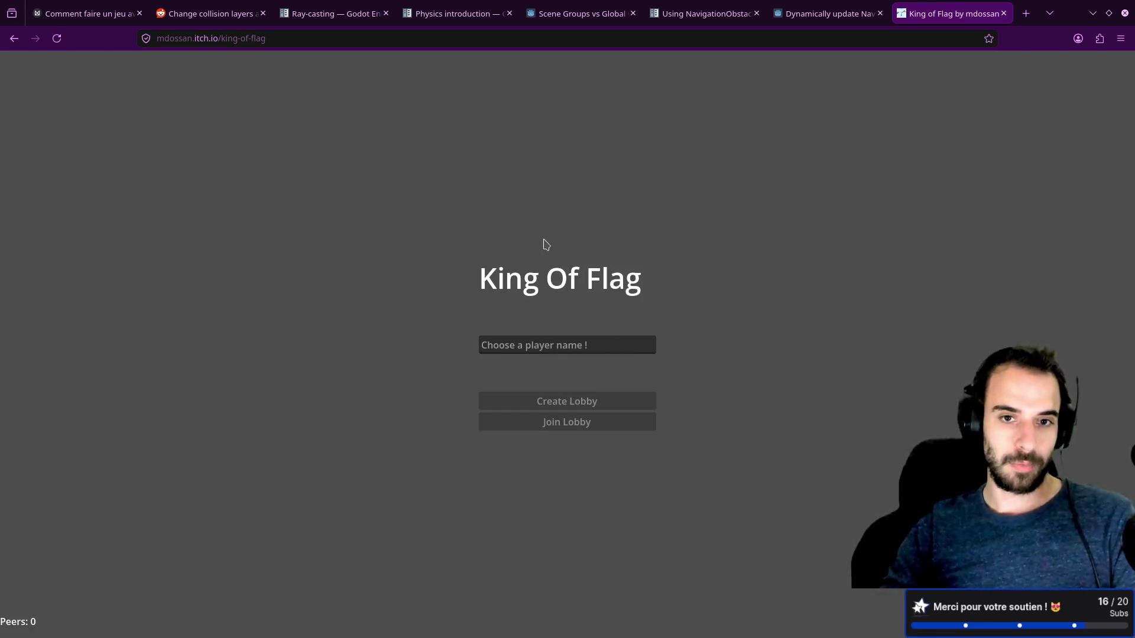
{"action": "key", "text": "Escape"}
{"action": "left_click", "coordinate": [357, 616]}
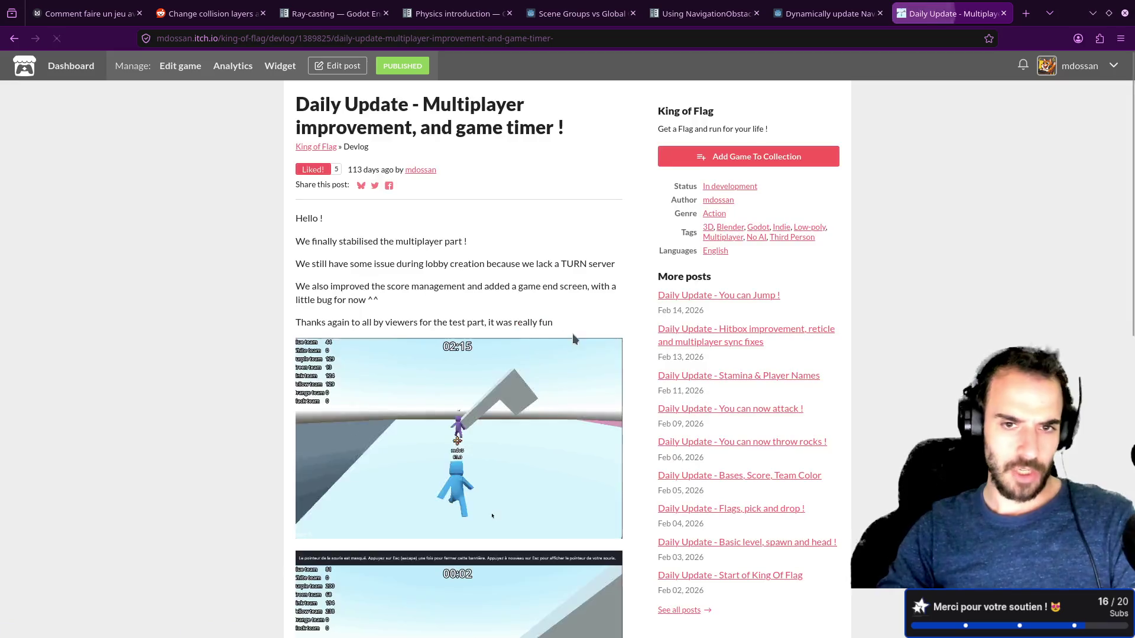
{"action": "scroll", "coordinate": [474, 414], "scroll_direction": "down", "scroll_amount": 3}
{"action": "scroll", "coordinate": [474, 414], "scroll_direction": "down", "scroll_amount": 1}
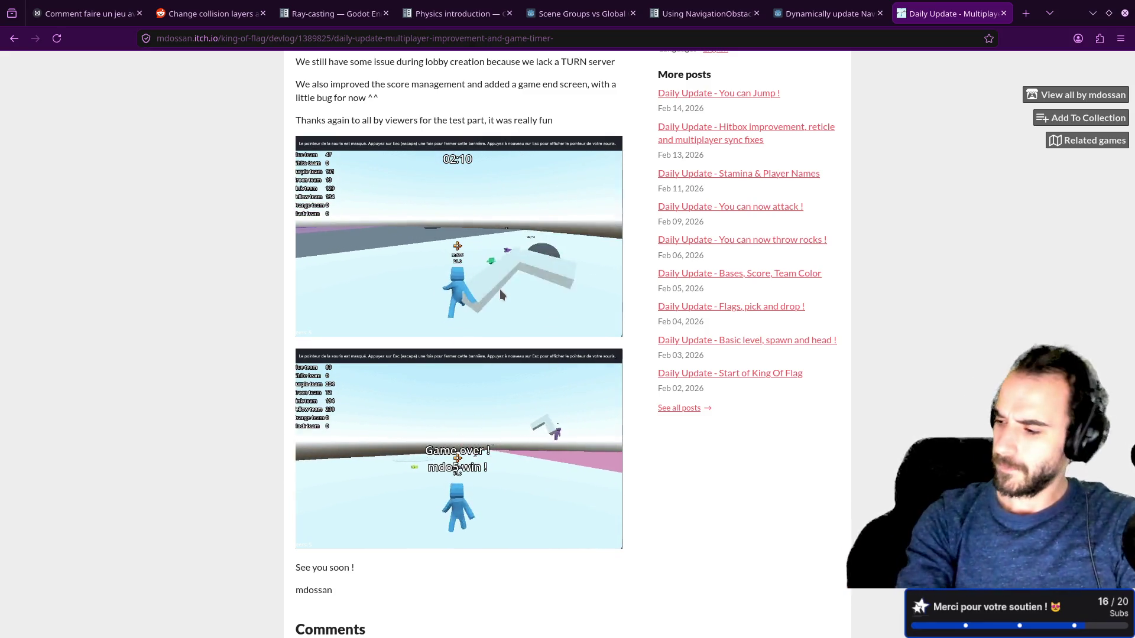
{"action": "key", "text": "ctrl+alt+Right"}
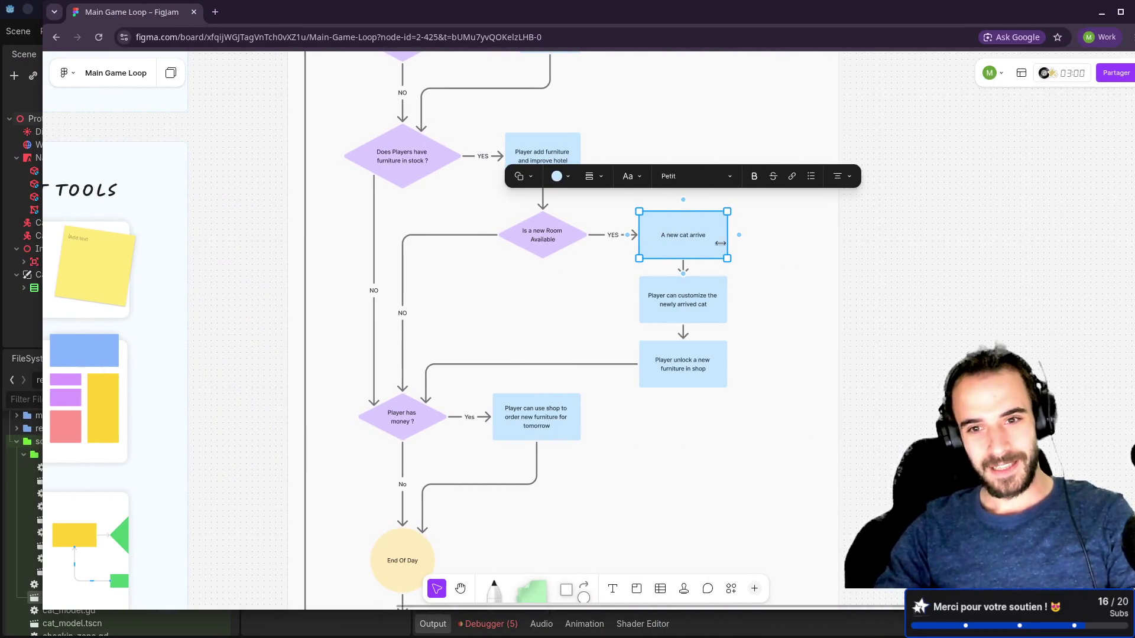
Select flowchart boxes like 'Player receive yesterdays order' and pan around the board
{"action": "left_click", "coordinate": [557, 309]}
{"action": "key", "text": "shift+Tab"}
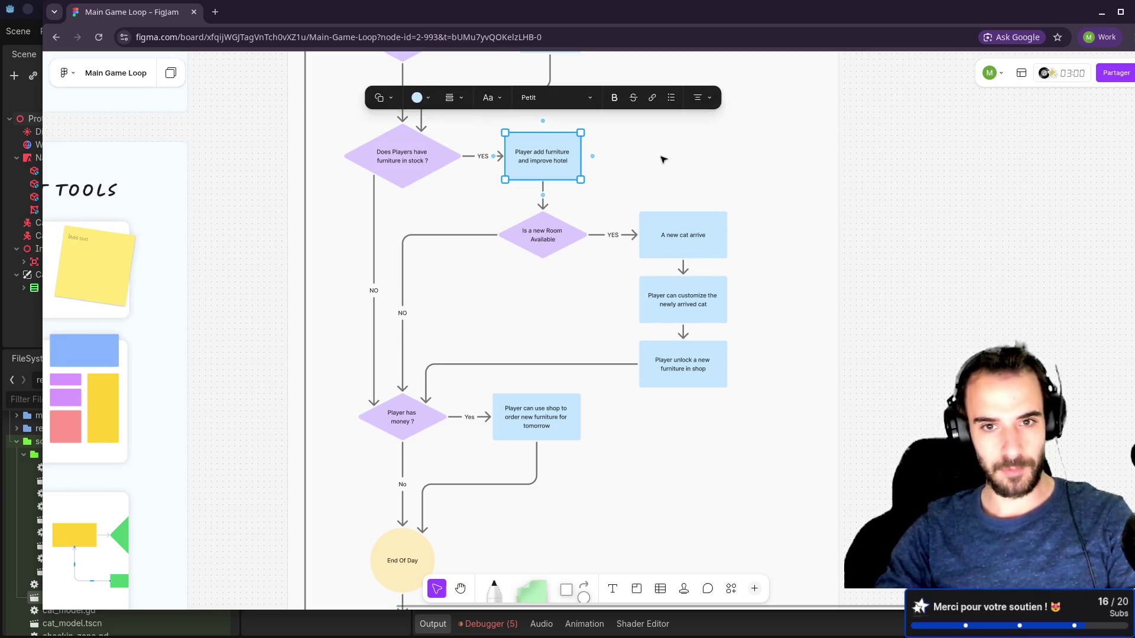
{"action": "scroll", "coordinate": [523, 283], "scroll_direction": "up", "scroll_amount": 3}
{"action": "left_click", "coordinate": [556, 142]}
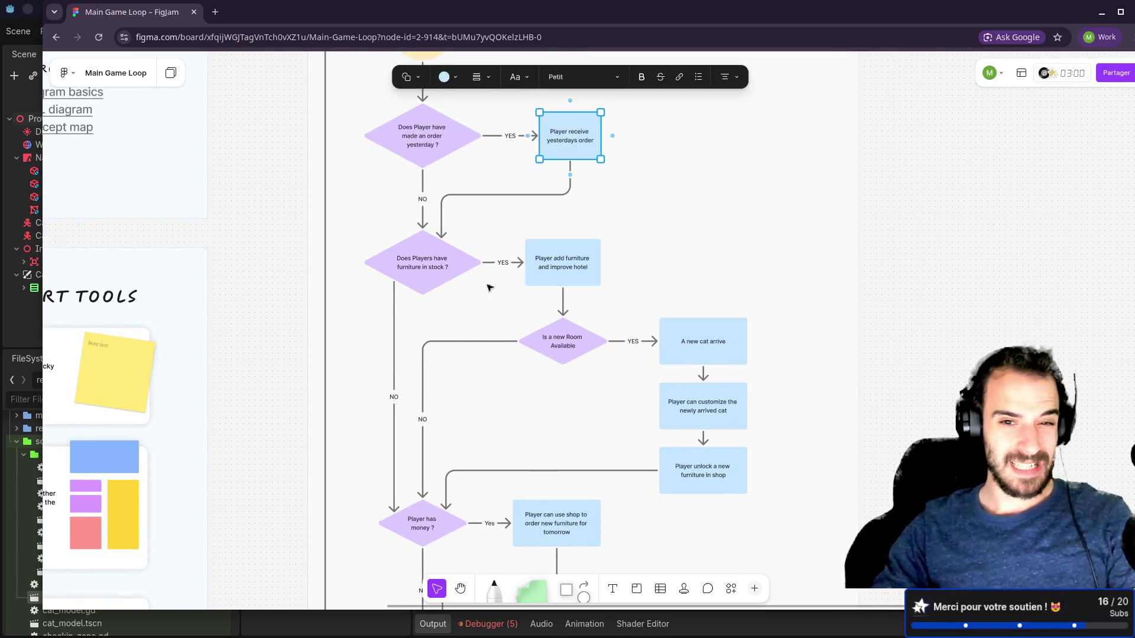
{"action": "key", "text": "h"}
{"action": "scroll", "coordinate": [490, 248], "scroll_direction": "down", "scroll_amount": 4}
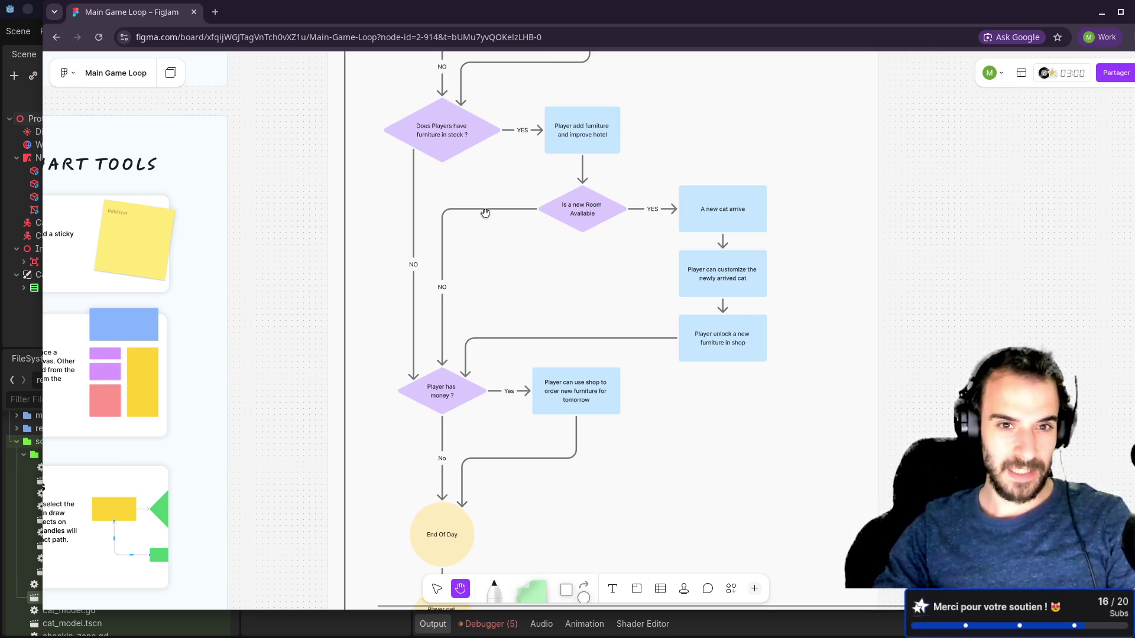
{"action": "scroll", "coordinate": [486, 189], "scroll_direction": "up", "scroll_amount": 2}
{"action": "key", "text": "v"}
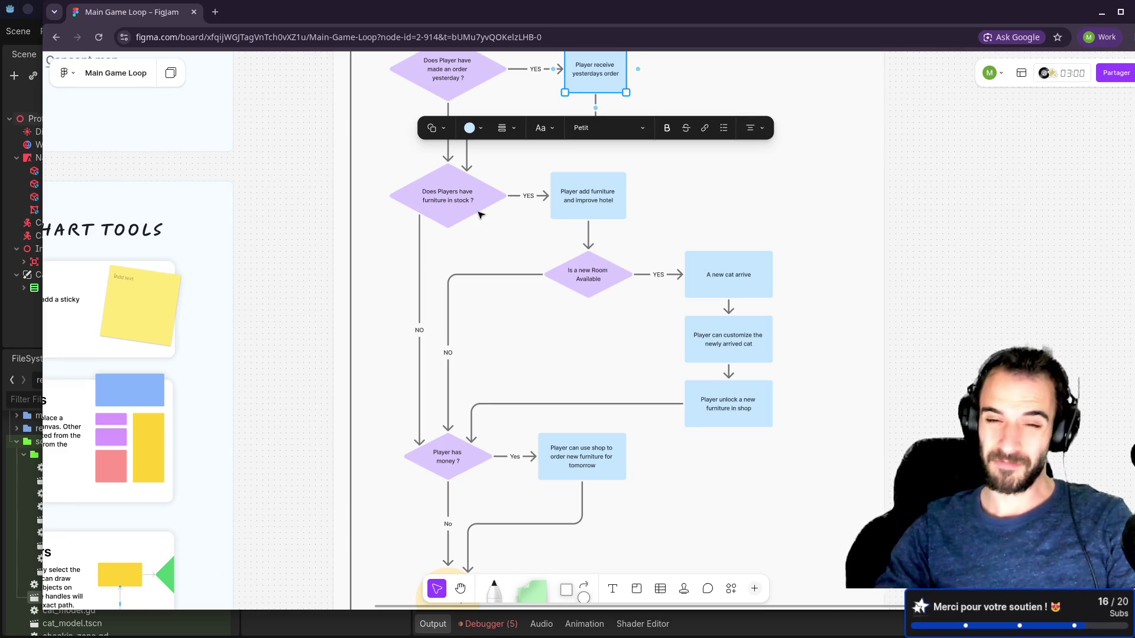
Inspect the 'Player has money' and 'Player can use shop' nodes, then minimise the browser
{"action": "left_click", "coordinate": [461, 437]}
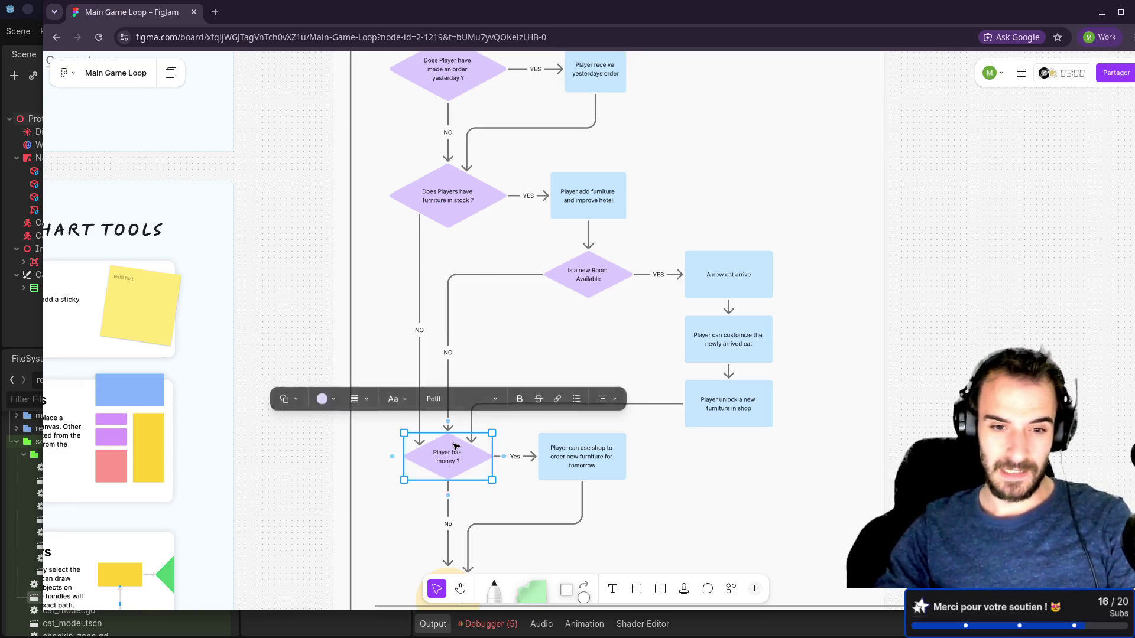
{"action": "key", "text": "h"}
{"action": "left_click_drag", "start_coordinate": [553, 361], "coordinate": [525, 221]}
{"action": "key", "text": "v"}
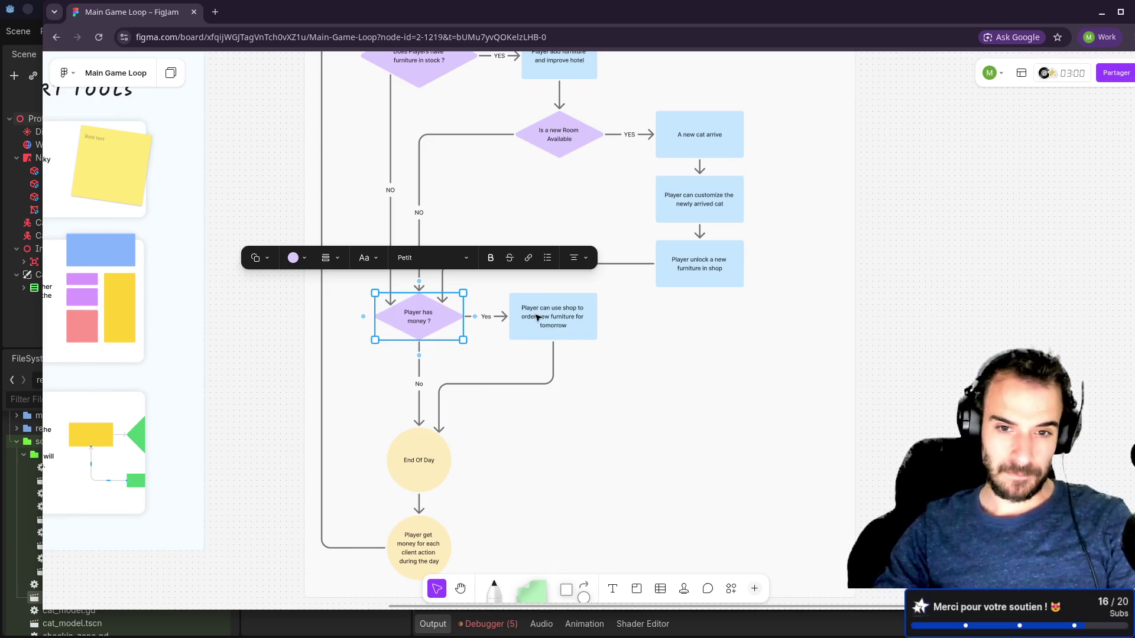
{"action": "left_click", "coordinate": [537, 319]}
{"action": "left_click", "coordinate": [555, 355]}
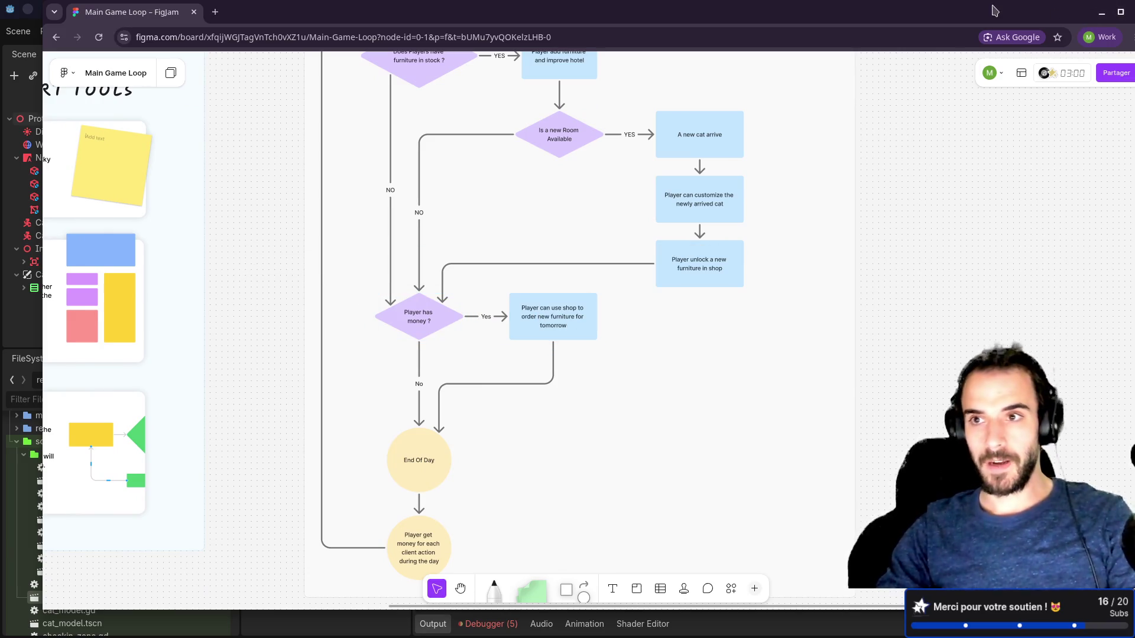
{"action": "left_click_drag", "start_coordinate": [1002, 12], "coordinate": [965, 32]}
{"action": "left_click", "coordinate": [1059, 29]}
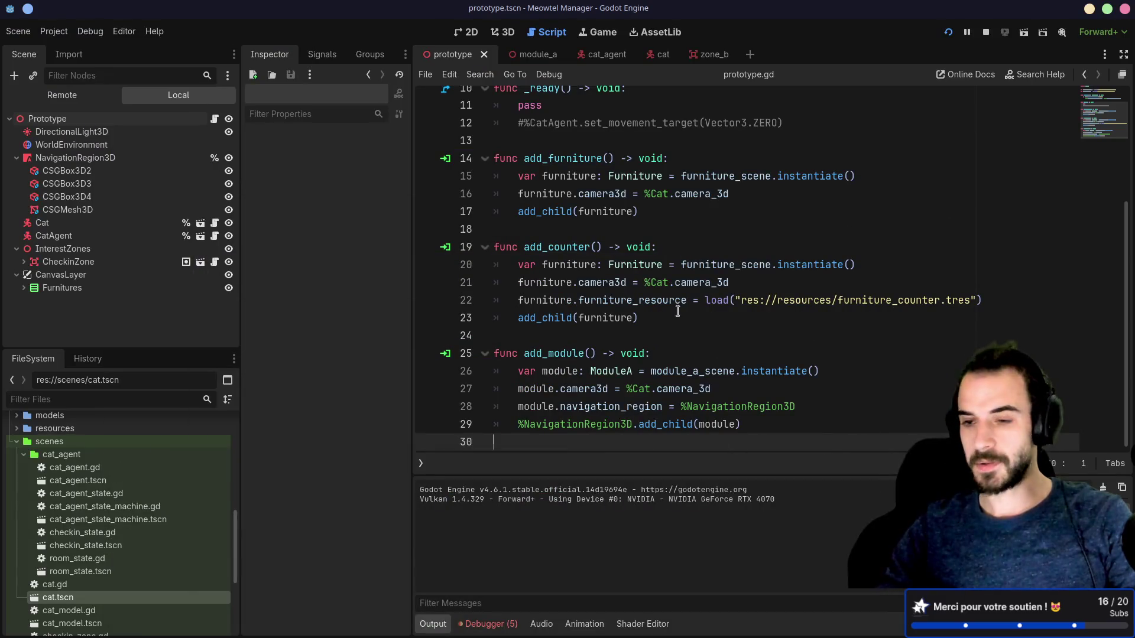
Save the scene, look through the module_a, cat_agent, cat and zone_b scenes, then return to prototype in 3D
{"action": "mouse_move", "coordinate": [683, 302]}
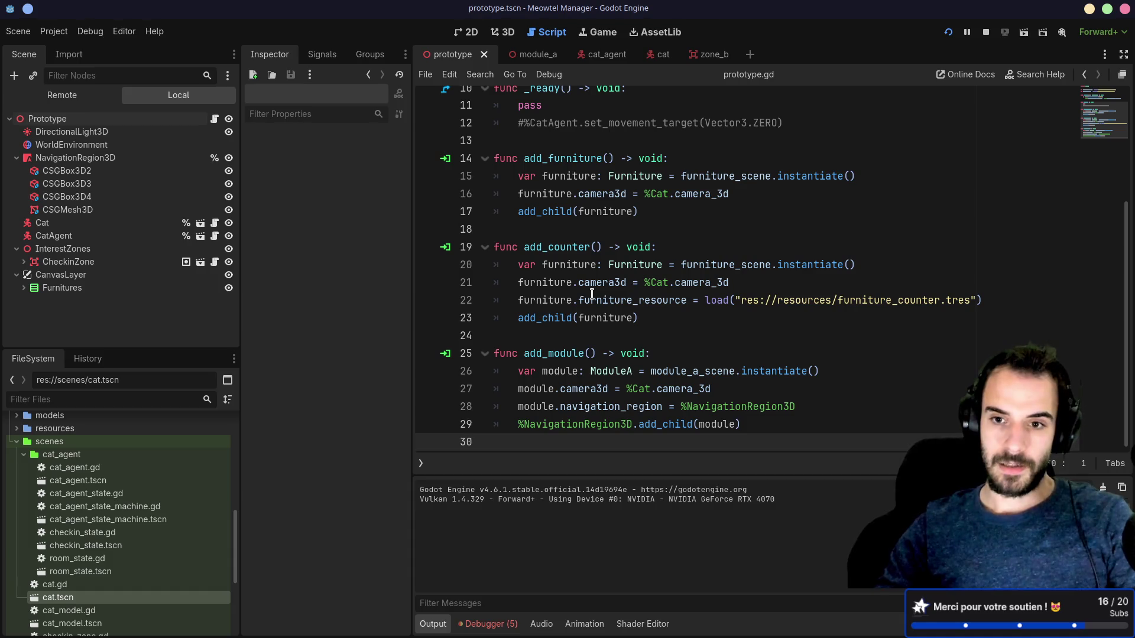
{"action": "key", "text": "ctrl+s"}
{"action": "left_click", "coordinate": [532, 54]}
{"action": "left_click", "coordinate": [594, 56]}
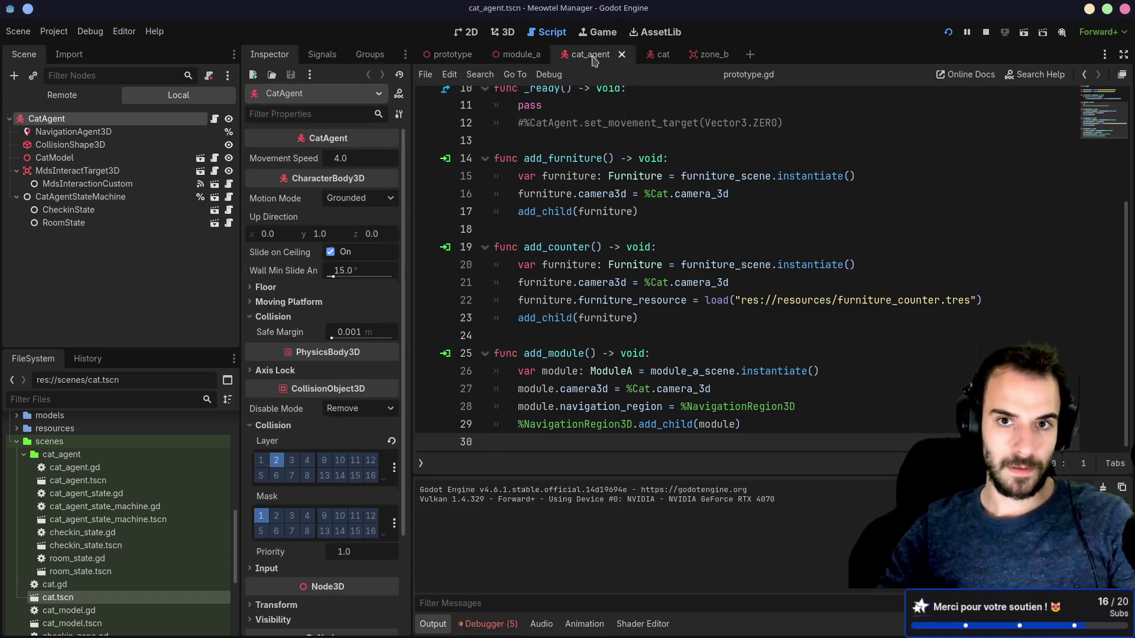
{"action": "left_click", "coordinate": [658, 55]}
{"action": "left_click", "coordinate": [703, 57]}
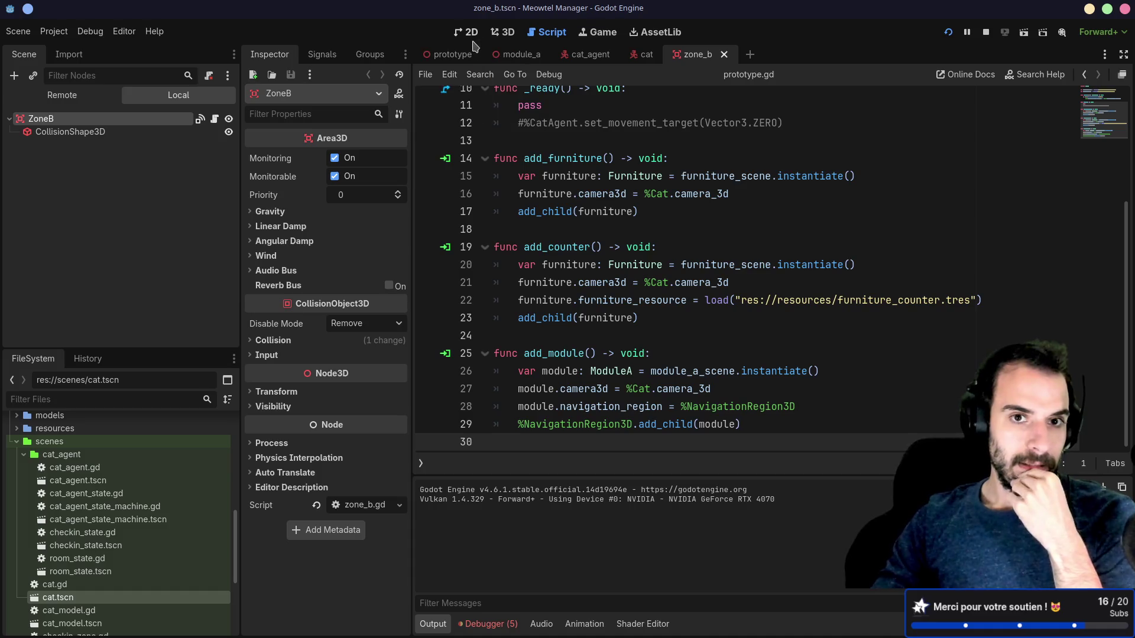
{"action": "left_click", "coordinate": [451, 53]}
{"action": "left_click", "coordinate": [503, 32]}
Collapse NavigationRegion3D, InterestZones and CanvasLayer, then open the Prototype node's prototype.gd script
{"action": "scroll", "coordinate": [650, 271], "scroll_direction": "up", "scroll_amount": 6}
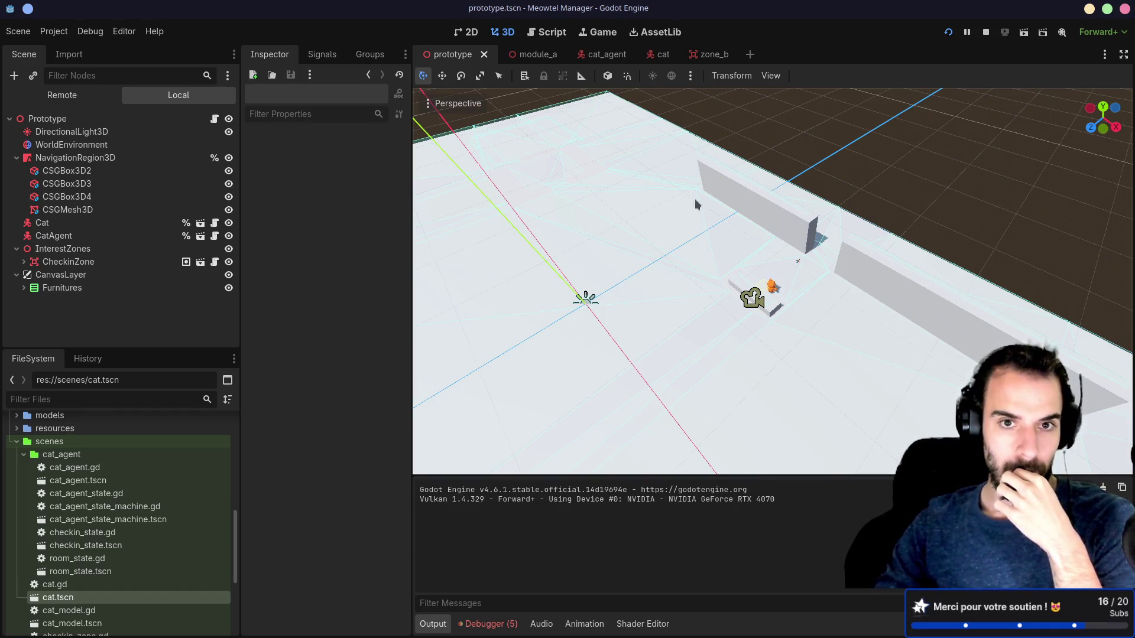
{"action": "left_click", "coordinate": [17, 158]}
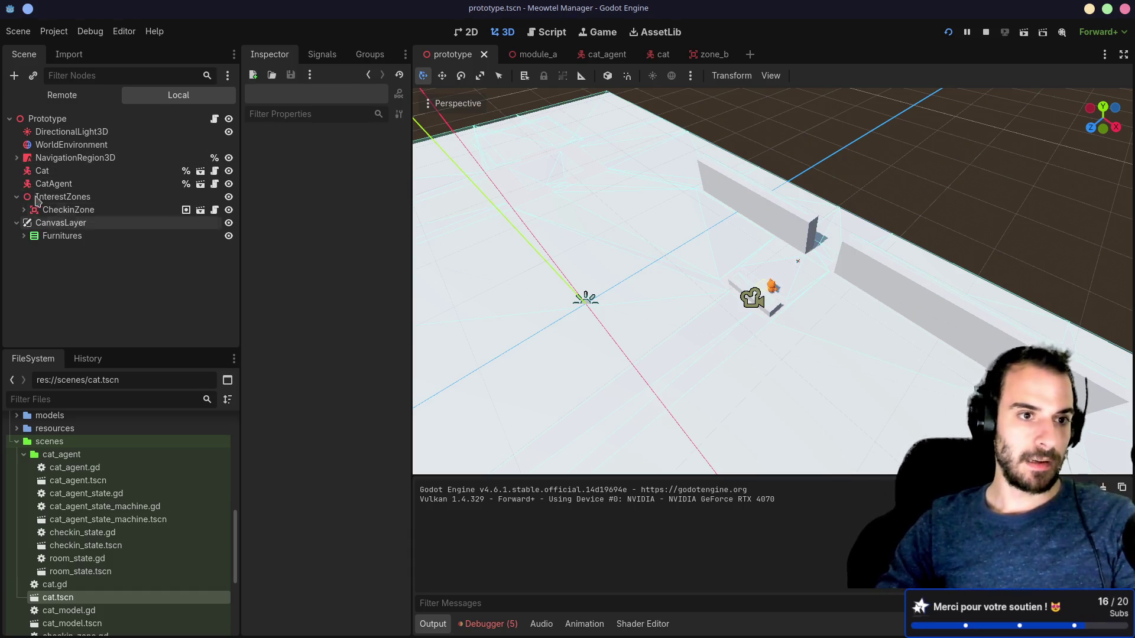
{"action": "left_click", "coordinate": [16, 197]}
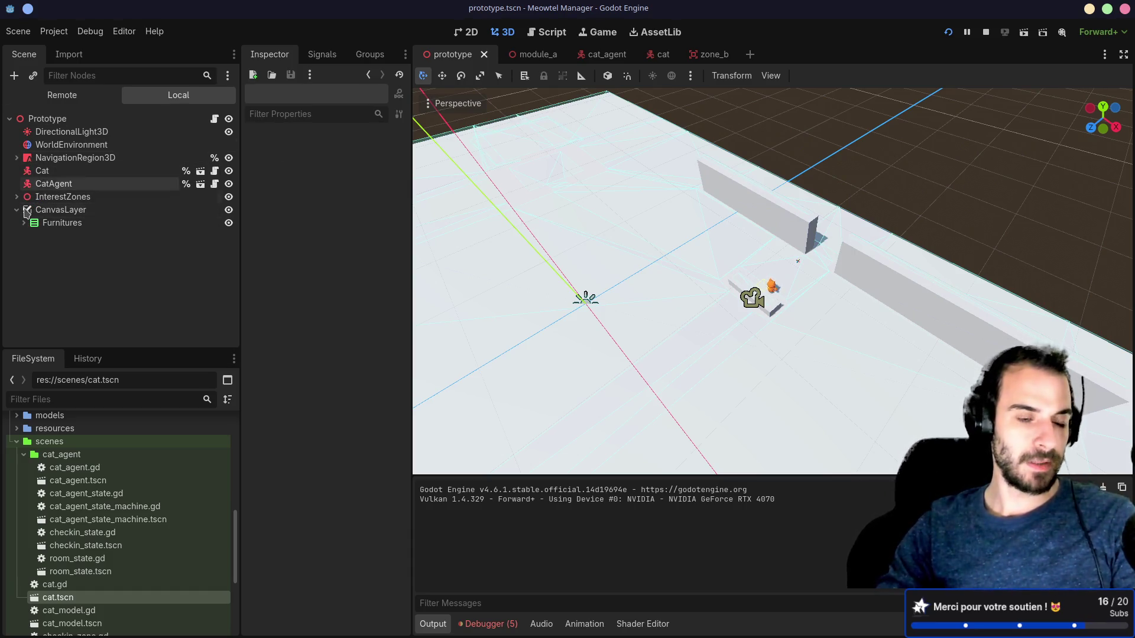
{"action": "left_click", "coordinate": [16, 210]}
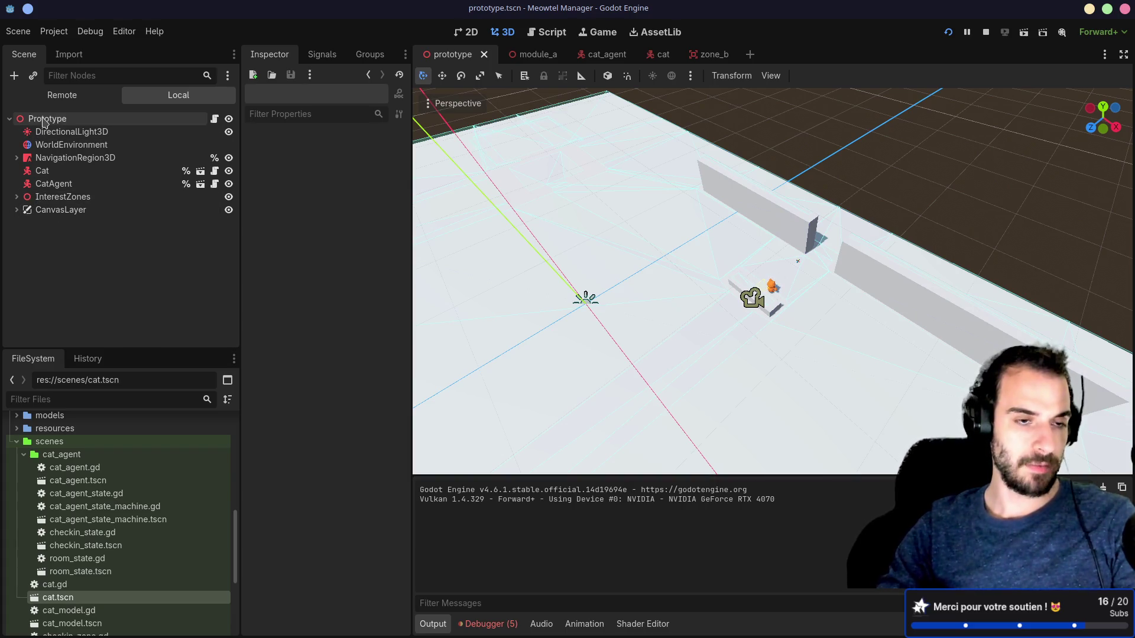
{"action": "left_click", "coordinate": [44, 120]}
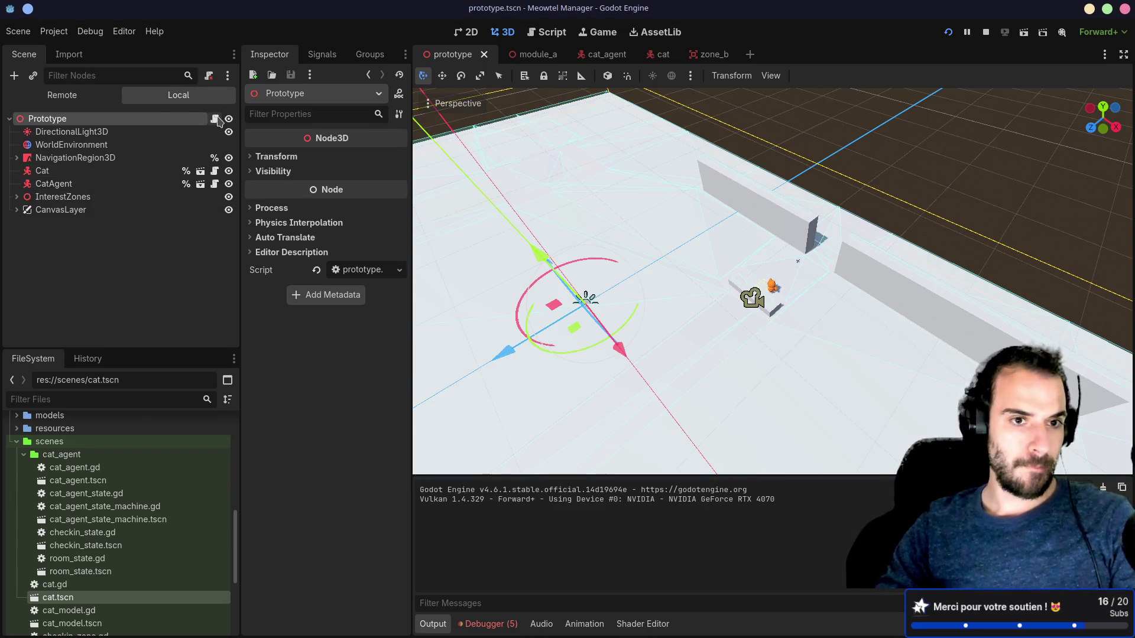
{"action": "left_click", "coordinate": [216, 120]}
{"action": "scroll", "coordinate": [733, 260], "scroll_direction": "up", "scroll_amount": 3}
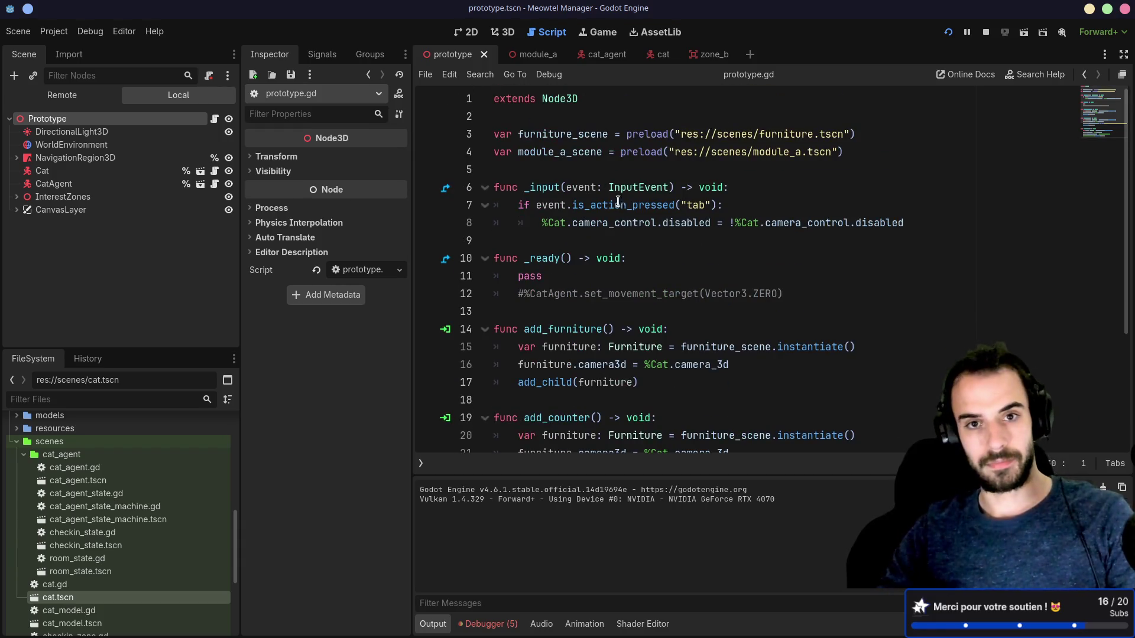
Place the cursor on empty line 5 of prototype.gd, then switch to the browser
{"action": "left_click", "coordinate": [524, 173]}
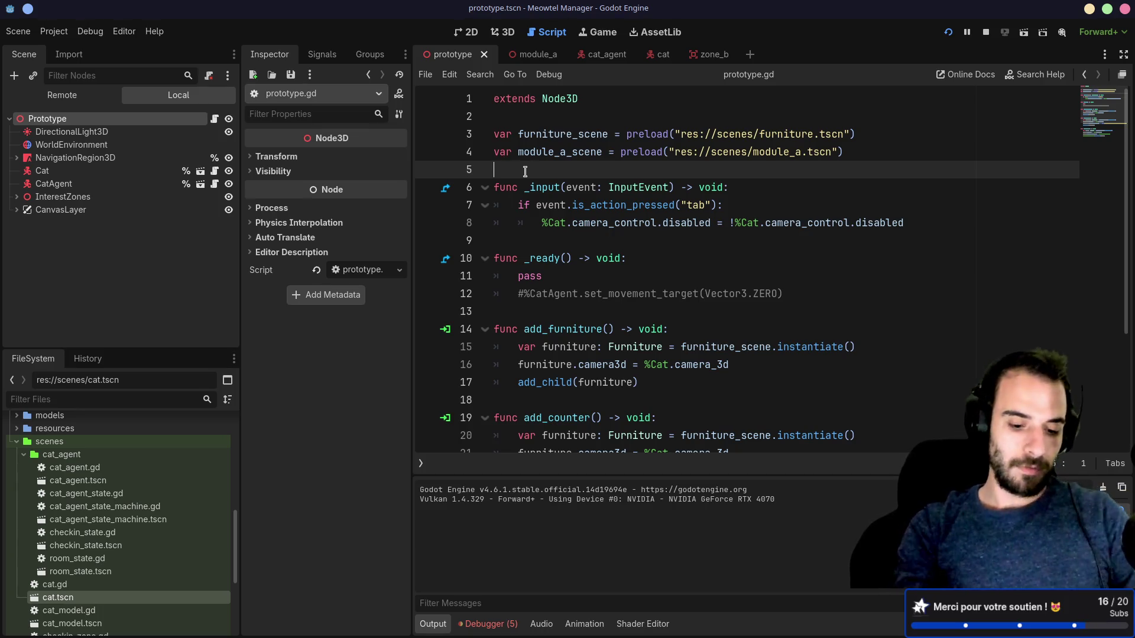
{"action": "key", "text": "alt+Tab"}
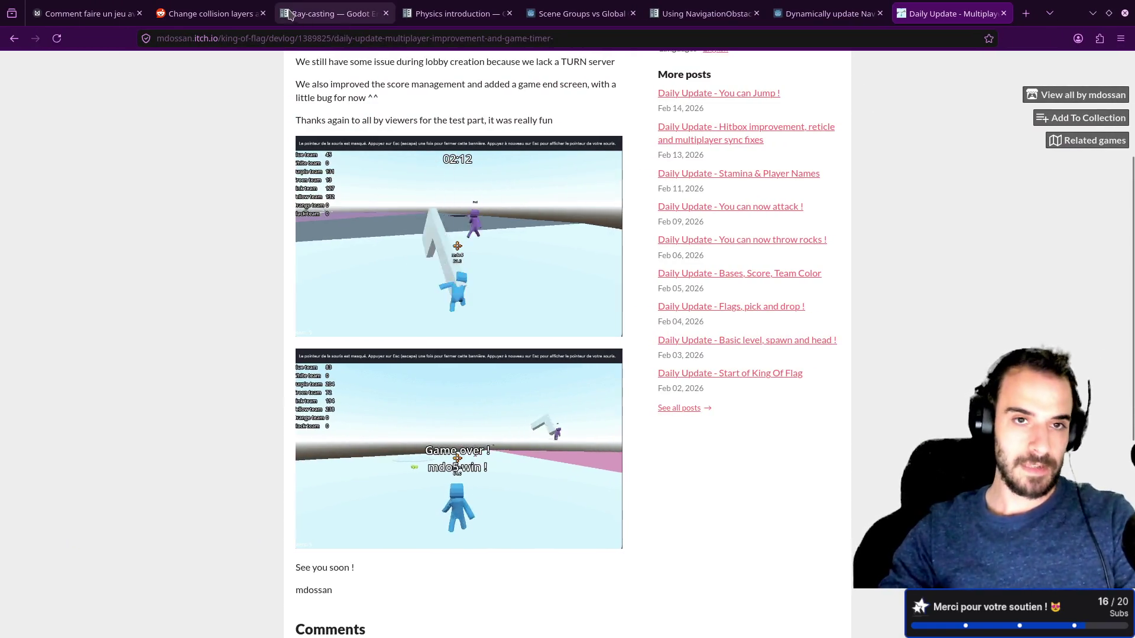
In Milanote, open Trouver une idée then the Meowtel Manager board, and return to the parent board
{"action": "left_click", "coordinate": [89, 13]}
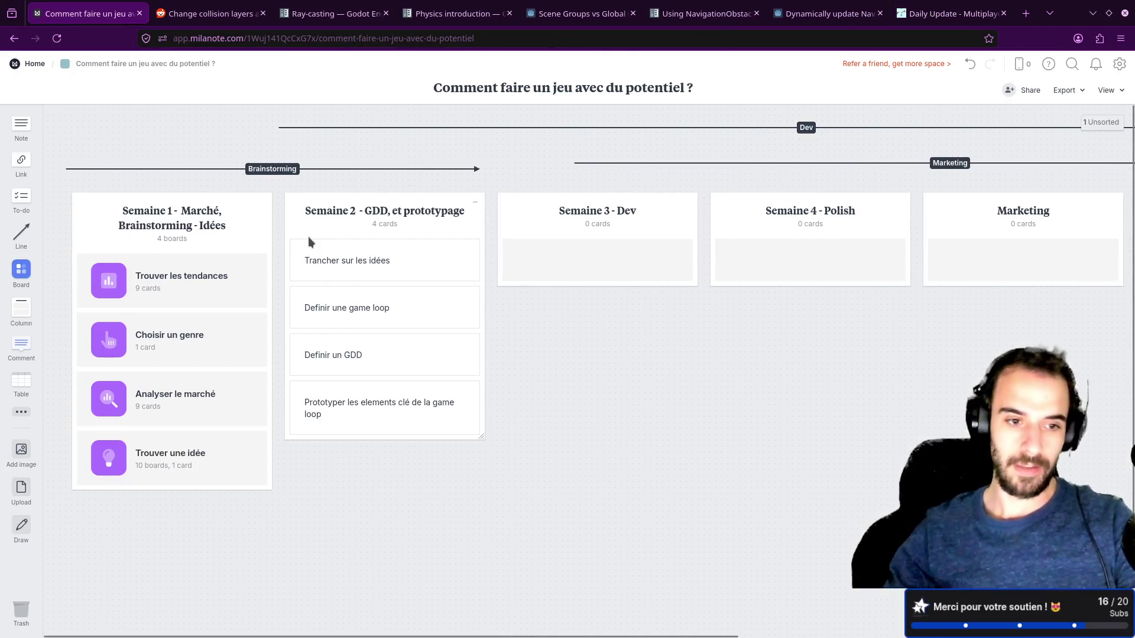
{"action": "left_click", "coordinate": [183, 451]}
{"action": "left_click", "coordinate": [763, 226]}
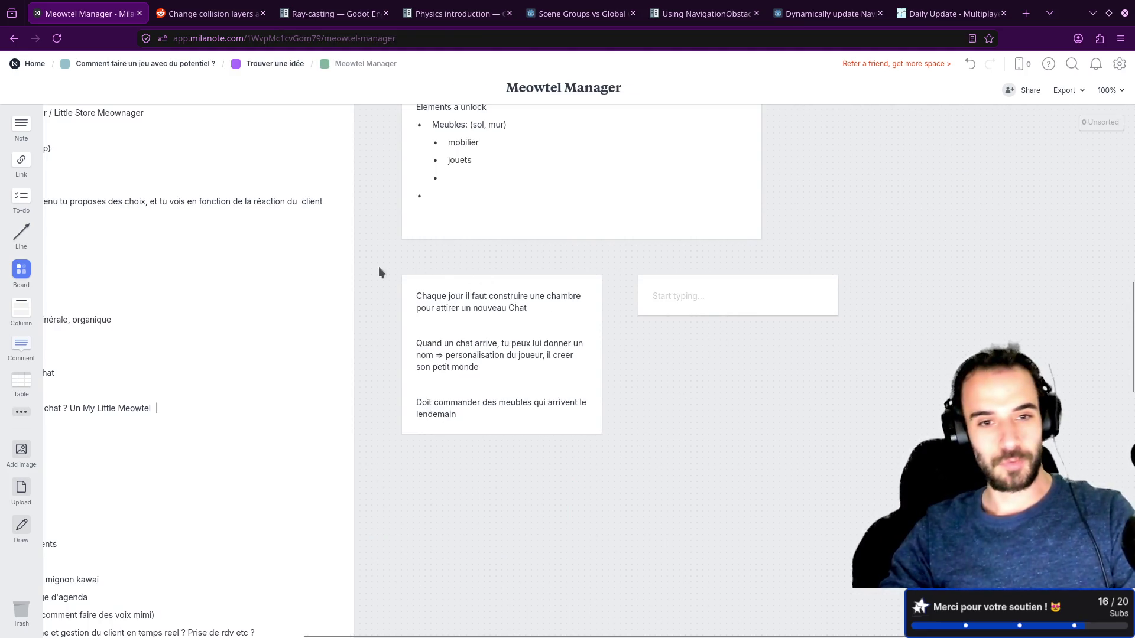
{"action": "scroll", "coordinate": [389, 272], "scroll_direction": "up", "scroll_amount": 5}
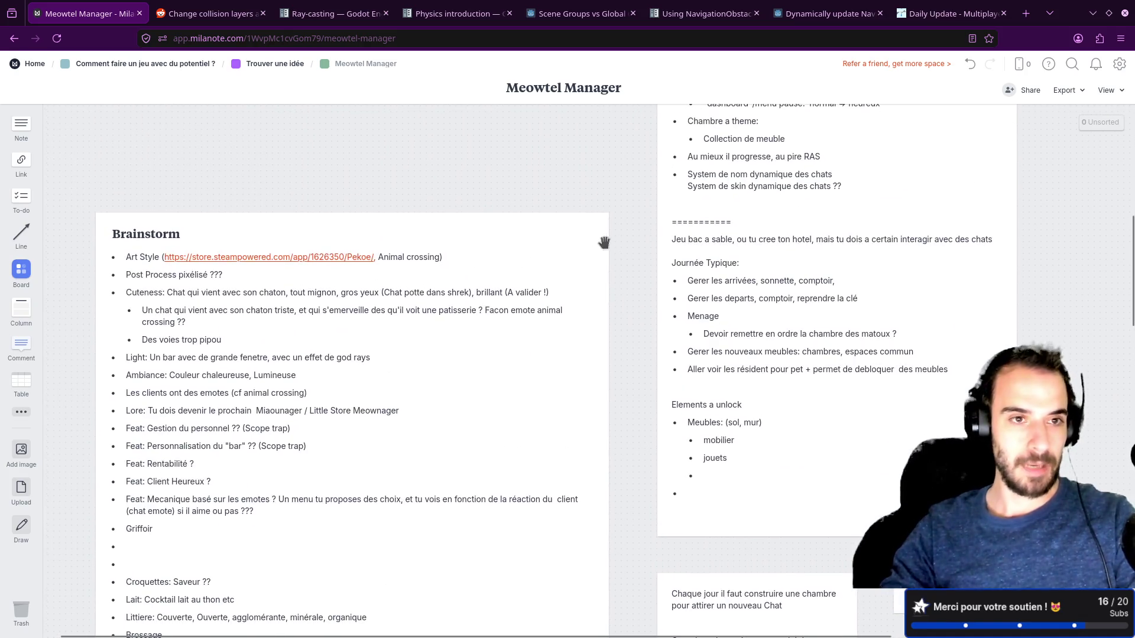
{"action": "left_click", "coordinate": [203, 63]}
{"action": "mouse_move", "coordinate": [160, 225]}
{"action": "left_mouse_down"}
{"action": "mouse_move", "coordinate": [185, 217]}
{"action": "mouse_move", "coordinate": [154, 211]}
{"action": "mouse_move", "coordinate": [174, 220]}
{"action": "left_mouse_up"}
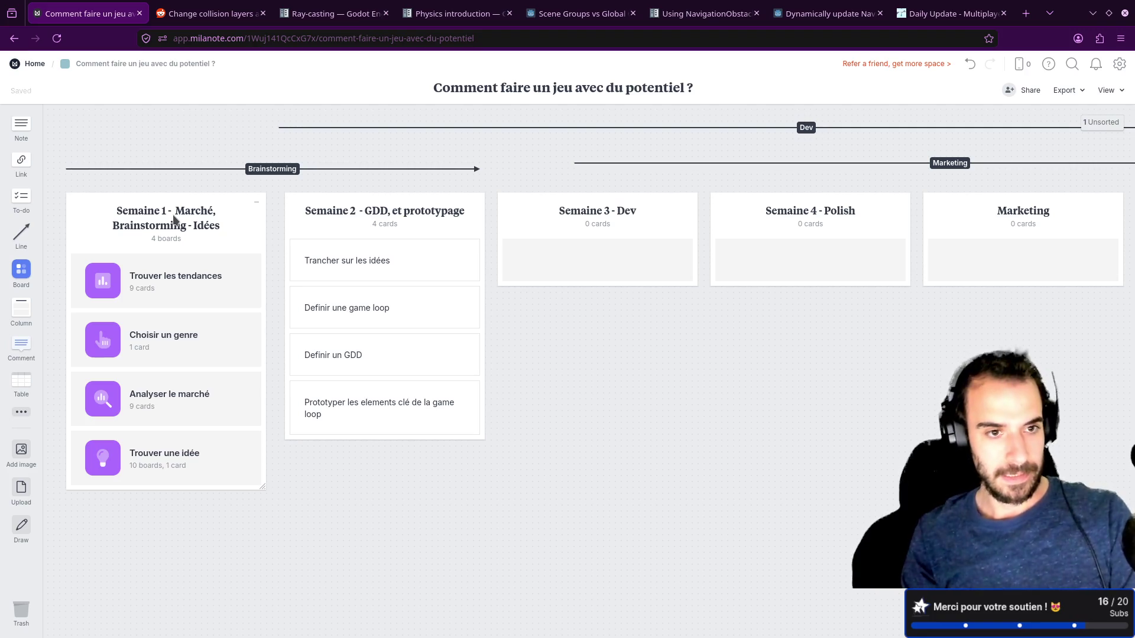
Reopen the Meowtel Manager board via Trouver une idée and scroll through its design notes
{"action": "left_click", "coordinate": [176, 455]}
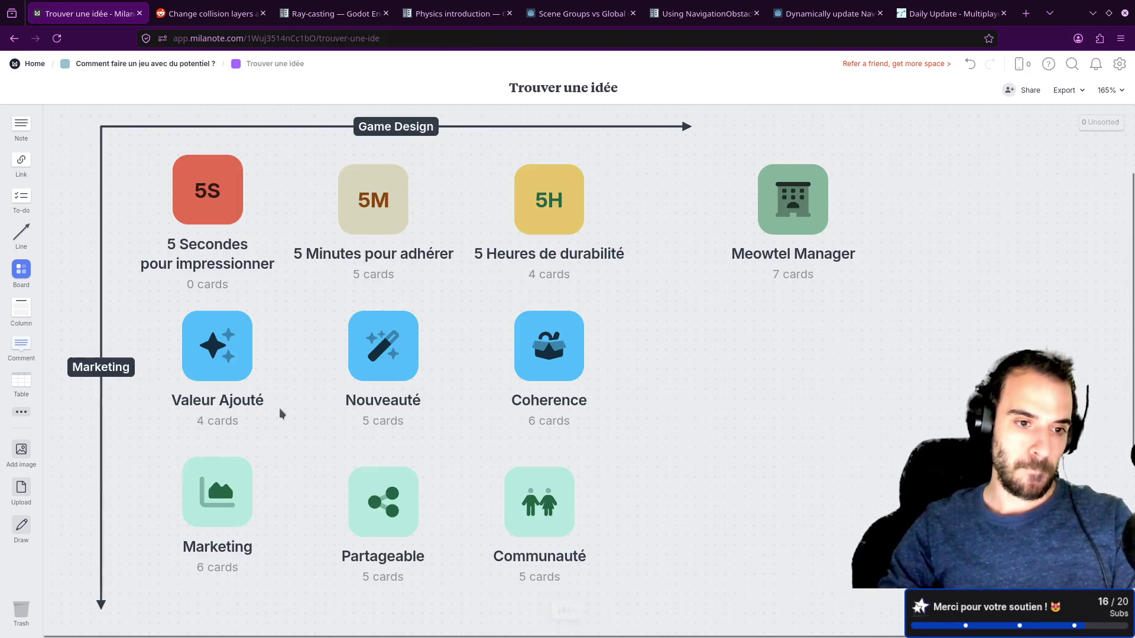
{"action": "left_click", "coordinate": [784, 218]}
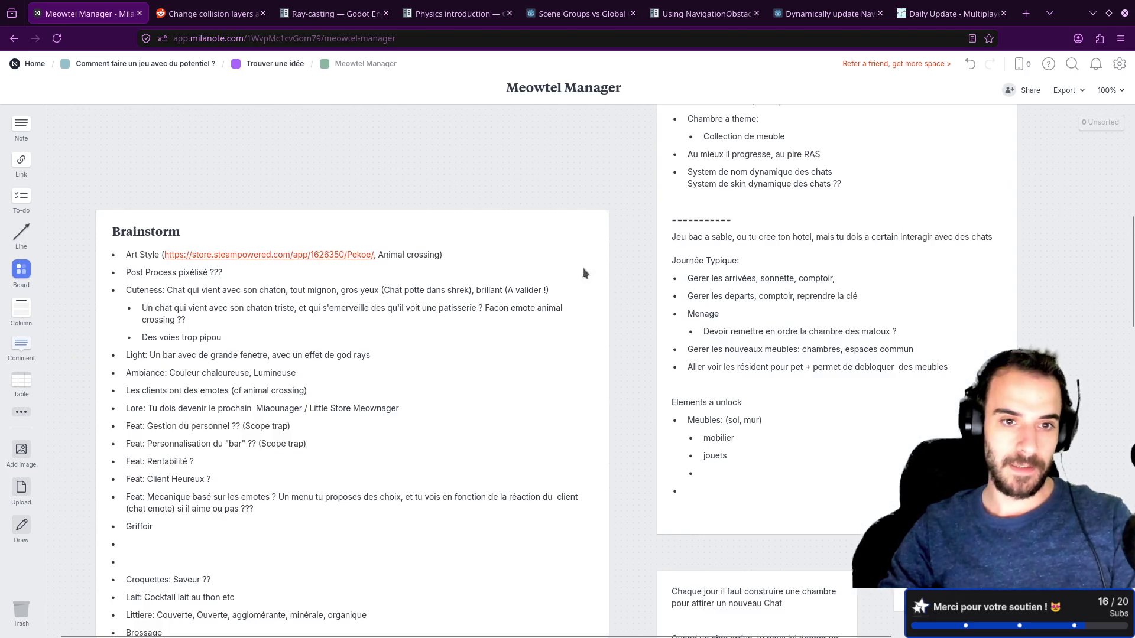
{"action": "scroll", "coordinate": [492, 233], "scroll_direction": "up", "scroll_amount": 8}
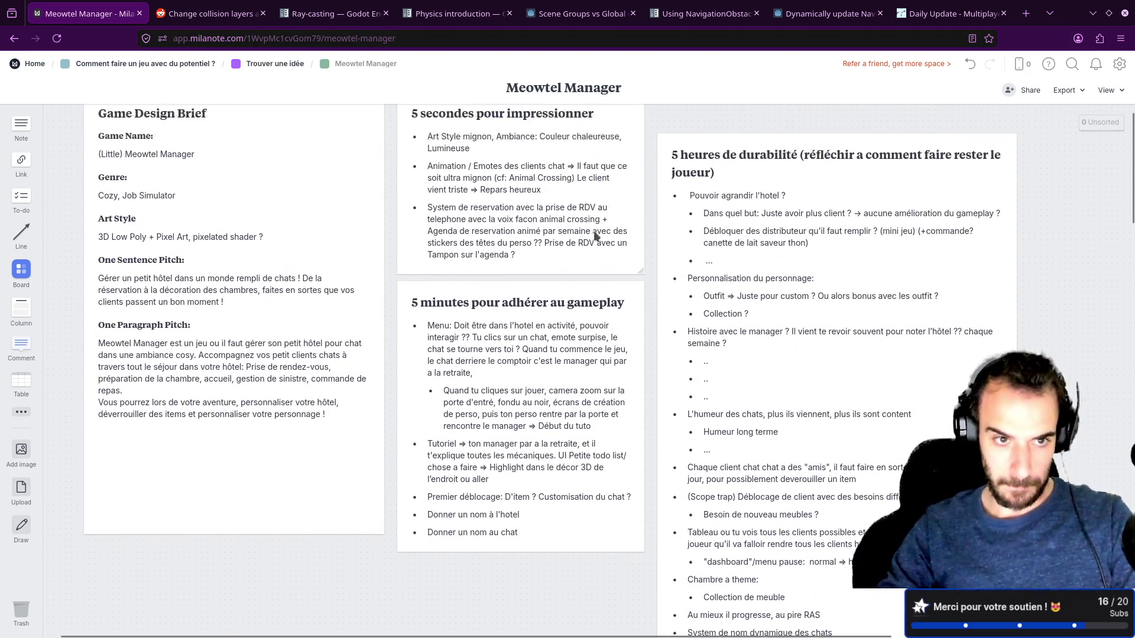
{"action": "scroll", "coordinate": [532, 234], "scroll_direction": "down", "scroll_amount": 5}
{"action": "scroll", "coordinate": [355, 254], "scroll_direction": "up", "scroll_amount": 6}
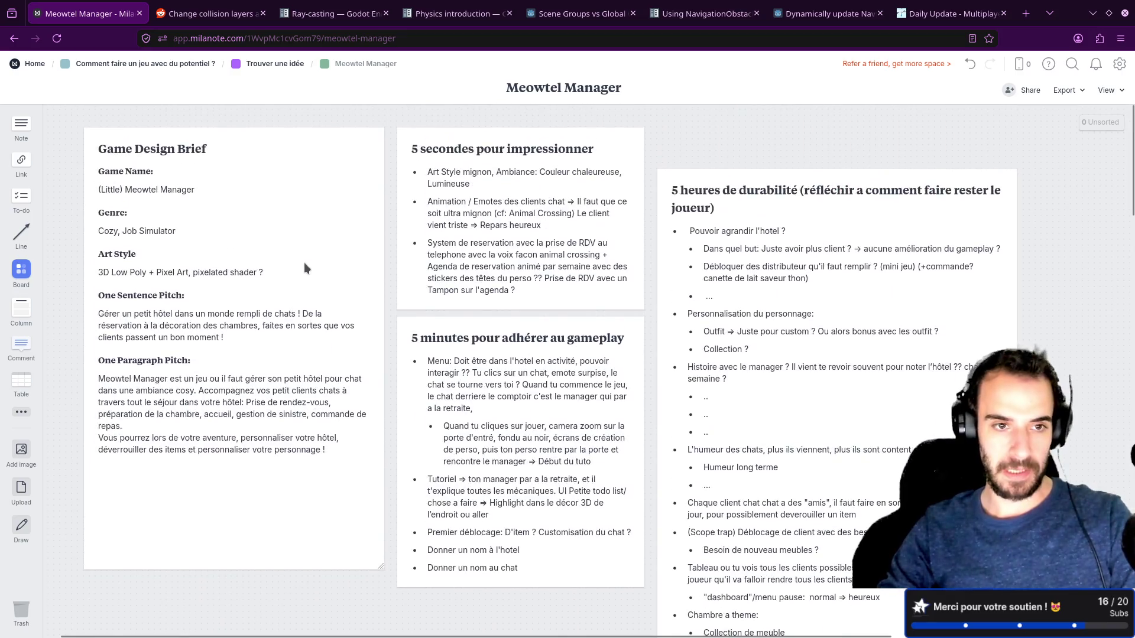
{"action": "scroll", "coordinate": [307, 266], "scroll_direction": "down", "scroll_amount": 4}
{"action": "scroll", "coordinate": [339, 274], "scroll_direction": "down", "scroll_amount": 8}
{"action": "scroll", "coordinate": [386, 278], "scroll_direction": "down", "scroll_amount": 13}
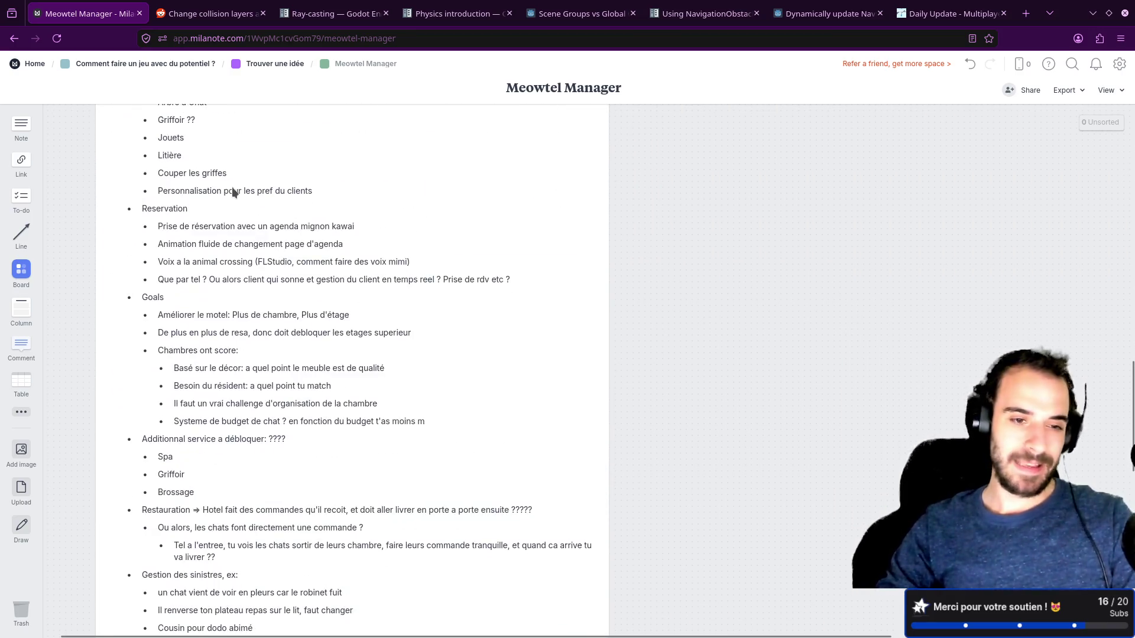
{"action": "scroll", "coordinate": [201, 413], "scroll_direction": "down", "scroll_amount": 3}
{"action": "scroll", "coordinate": [203, 454], "scroll_direction": "up", "scroll_amount": 15}
{"action": "scroll", "coordinate": [253, 441], "scroll_direction": "up", "scroll_amount": 10}
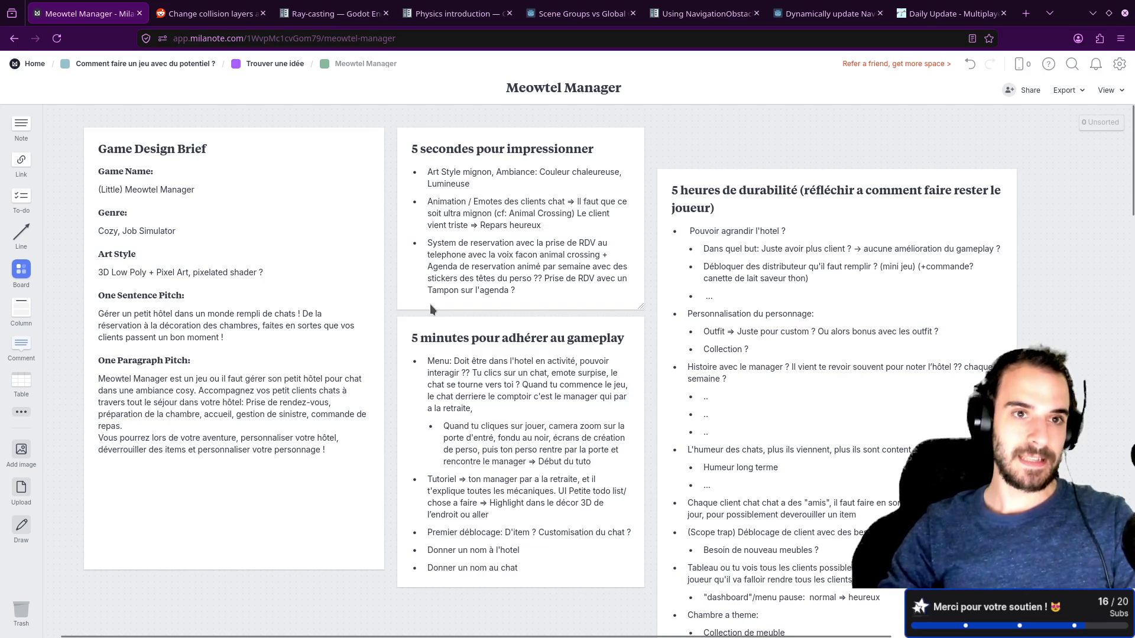
Switch workspaces back to the Godot editor
{"action": "key", "text": "ctrl+super+Right"}
{"action": "key", "text": "ctrl+super+Right"}
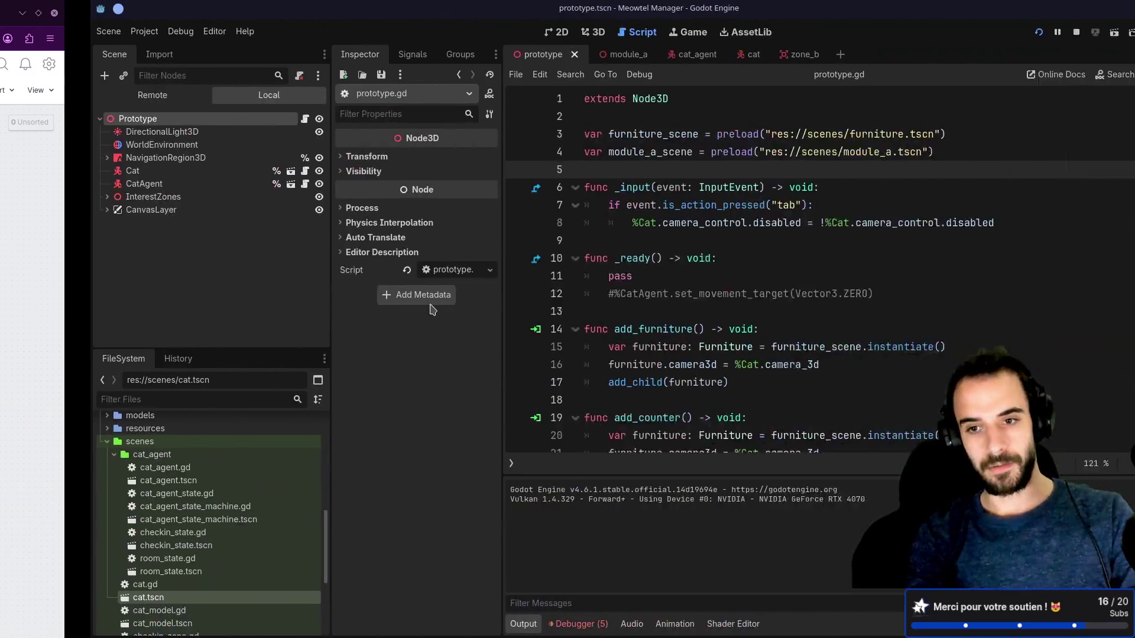
{"action": "key", "text": "ctrl+super+Left"}
{"action": "key", "text": "ctrl+super+Left"}
{"action": "key", "text": "ctrl+super+Right"}
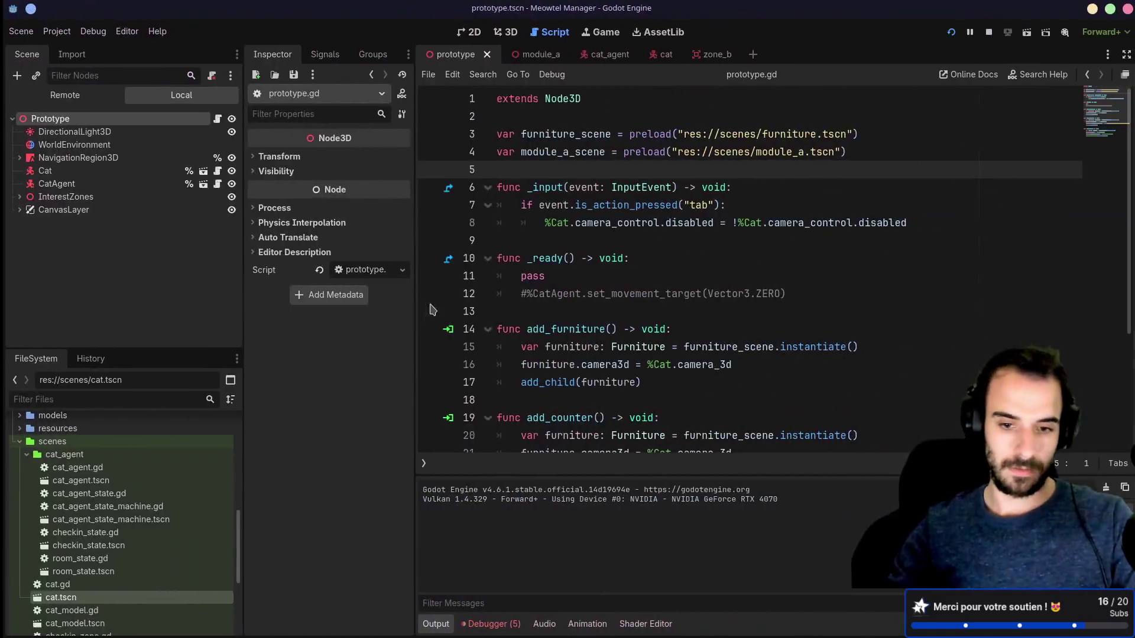
Bring the FigJam Main Game Loop flowchart in front of Godot and scroll to its Start Of Day section
{"action": "left_click", "coordinate": [507, 616]}
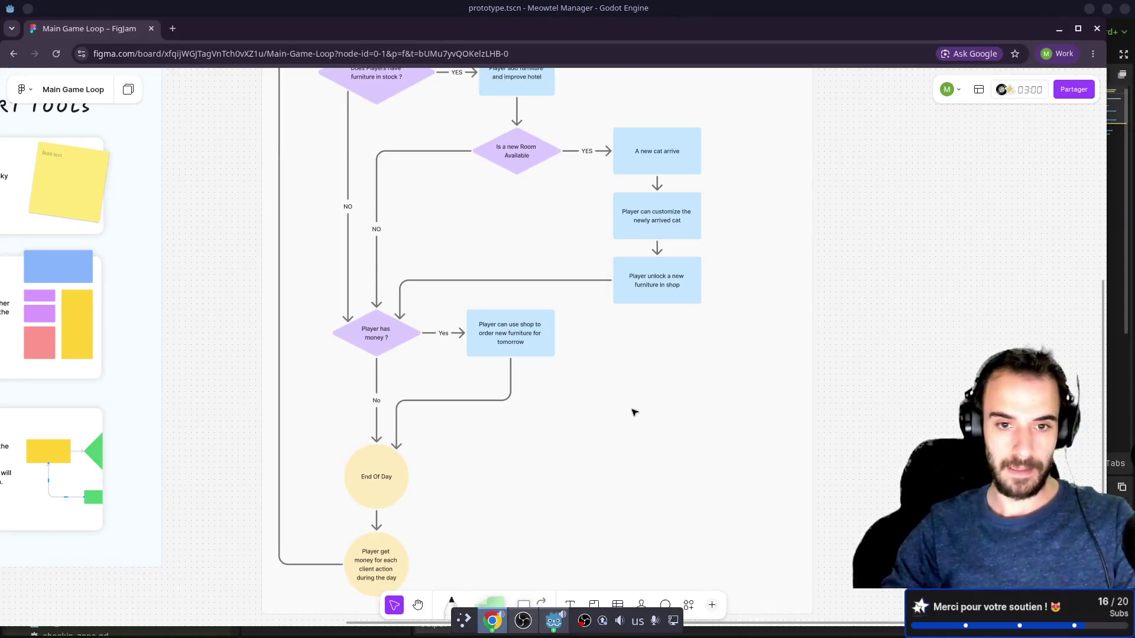
{"action": "scroll", "coordinate": [526, 279], "scroll_direction": "up", "scroll_amount": 5}
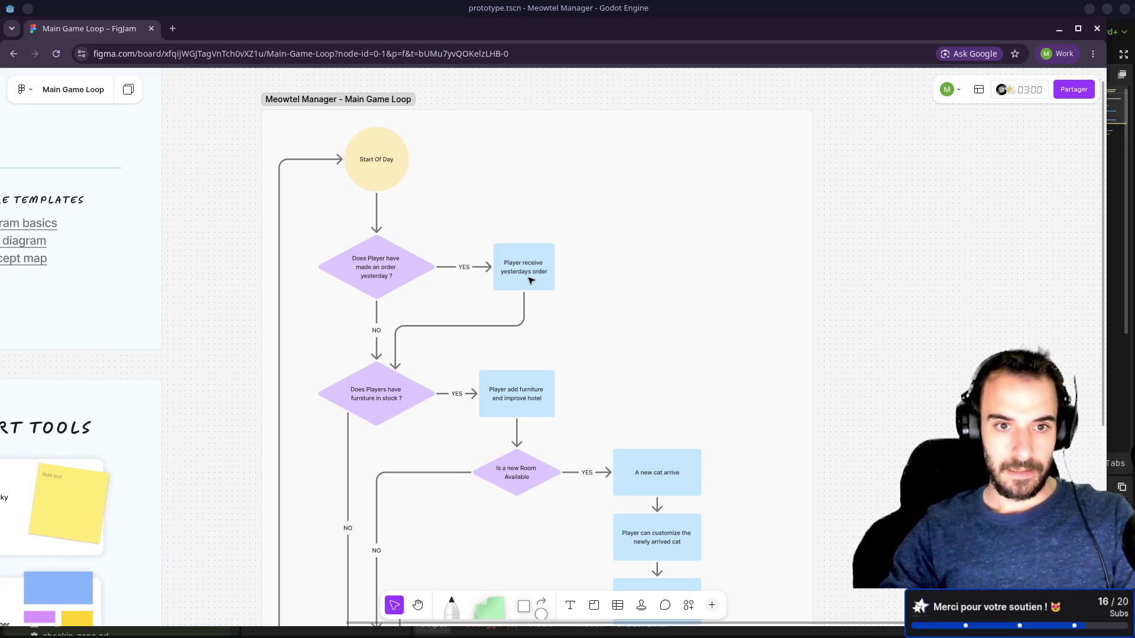
{"action": "scroll", "coordinate": [530, 280], "scroll_direction": "down", "scroll_amount": 3}
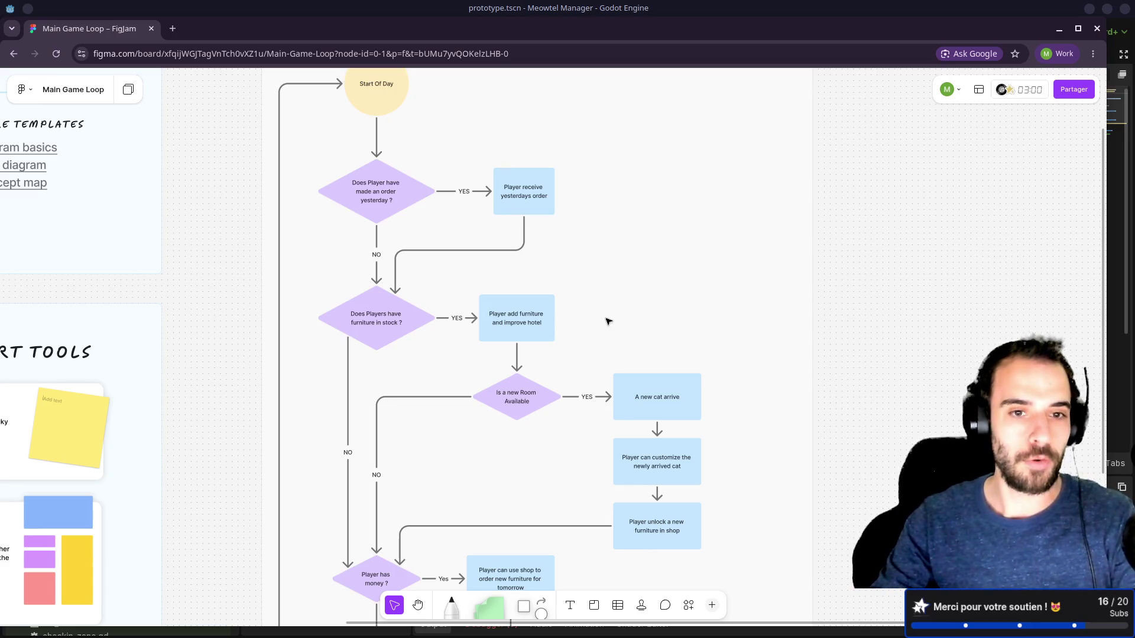
Nudge the browser window right and pan the flowchart down with the Hand tool, then return to Select
{"action": "scroll", "coordinate": [615, 317], "scroll_direction": "up", "scroll_amount": 3}
{"action": "scroll", "coordinate": [615, 321], "scroll_direction": "down", "scroll_amount": 5}
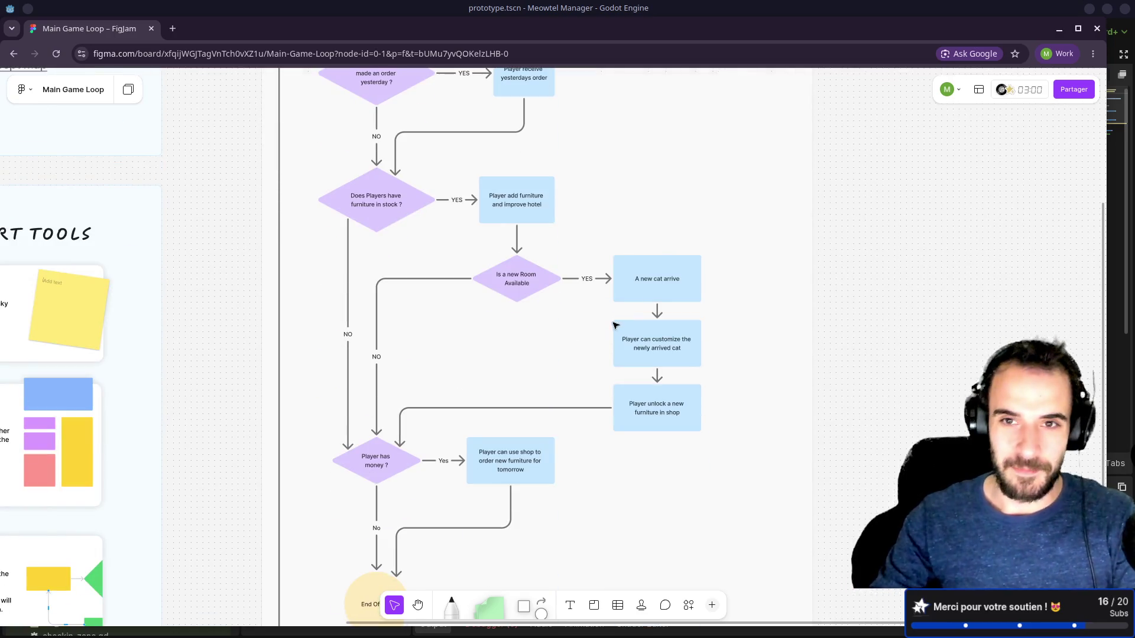
{"action": "mouse_move", "coordinate": [838, 33]}
{"action": "left_mouse_down"}
{"action": "mouse_move", "coordinate": [867, 36]}
{"action": "mouse_move", "coordinate": [873, 78]}
{"action": "mouse_move", "coordinate": [868, 303]}
{"action": "mouse_move", "coordinate": [852, 30]}
{"action": "left_mouse_up"}
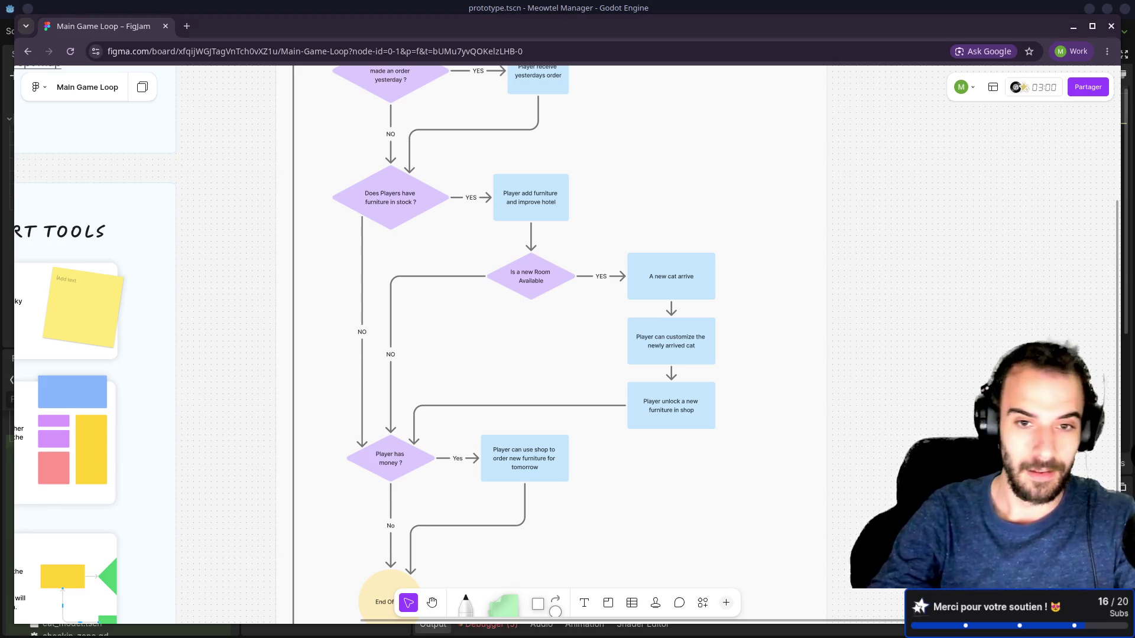
{"action": "left_click_drag", "start_coordinate": [891, 249], "coordinate": [954, 226]}
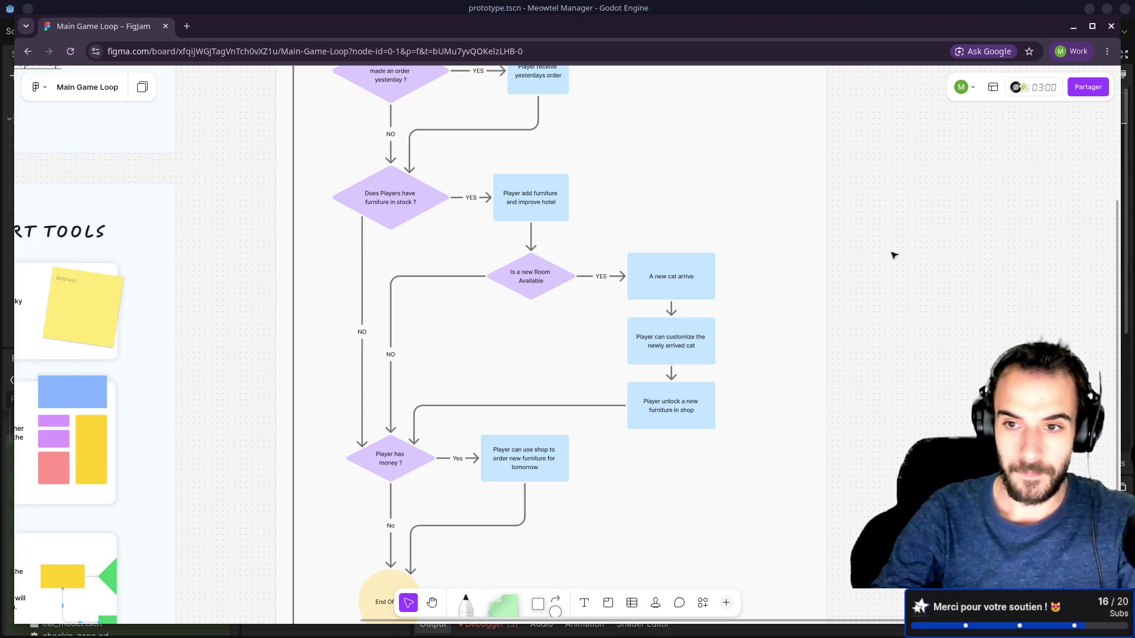
{"action": "key", "text": "h"}
{"action": "left_click_drag", "start_coordinate": [886, 272], "coordinate": [892, 319]}
{"action": "scroll", "coordinate": [906, 251], "scroll_direction": "up", "scroll_amount": 2}
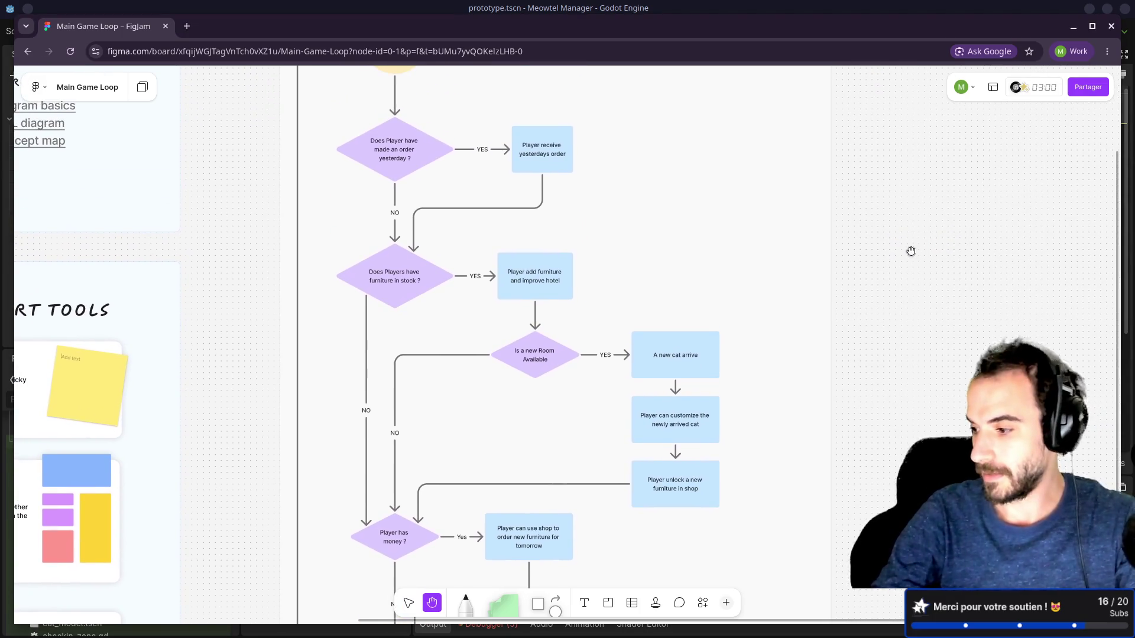
{"action": "key", "text": "v"}
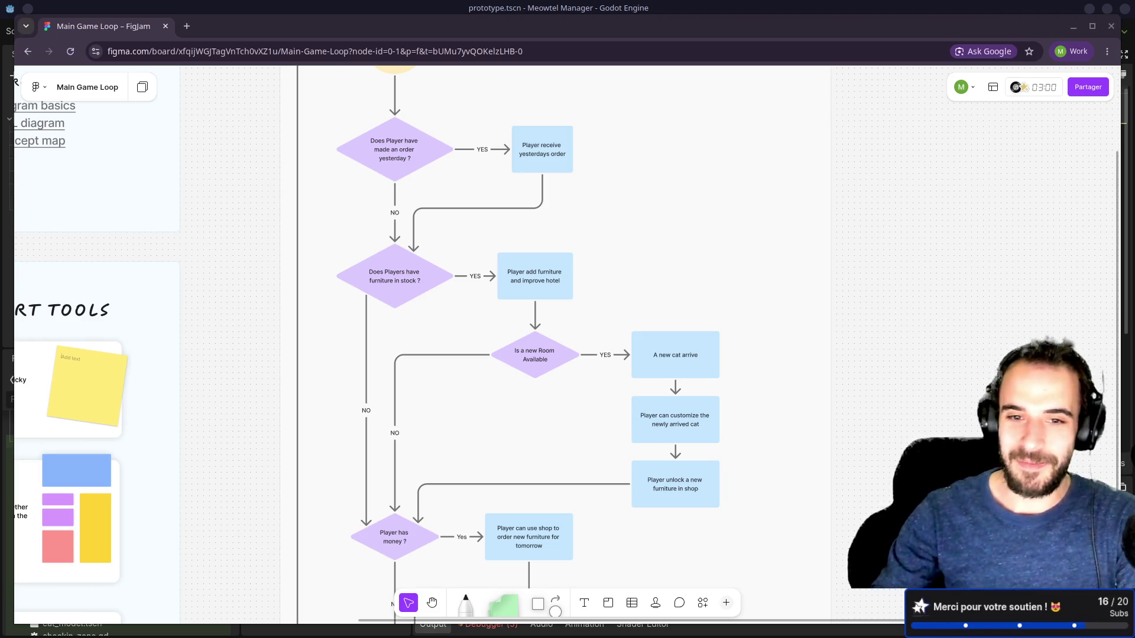
Switch to the Milanote workspace and back, then minimize FigJam and click into line 5 of prototype.gd
{"action": "left_click", "coordinate": [243, 308]}
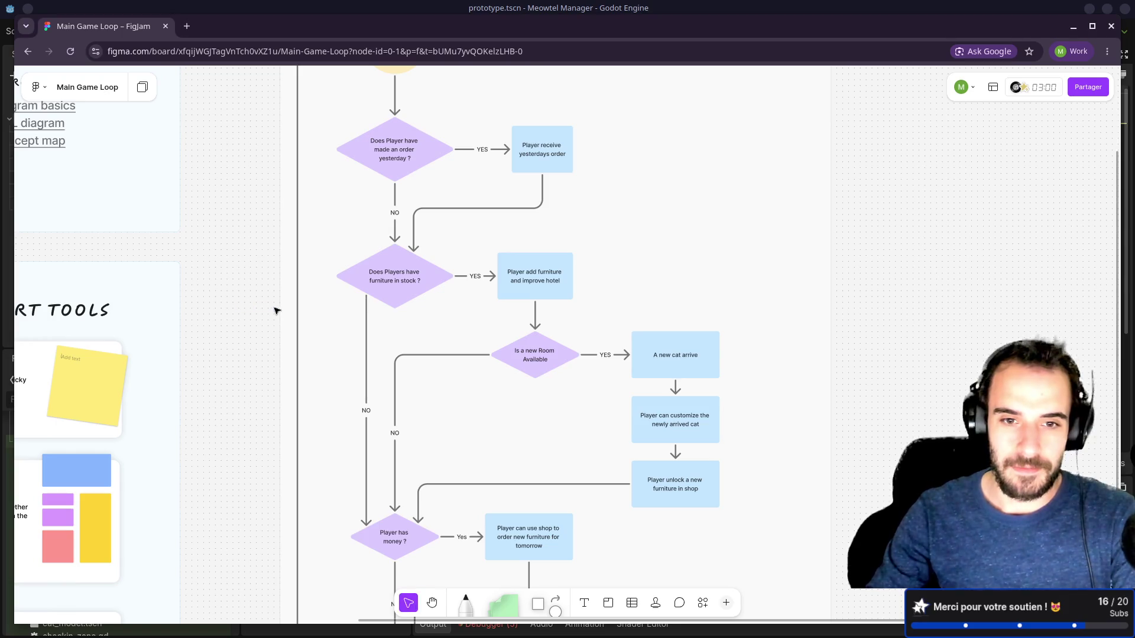
{"action": "scroll", "coordinate": [284, 325], "scroll_direction": "left", "scroll_amount": 3}
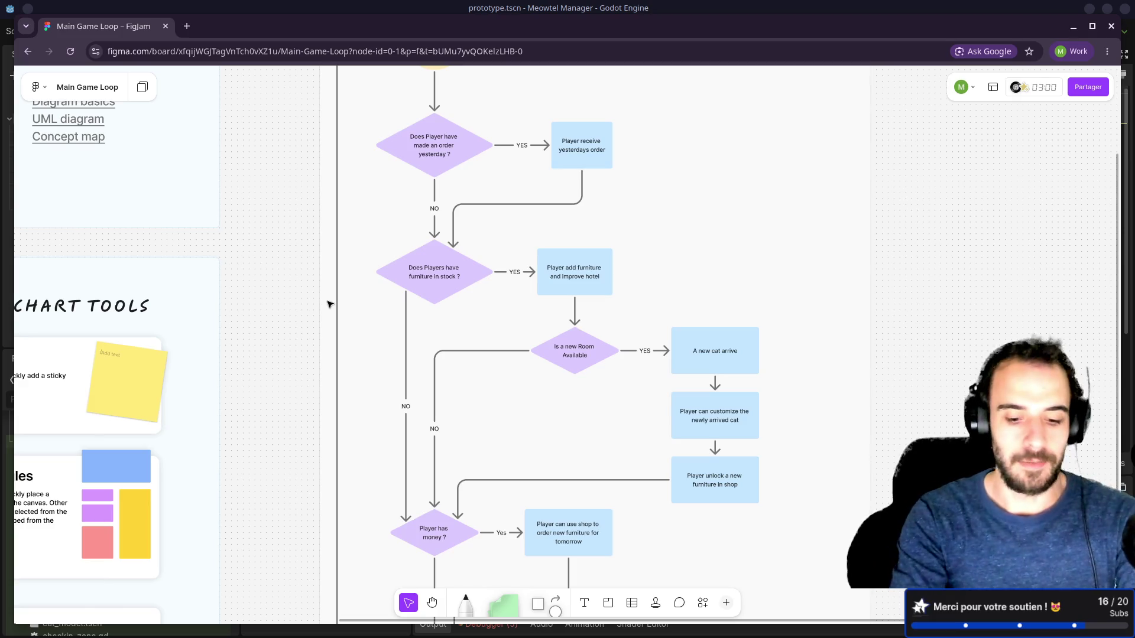
{"action": "key", "text": "ctrl+alt+Right"}
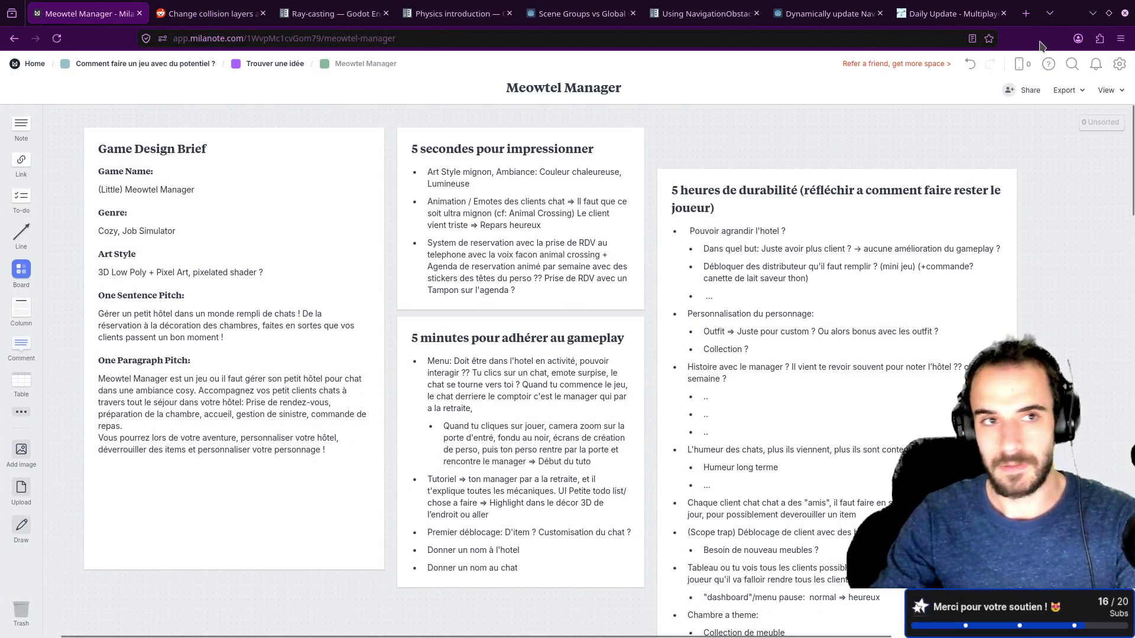
{"action": "key", "text": "ctrl+alt+Left"}
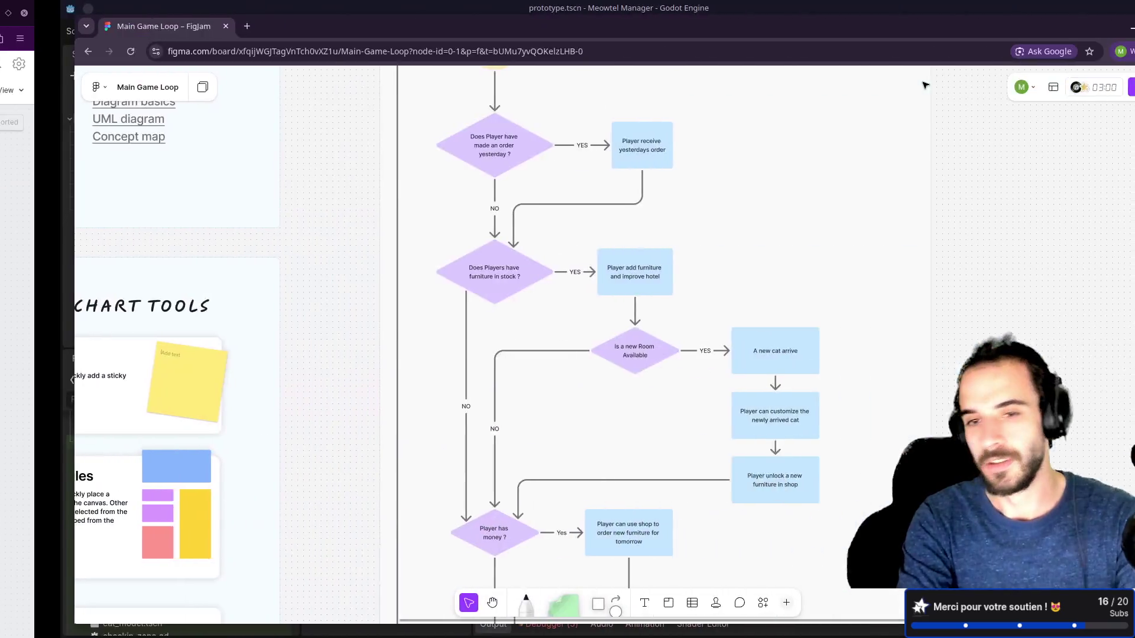
{"action": "left_click", "coordinate": [1075, 26]}
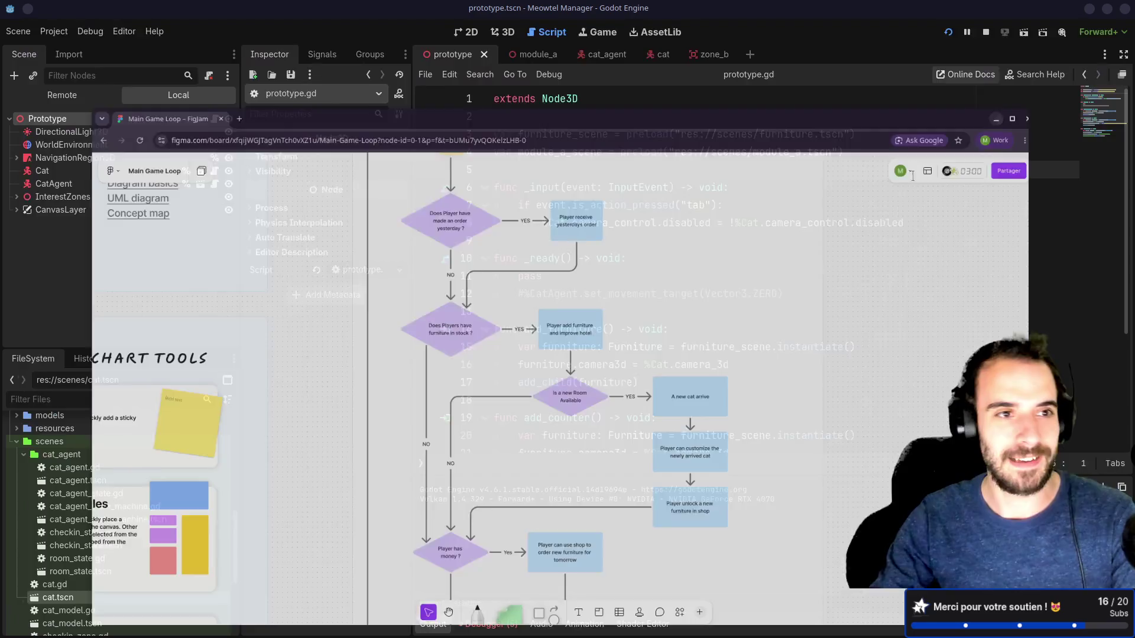
{"action": "left_click", "coordinate": [513, 169]}
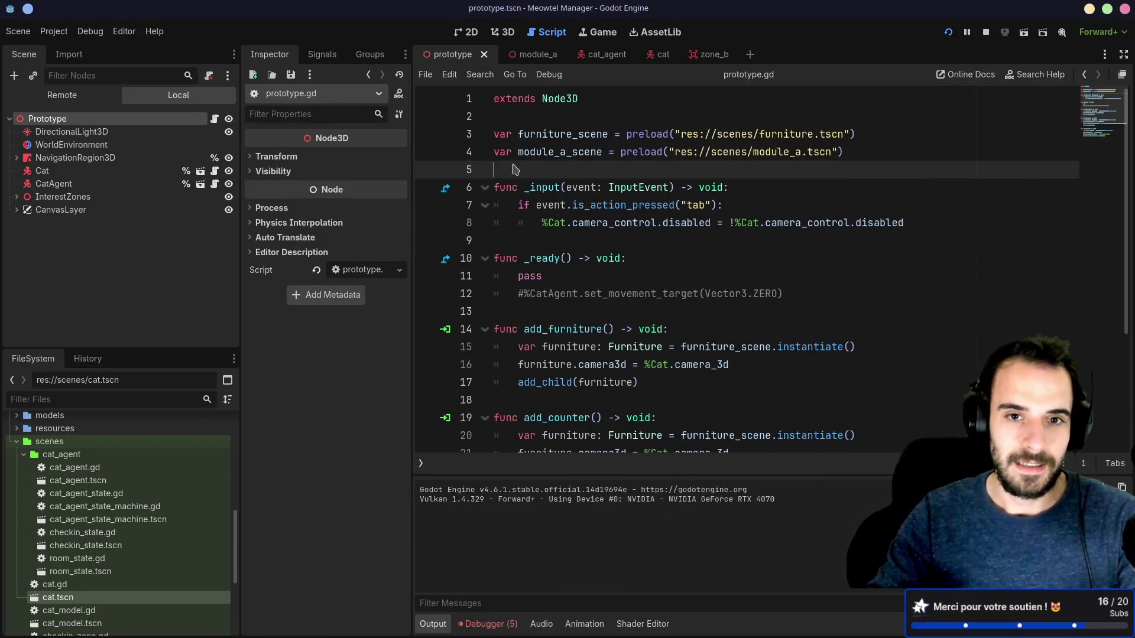
Insert a new line 5 in prototype.gd reading 'var money: int ='
{"action": "key", "text": "Return"}
{"action": "key", "text": "Up"}
{"action": "type", "text": "v"}
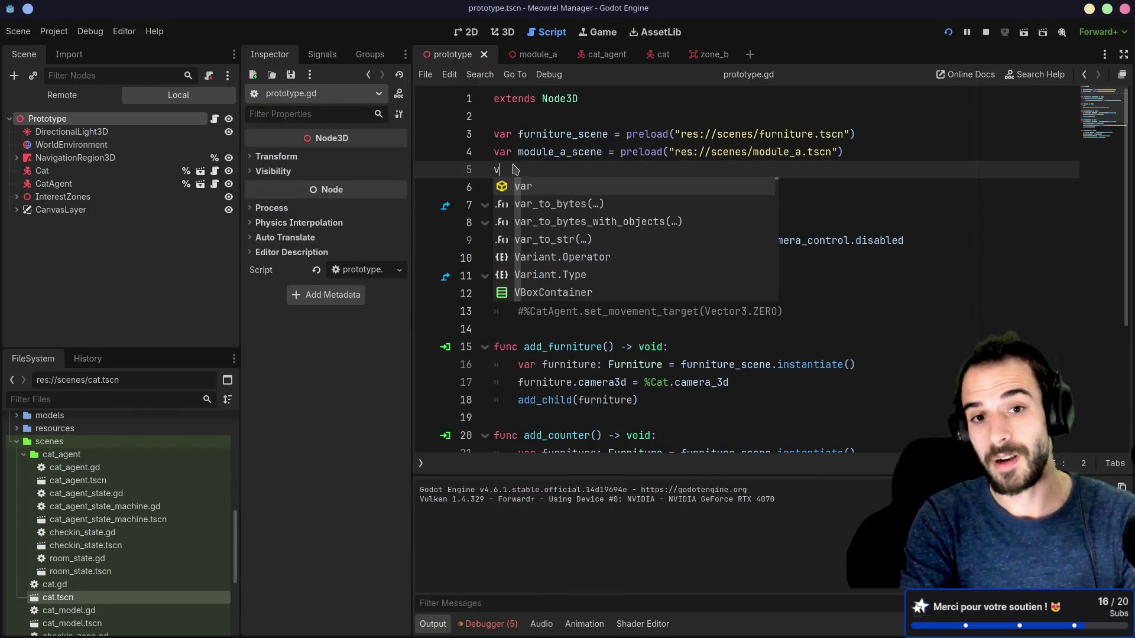
{"action": "type", "text": "ar "}
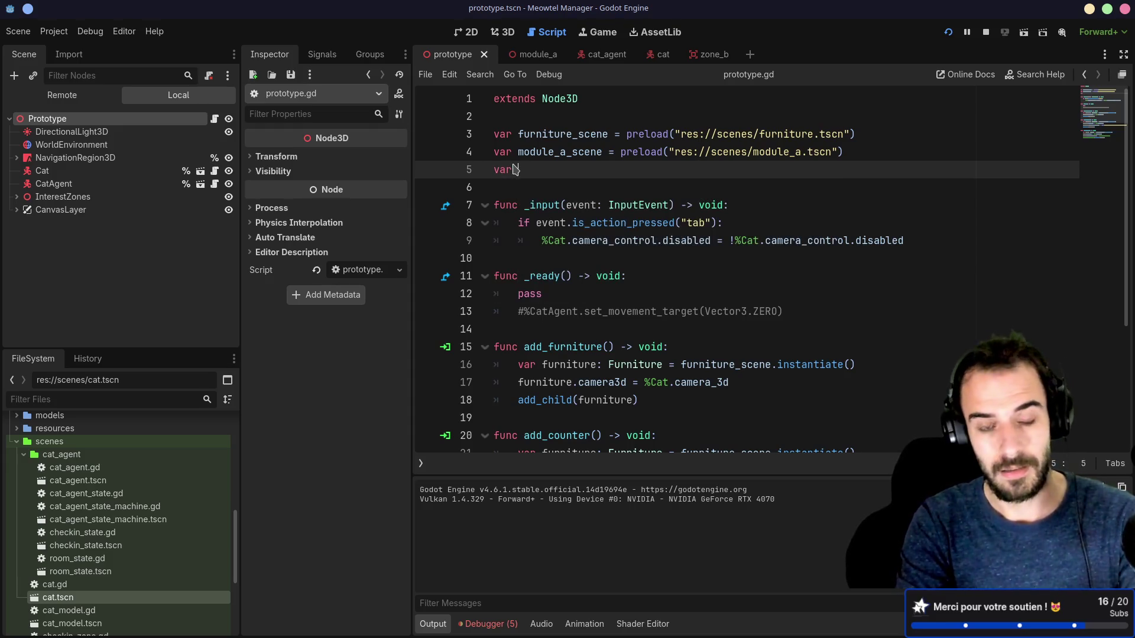
{"action": "type", "text": "money : 100"}
{"action": "key", "text": "BackSpace"}
{"action": "key", "text": "BackSpace"}
{"action": "key", "text": "BackSpace"}
{"action": "type", "text": "f"}
{"action": "key", "text": "BackSpace"}
{"action": "type", "text": "int ="}
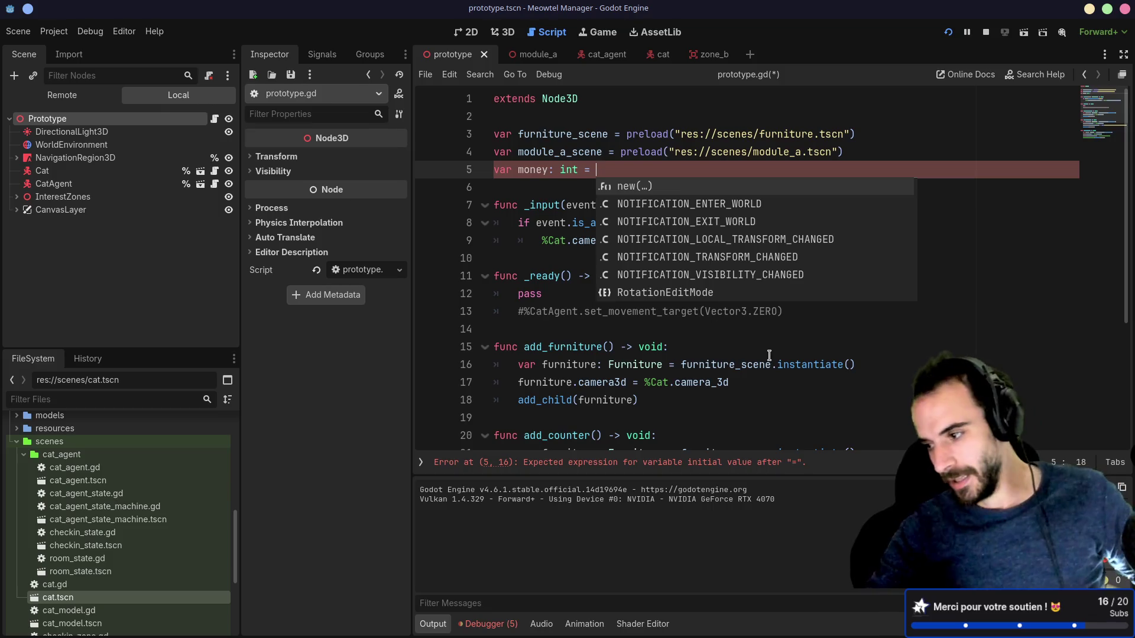
{"action": "mouse_move", "coordinate": [534, 631]}
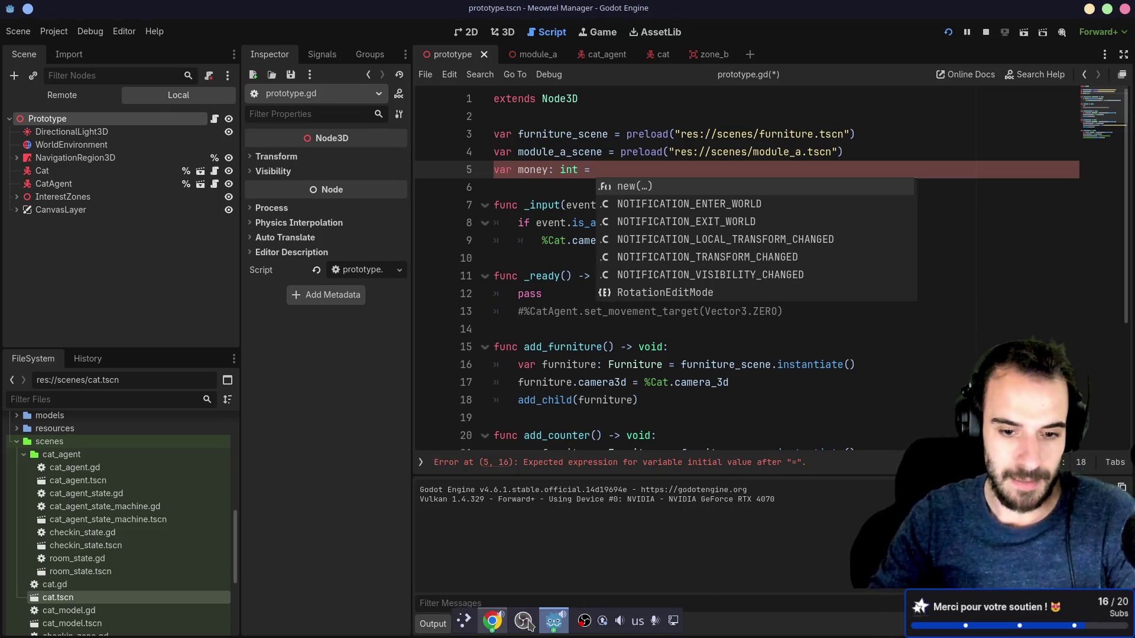
{"action": "left_click", "coordinate": [523, 620]}
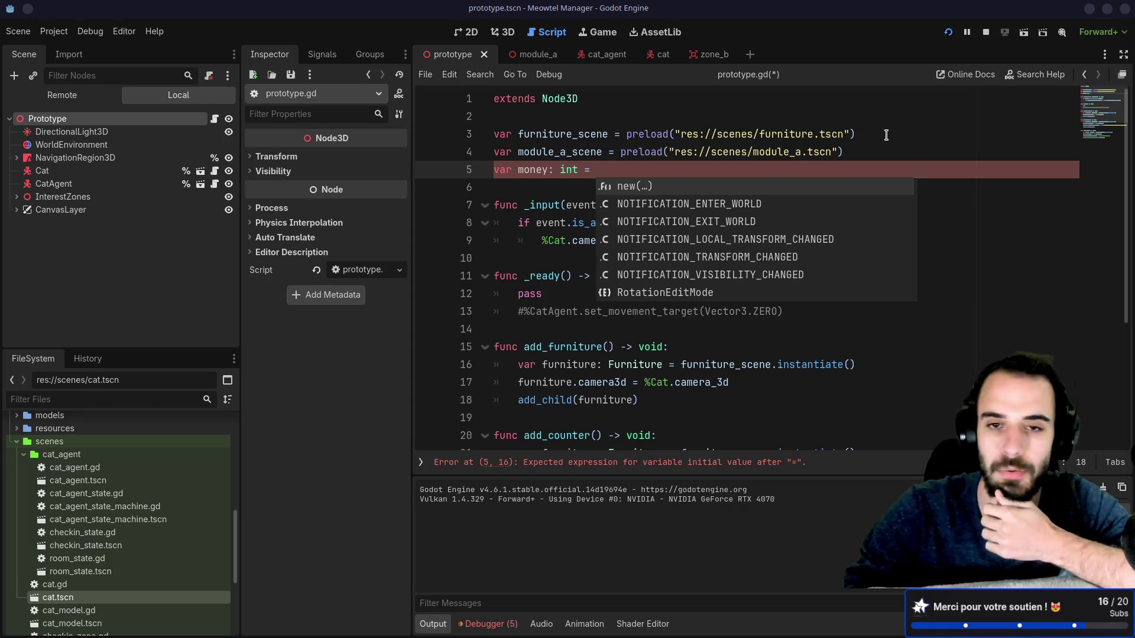
{"action": "left_click", "coordinate": [632, 162]}
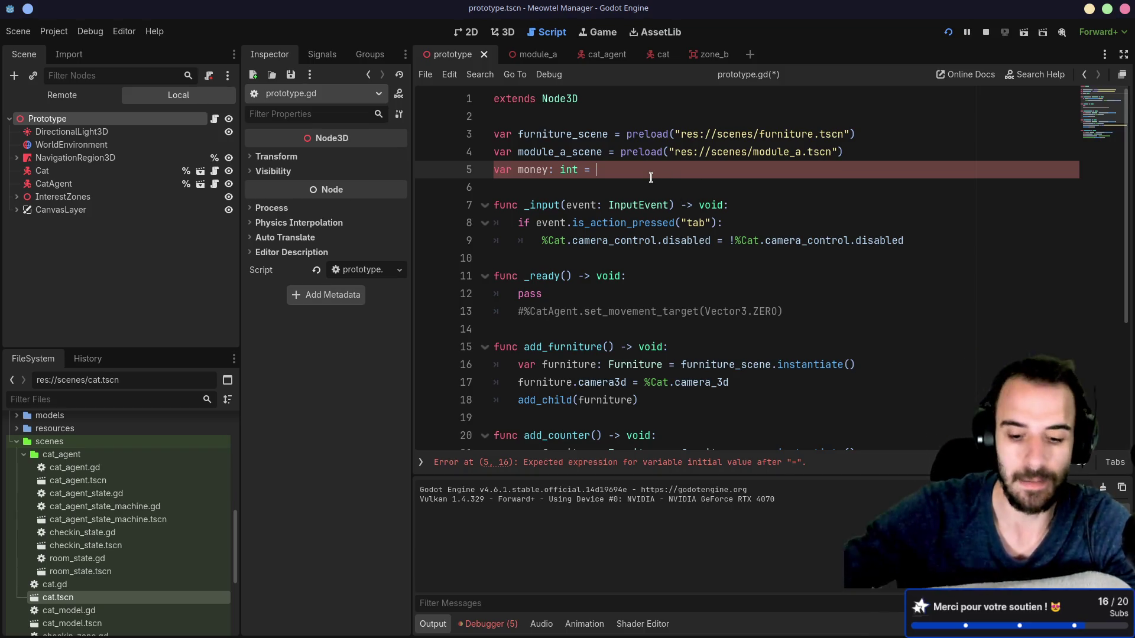
Finish line 5 as 'var money: int = 100' and save the script
{"action": "type", "text": "100"}
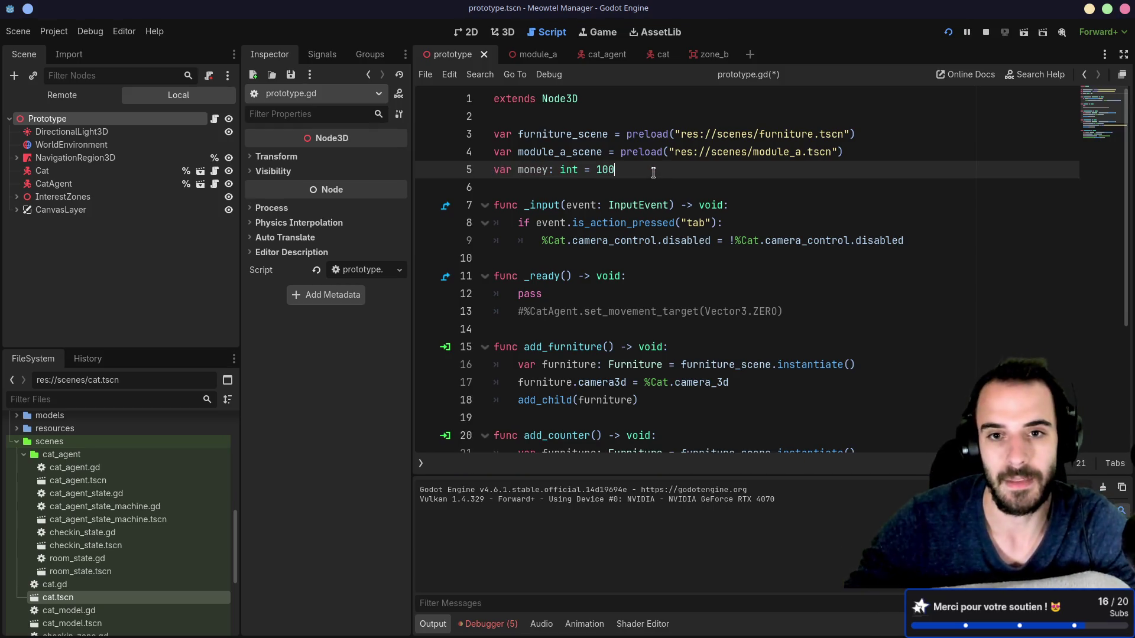
{"action": "key", "text": "ctrl+s"}
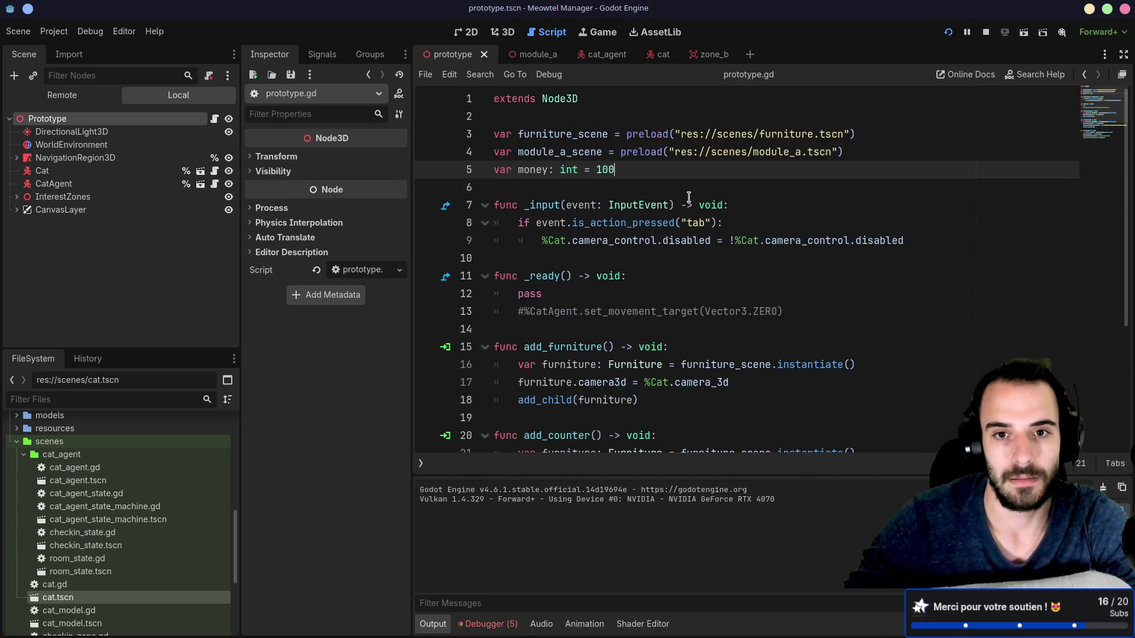
{"action": "scroll", "coordinate": [691, 200], "scroll_direction": "down", "scroll_amount": 5}
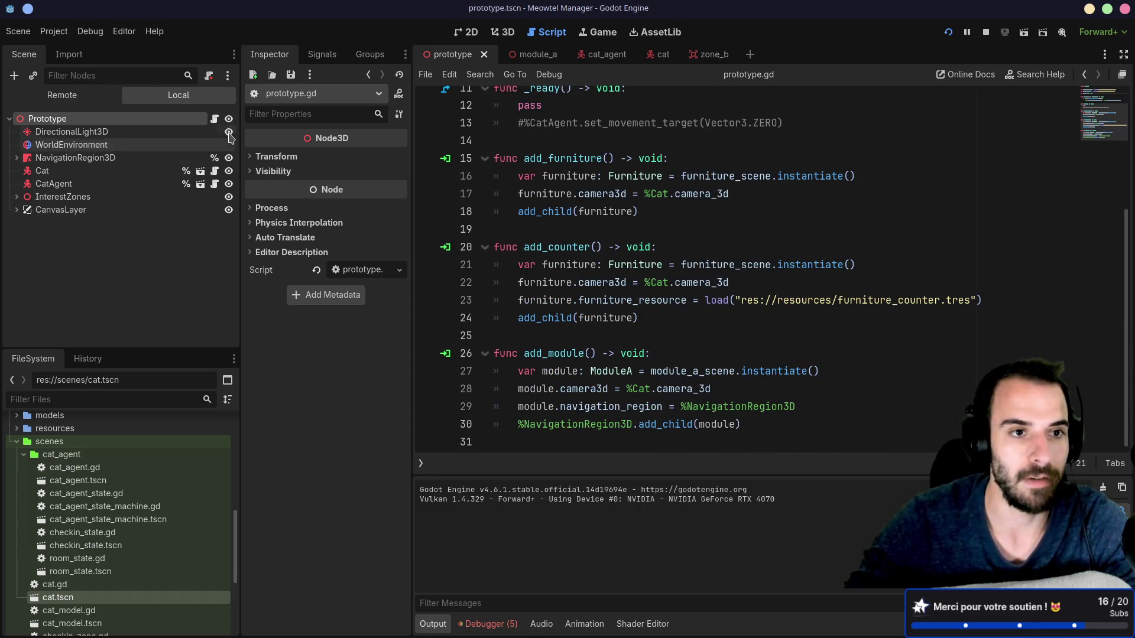
Add a VBoxContainer under CanvasLayer and move the Furnitures node into it
{"action": "left_click", "coordinate": [16, 209]}
{"action": "left_click", "coordinate": [23, 223]}
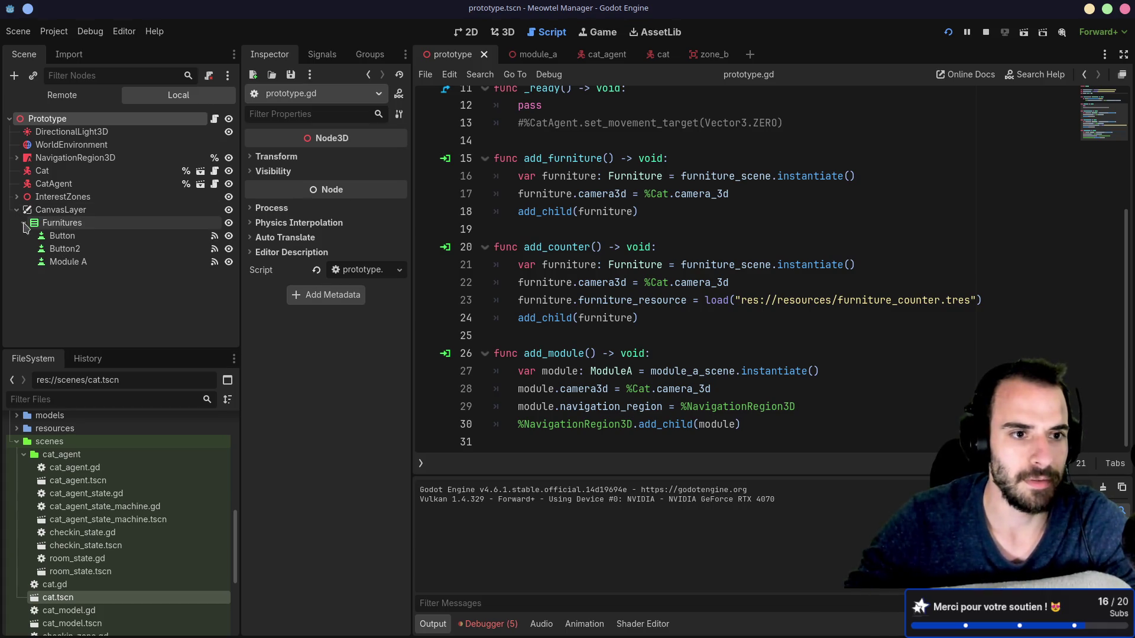
{"action": "left_click", "coordinate": [24, 223]}
{"action": "left_click", "coordinate": [68, 211]}
{"action": "right_click", "coordinate": [69, 212]}
{"action": "left_click", "coordinate": [128, 228]}
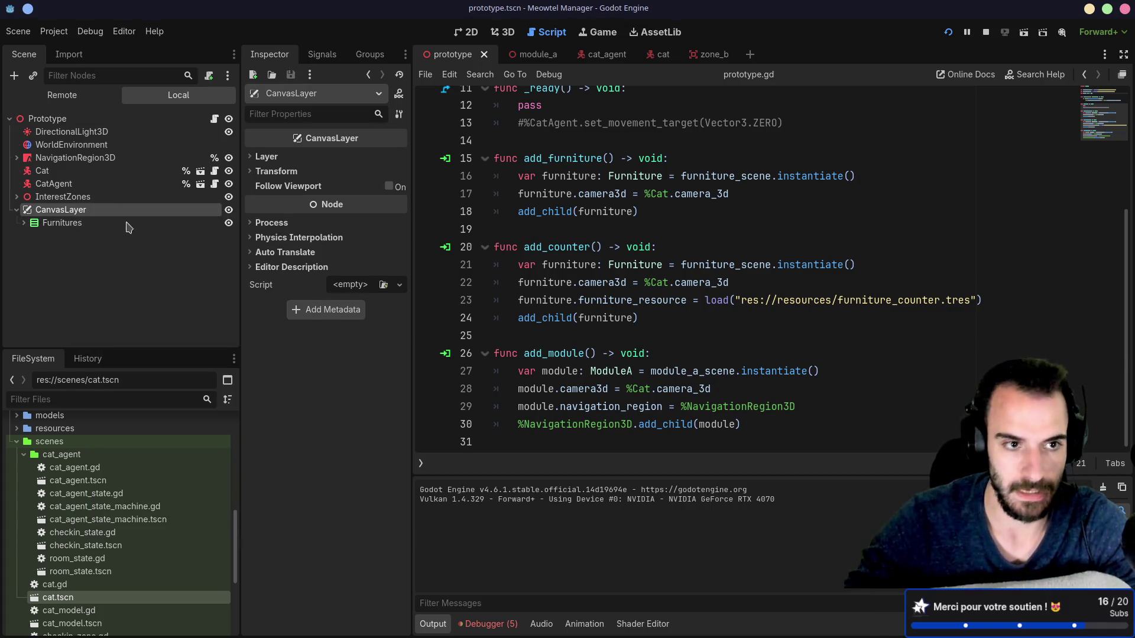
{"action": "type", "text": "vbo"}
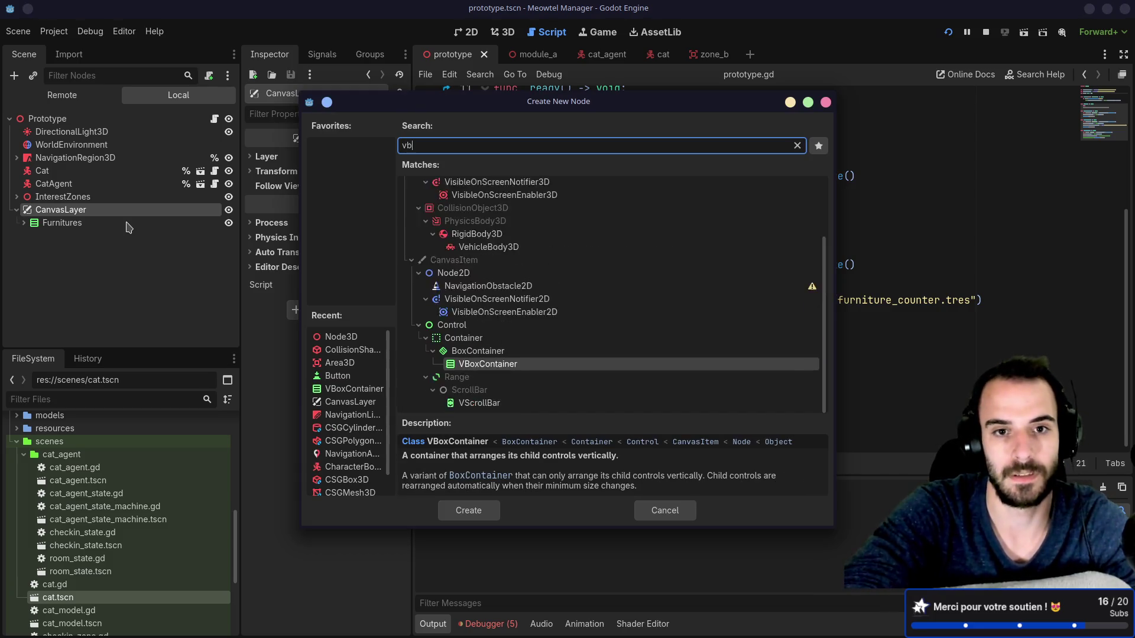
{"action": "key", "text": "Return"}
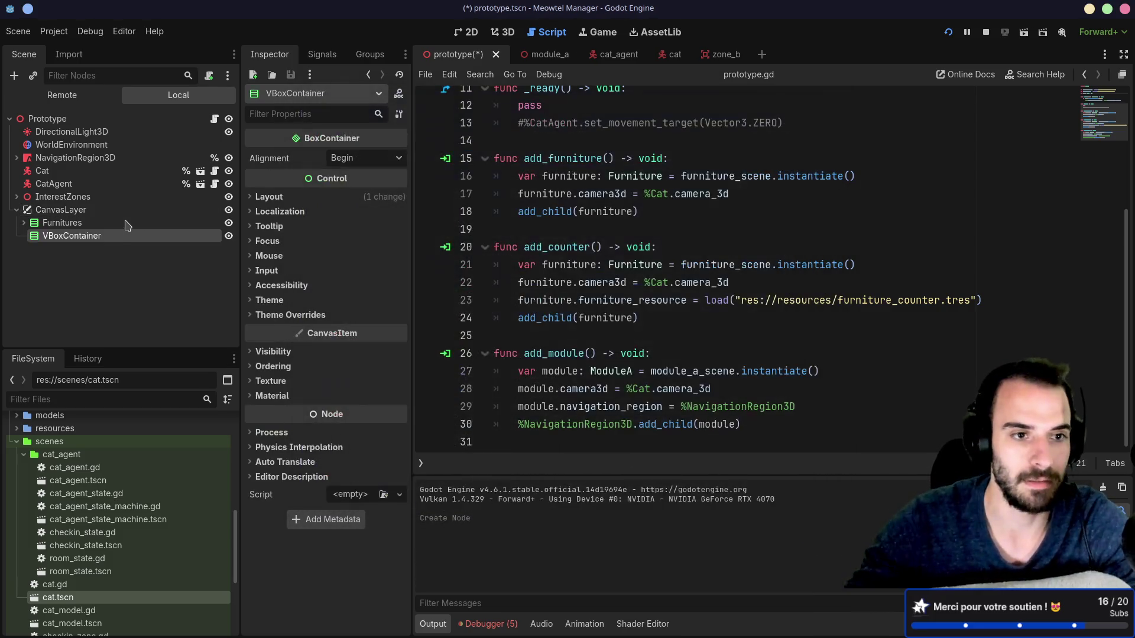
{"action": "left_click_drag", "start_coordinate": [59, 237], "coordinate": [60, 221]}
Add a Label named MoneyLabel to the VBoxContainer, placed above Furnitures
{"action": "left_click", "coordinate": [74, 222]}
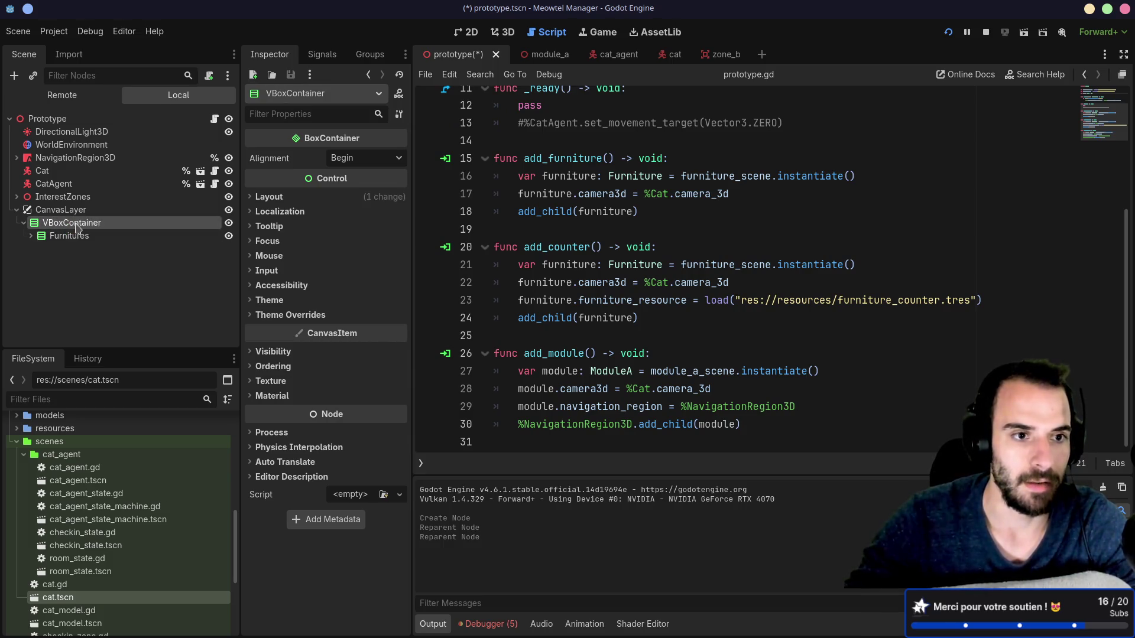
{"action": "right_click", "coordinate": [76, 223]}
{"action": "key", "text": "Escape"}
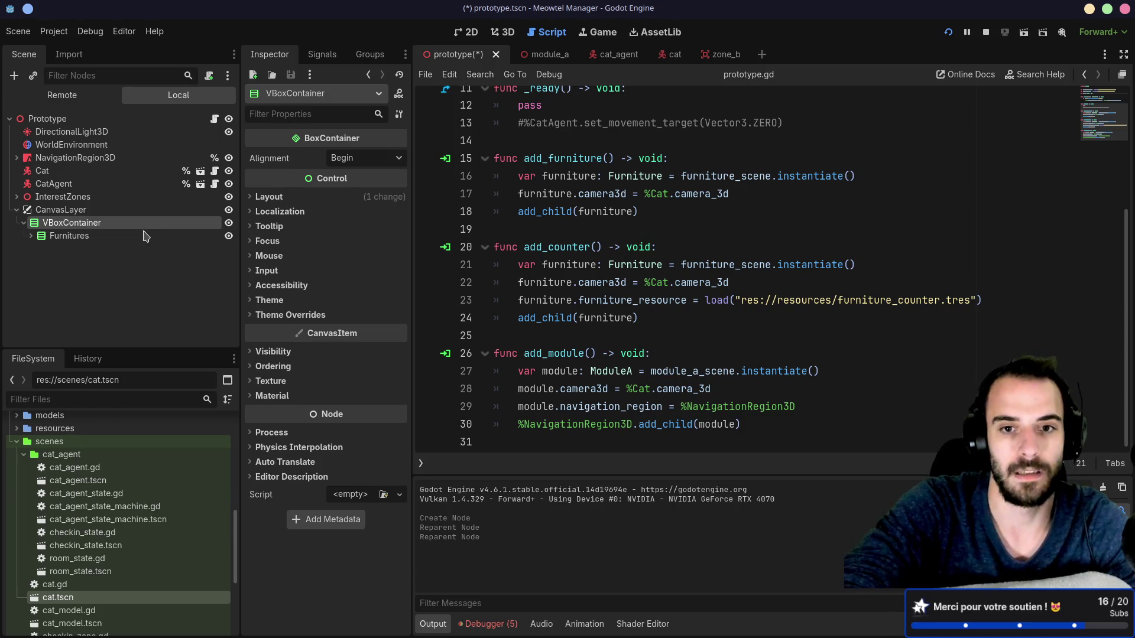
{"action": "key", "text": "ctrl+a"}
{"action": "type", "text": "labe"}
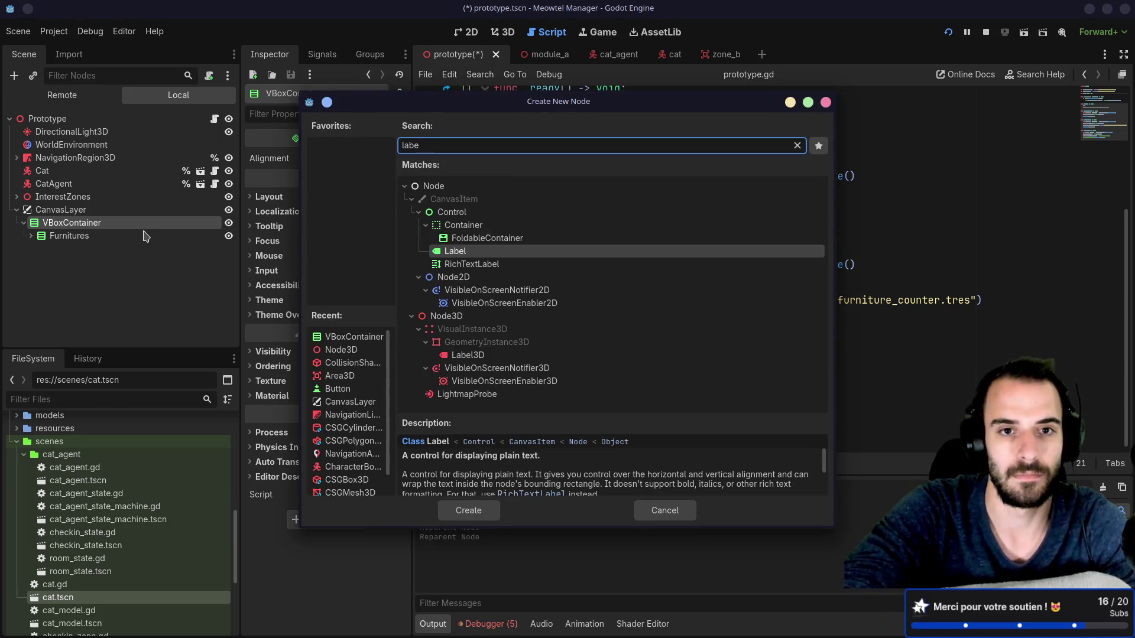
{"action": "key", "text": "Return"}
{"action": "left_click_drag", "start_coordinate": [64, 247], "coordinate": [77, 234]}
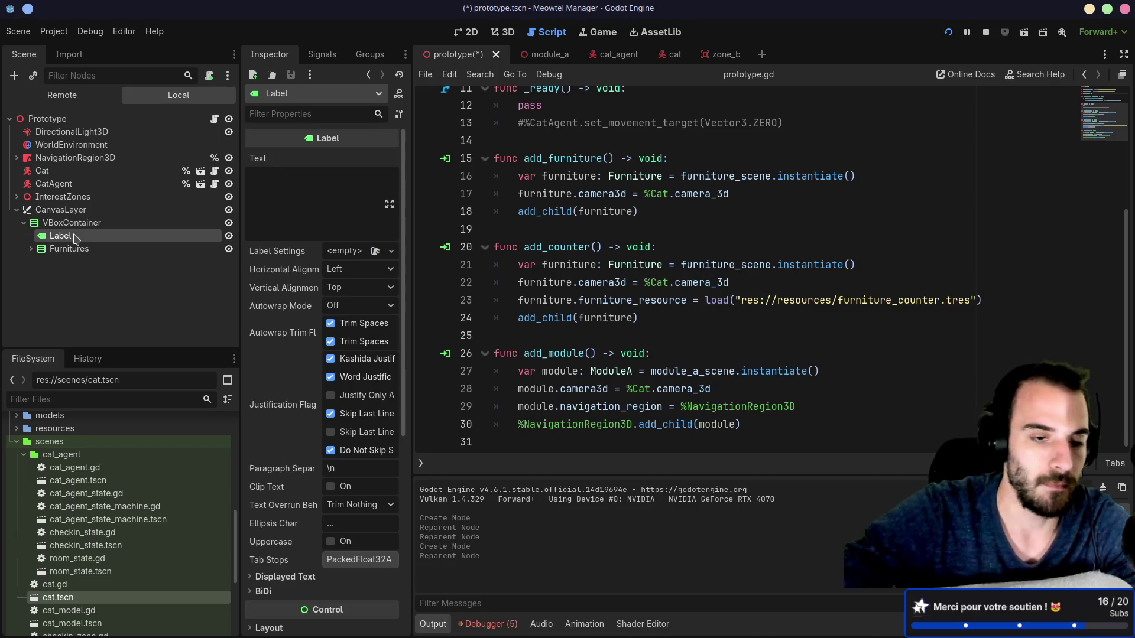
{"action": "left_click", "coordinate": [75, 236]}
{"action": "type", "text": "Money"}
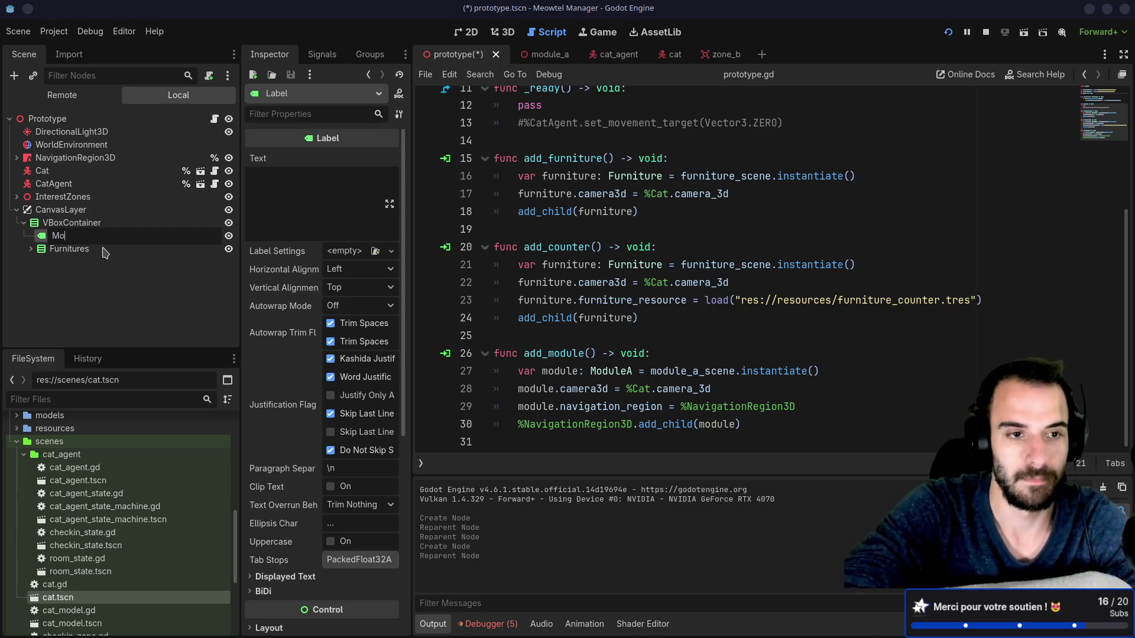
{"action": "key", "text": "Return"}
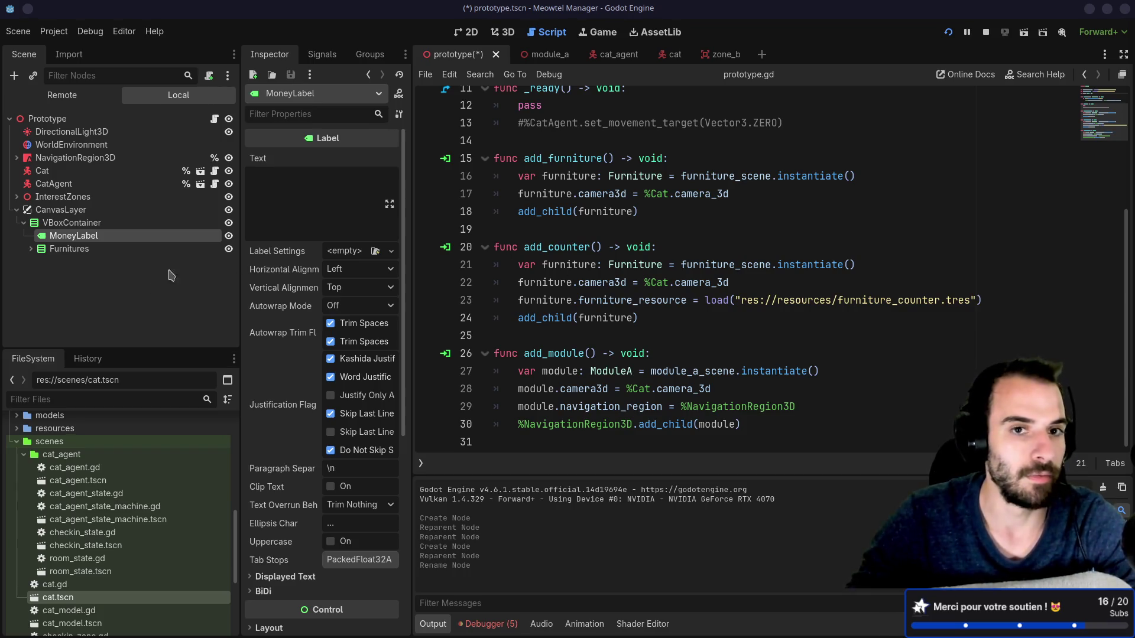
Save the scene, dismiss the save dialog, and return to the _ready line in the script
{"action": "left_click_drag", "start_coordinate": [529, 54], "coordinate": [533, 105]}
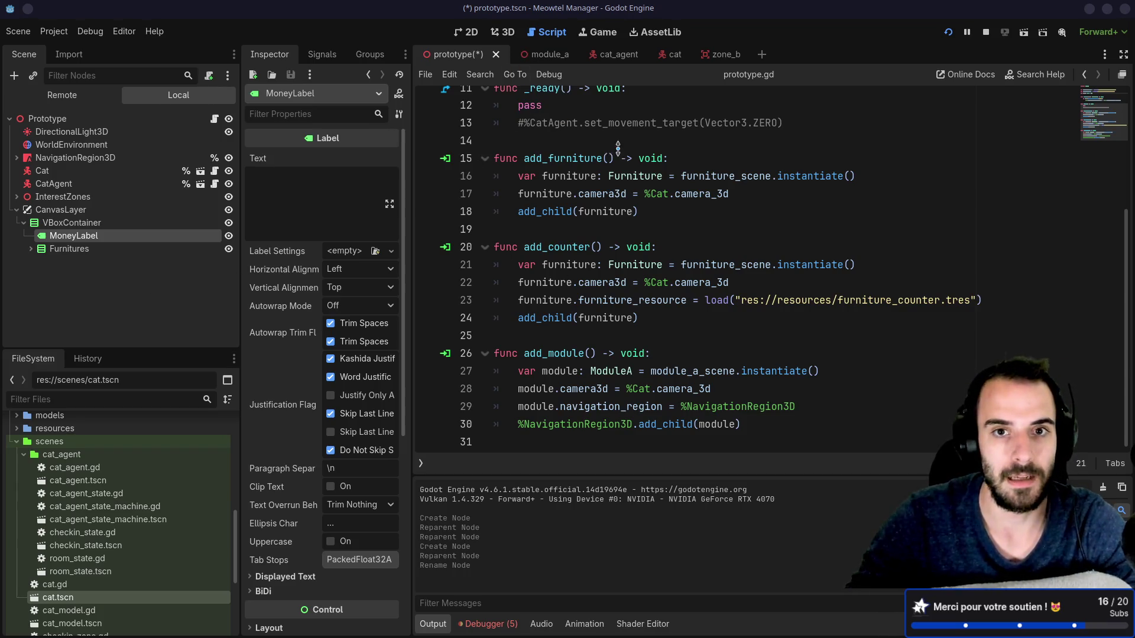
{"action": "key", "text": "ctrl+s"}
{"action": "left_click", "coordinate": [742, 144]}
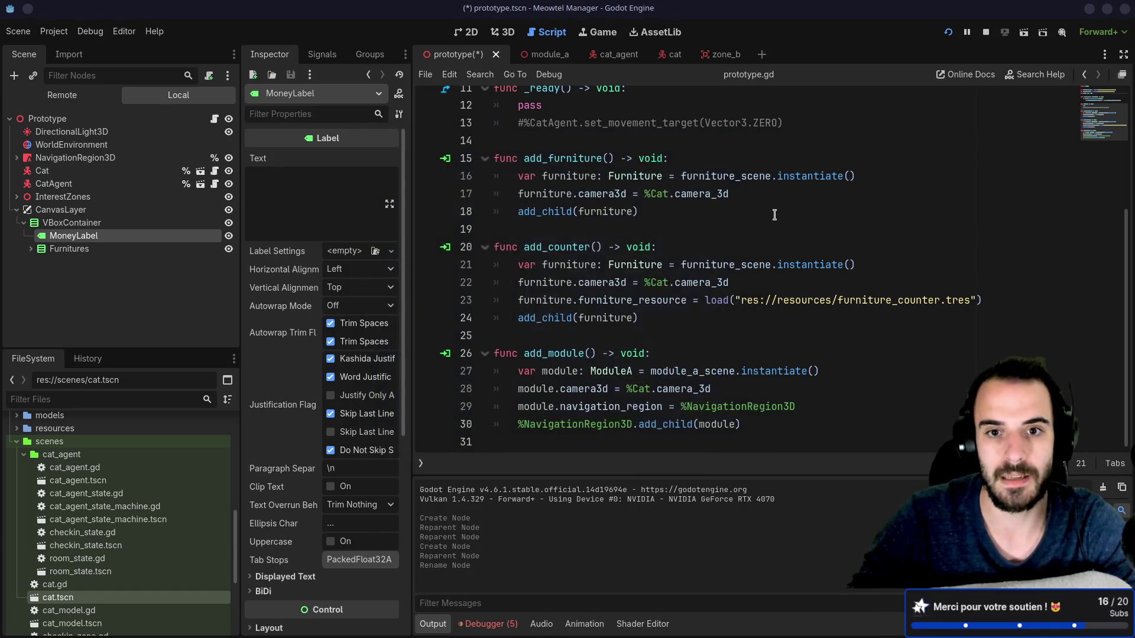
{"action": "scroll", "coordinate": [752, 215], "scroll_direction": "up", "scroll_amount": 4}
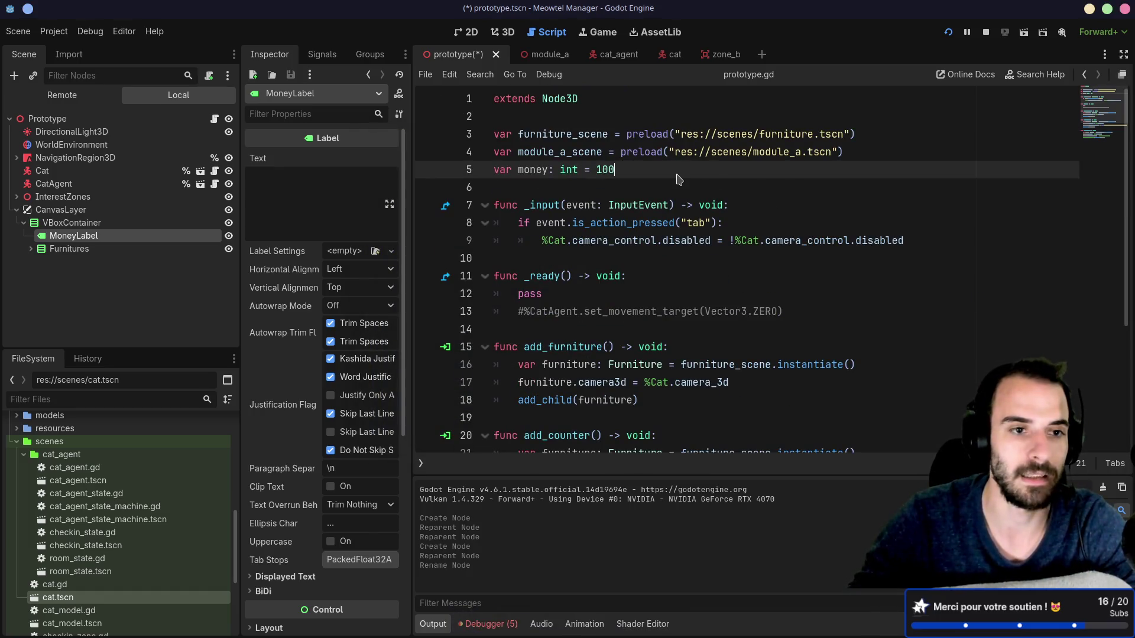
{"action": "left_click", "coordinate": [712, 181]}
{"action": "left_click", "coordinate": [666, 280]}
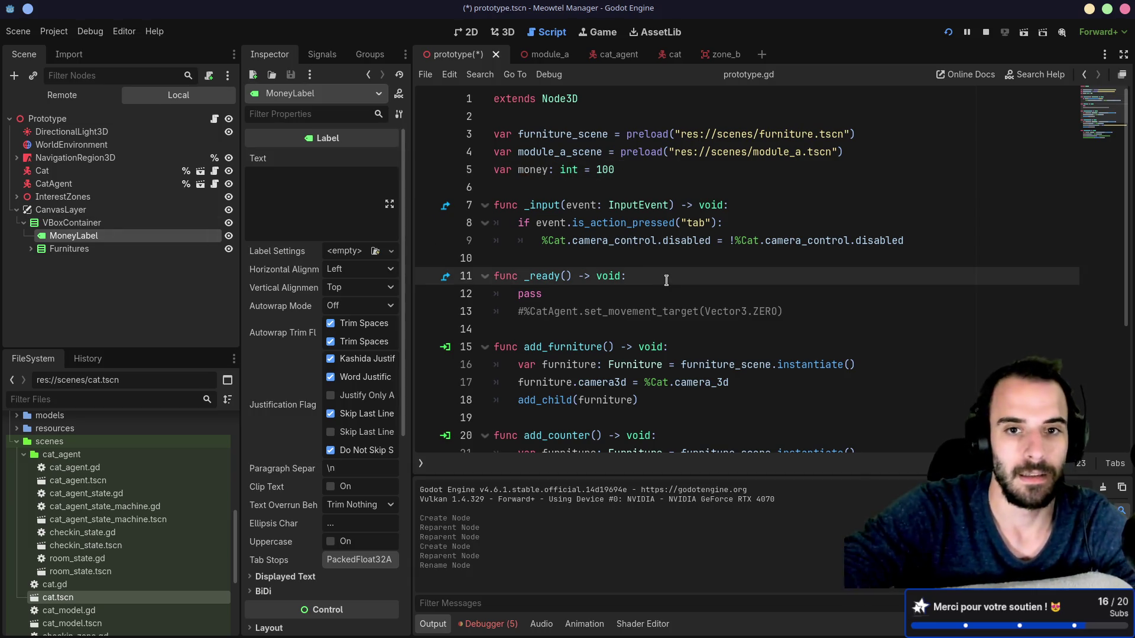
Give money a set(new_money) setter assigning money = new_money, and begin a %MoneyLabel reference on line 8
{"action": "left_click", "coordinate": [638, 169]}
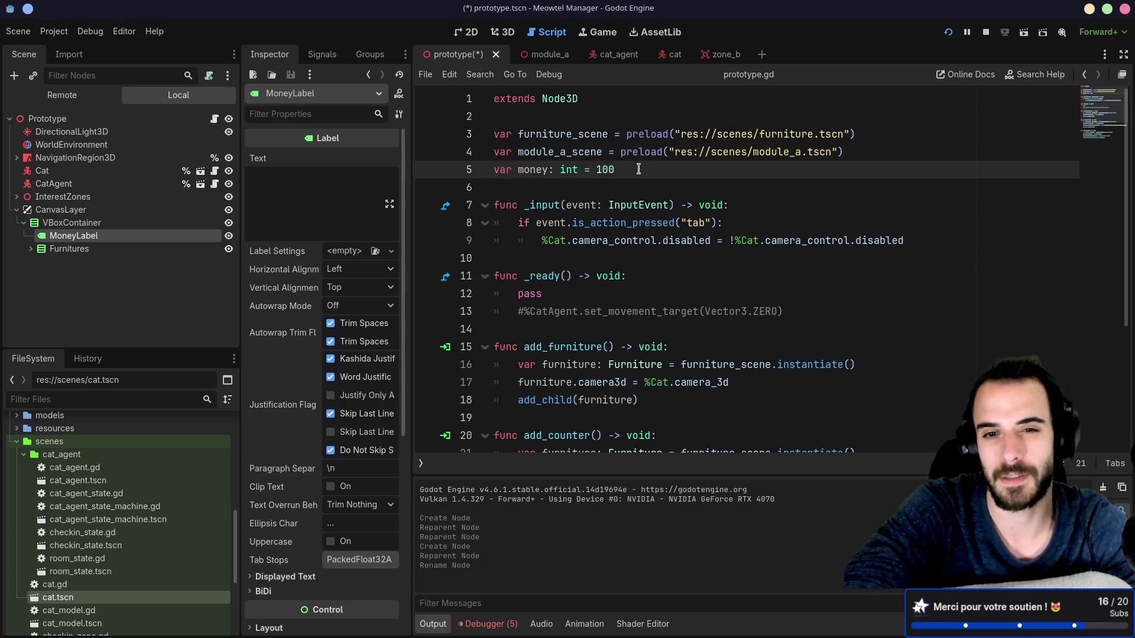
{"action": "type", "text": ":"}
{"action": "key", "text": "Return"}
{"action": "type", "text": "set"}
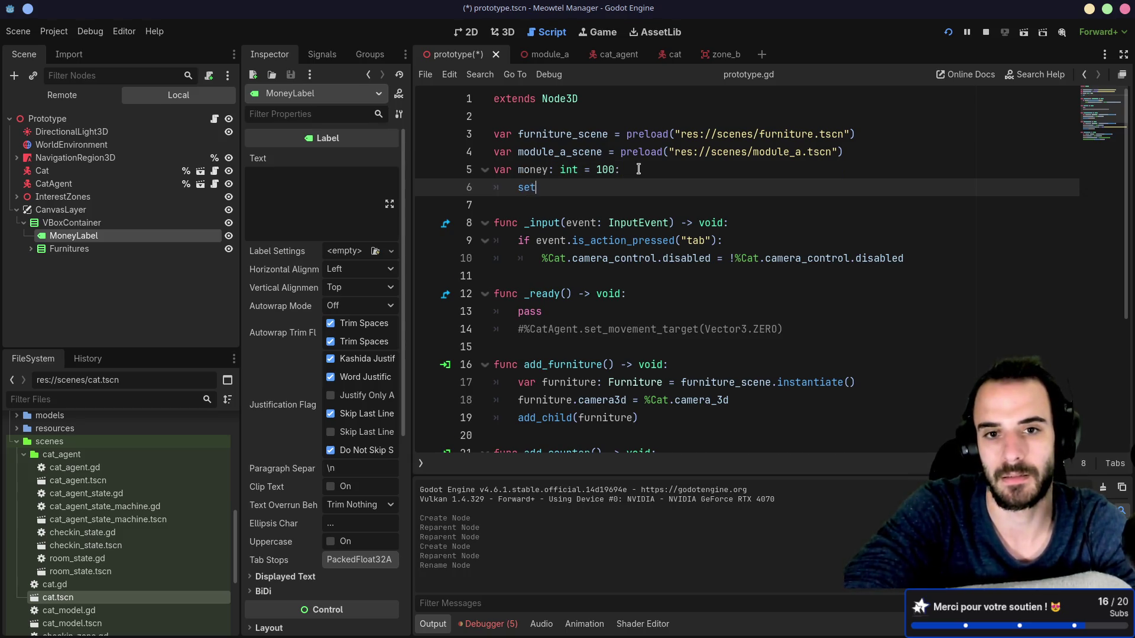
{"action": "type", "text": "(new_money)"}
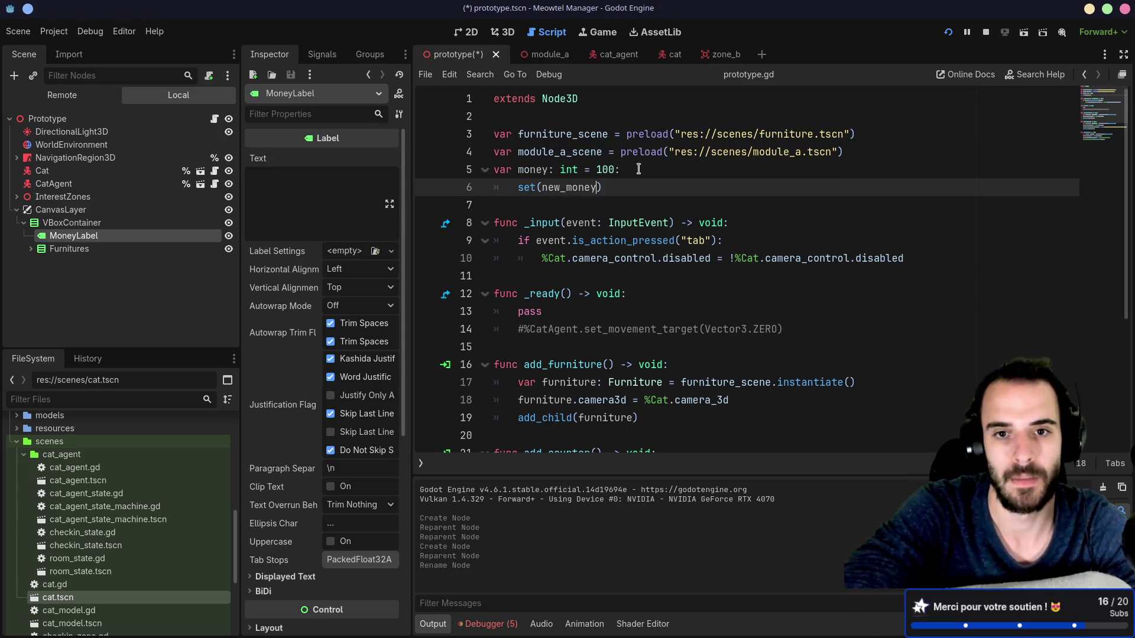
{"action": "type", "text": ":"}
{"action": "key", "text": "Return"}
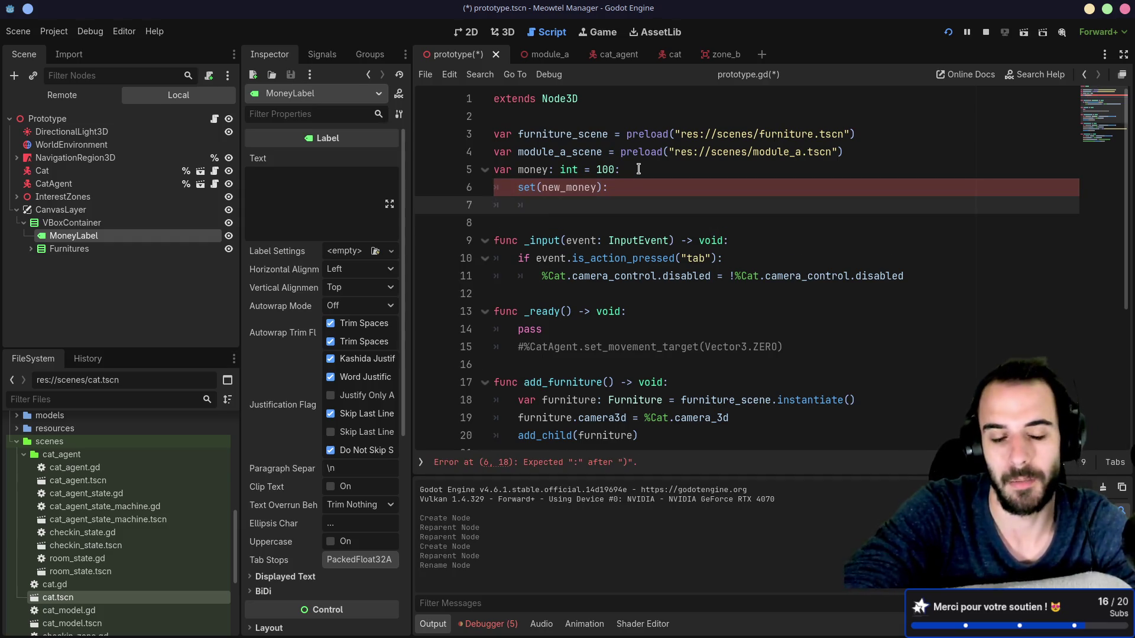
{"action": "type", "text": "money = nre"}
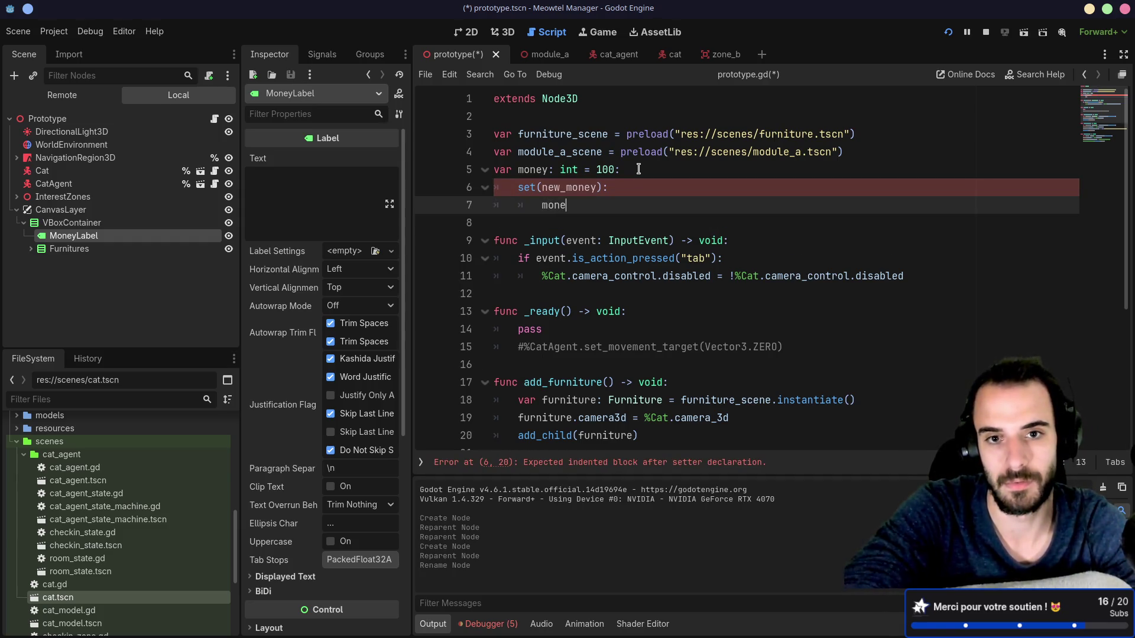
{"action": "key", "text": "BackSpace"}
{"action": "key", "text": "BackSpace"}
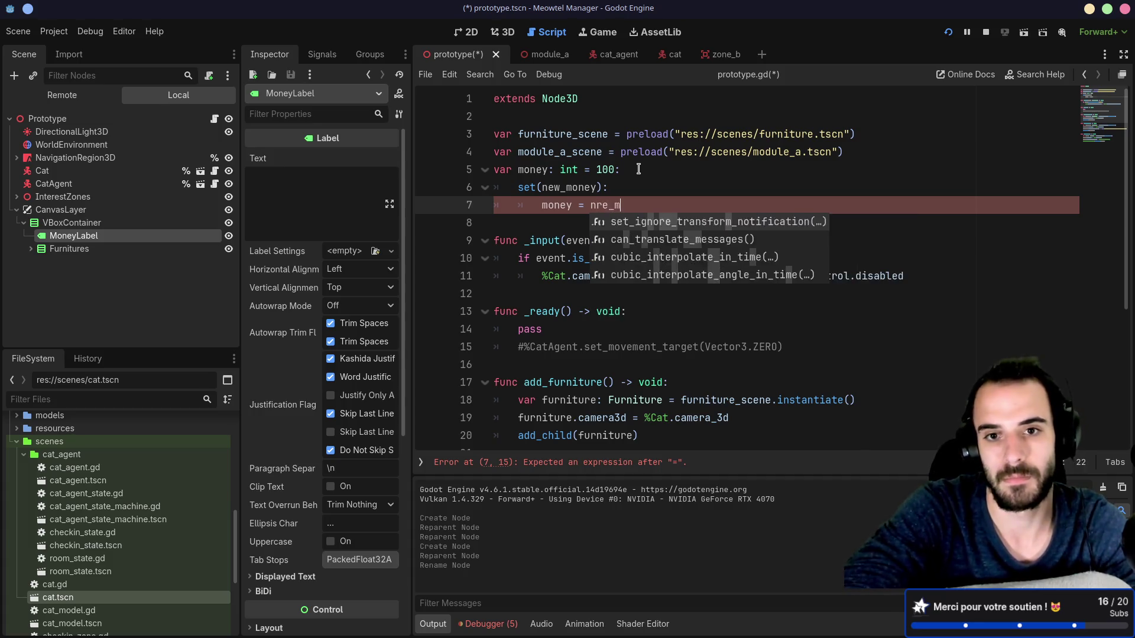
{"action": "type", "text": "ew_"}
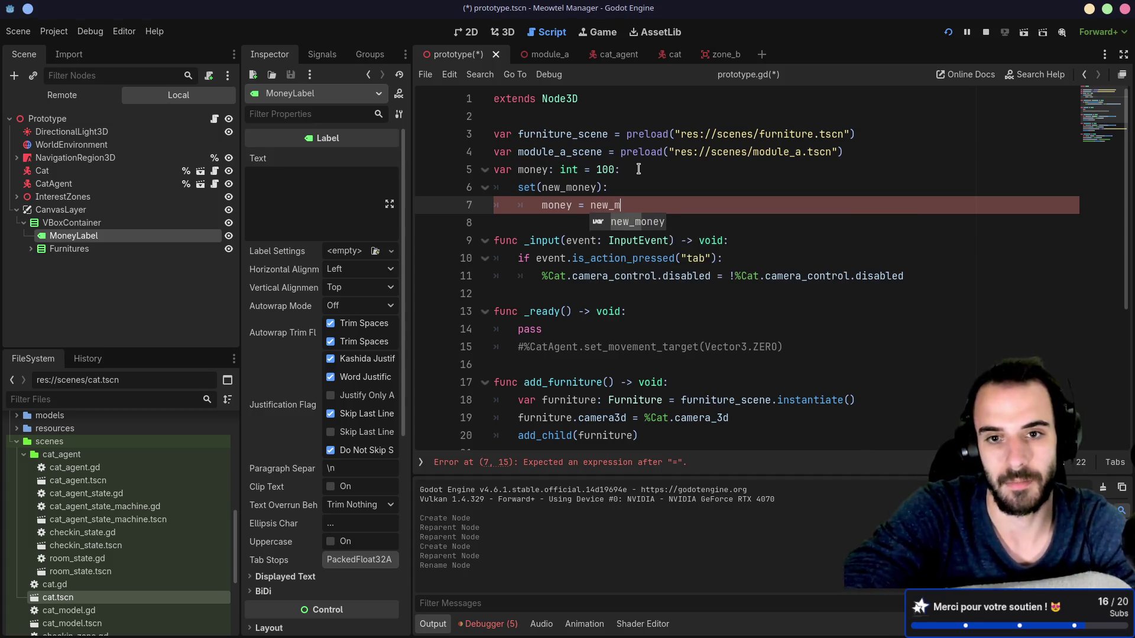
{"action": "key", "text": "Return"}
{"action": "key", "text": "ctrl+s"}
{"action": "key", "text": "Return"}
{"action": "type", "text": "%"}
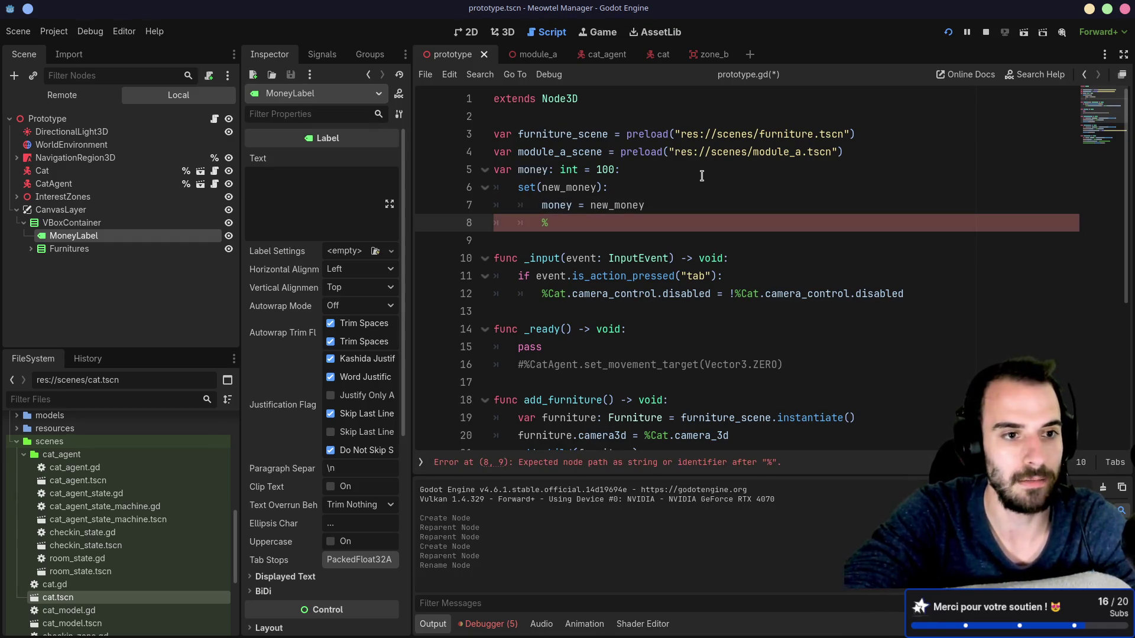
{"action": "type", "text": "Money"}
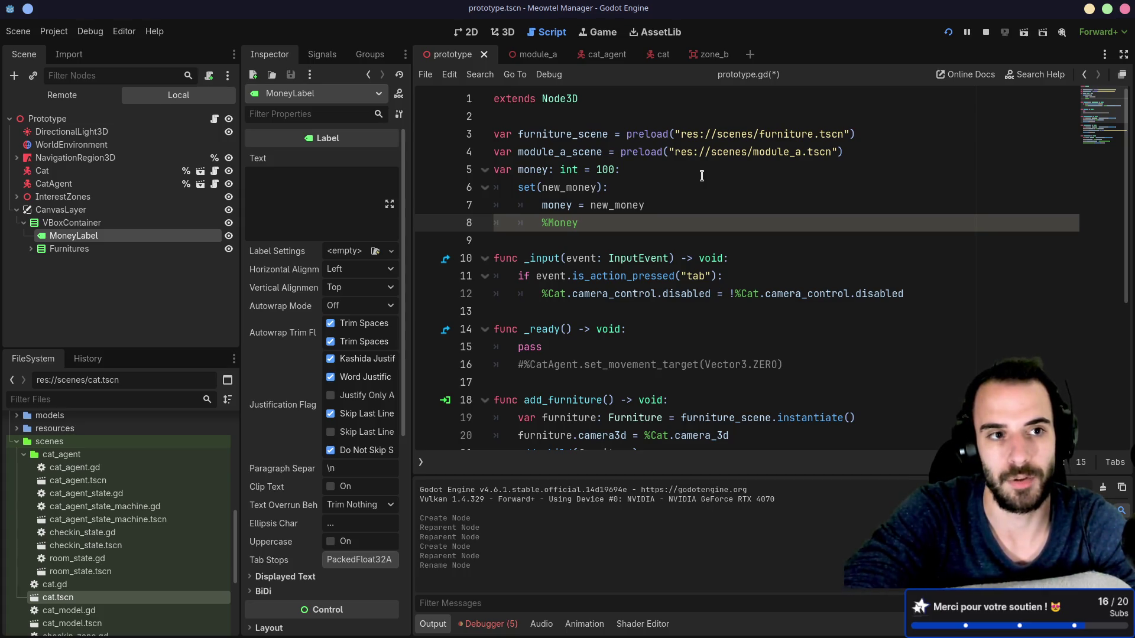
Make MoneyLabel a unique name and write '%MoneyLabel.label = str(money)' in the setter
{"action": "right_click", "coordinate": [172, 236]}
{"action": "left_click", "coordinate": [180, 501]}
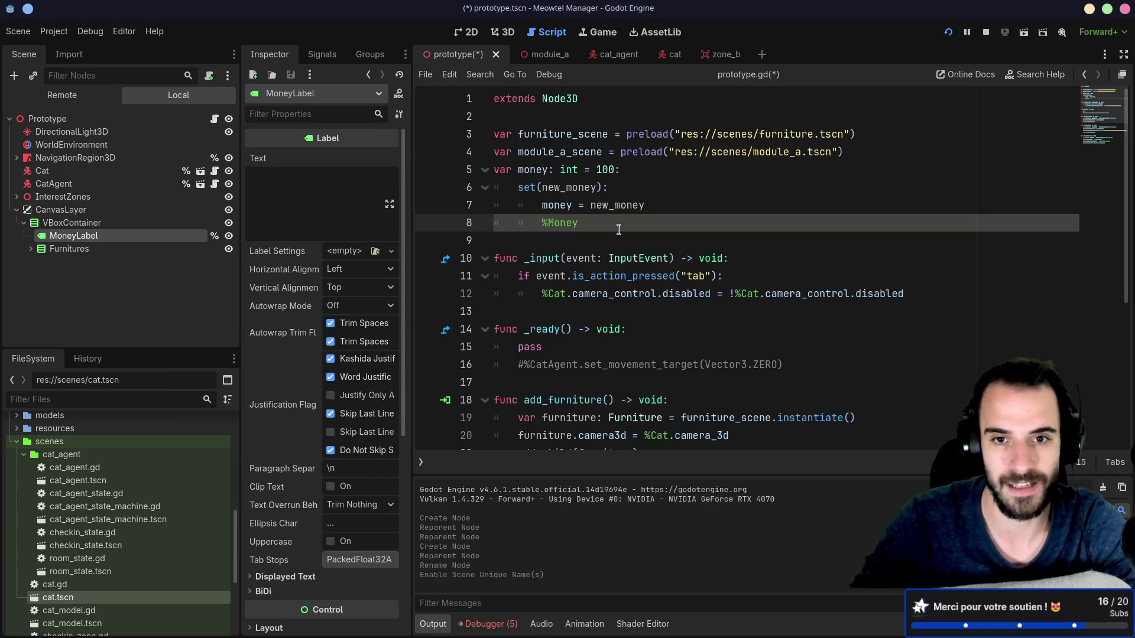
{"action": "type", "text": "ba"}
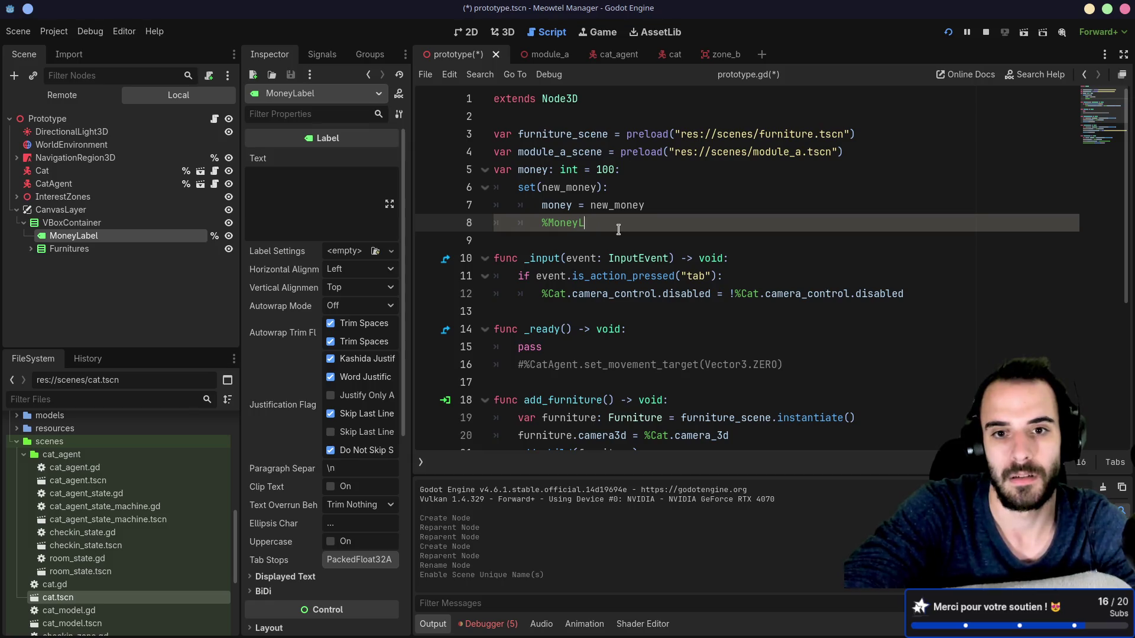
{"action": "key", "text": "Return"}
{"action": "type", "text": "st"}
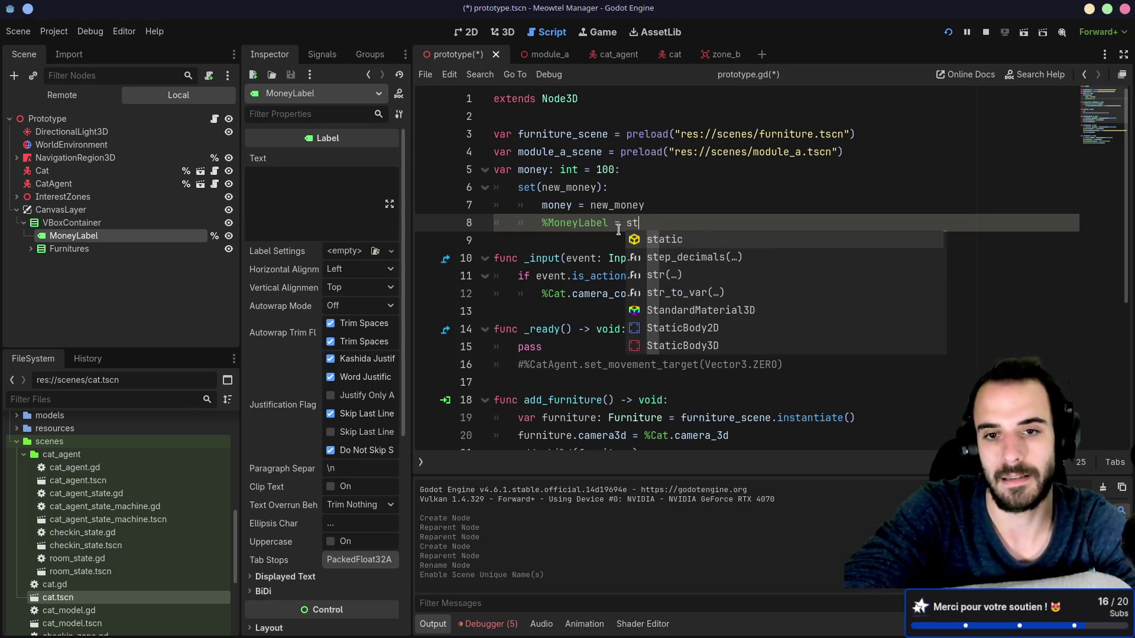
{"action": "type", "text": "r(mone"}
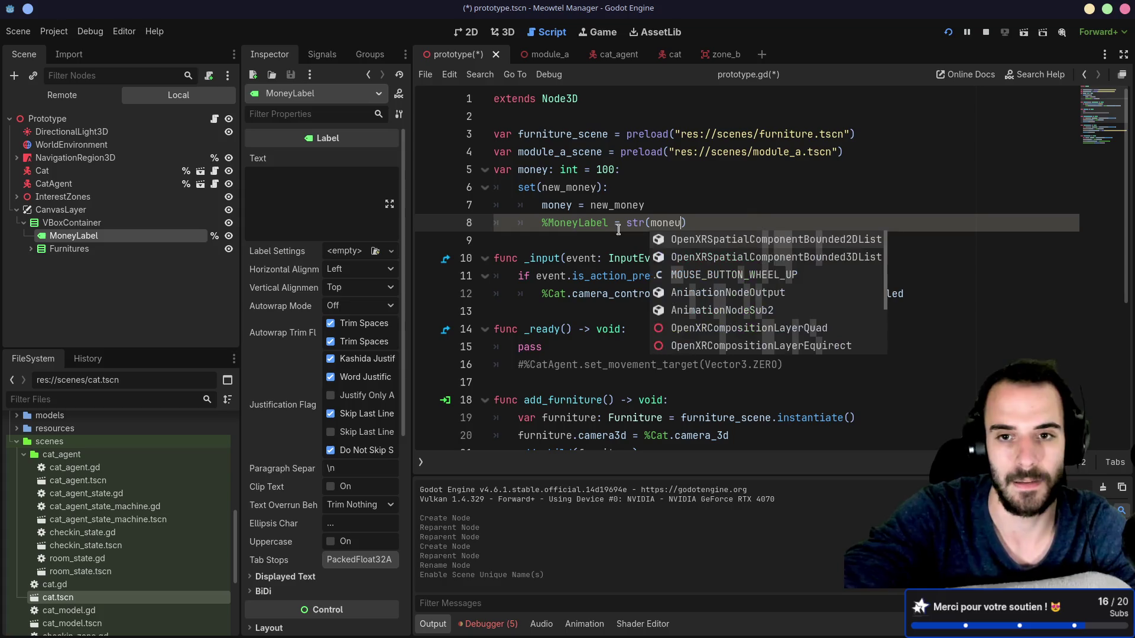
{"action": "key", "text": "Return"}
{"action": "type", "text": "y"}
{"action": "key", "text": "ctrl+s"}
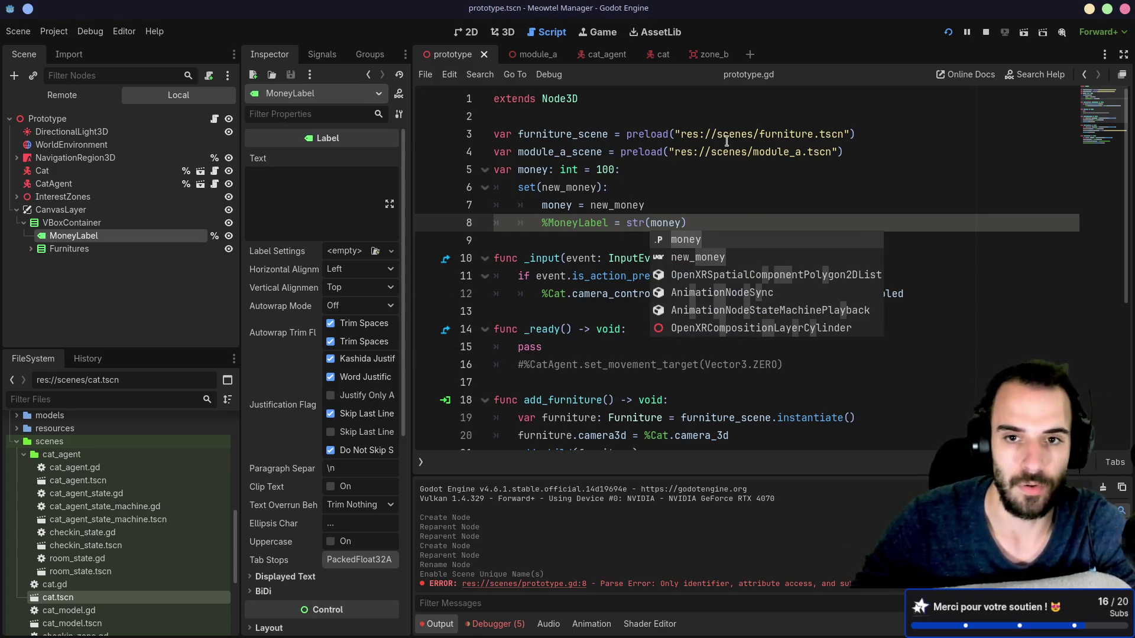
{"action": "left_click", "coordinate": [599, 257]}
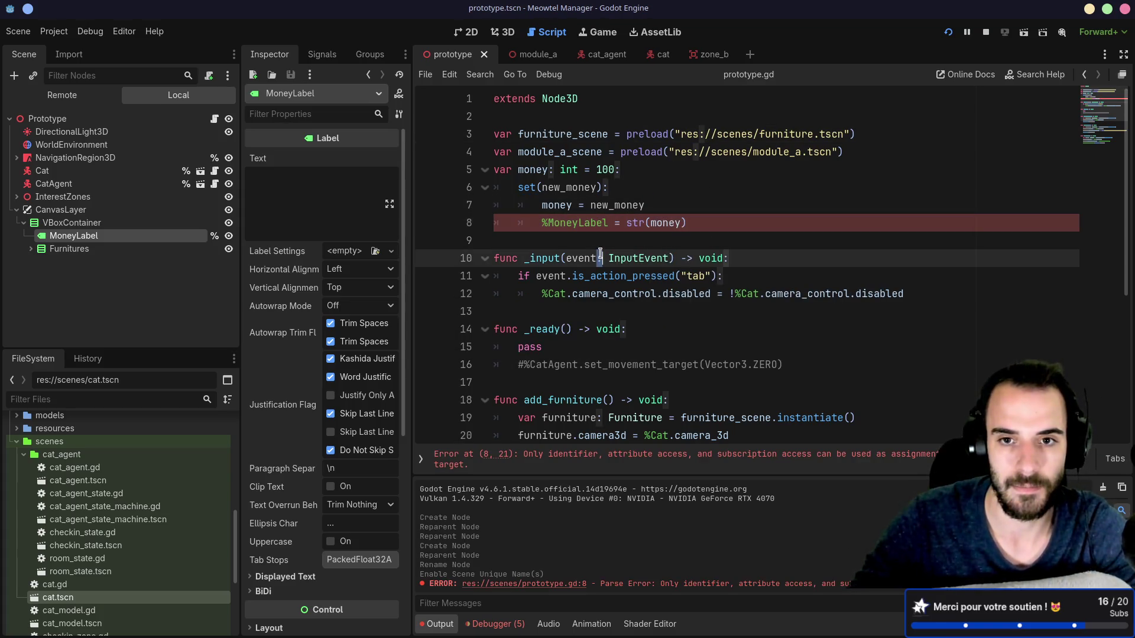
{"action": "left_click", "coordinate": [711, 225]}
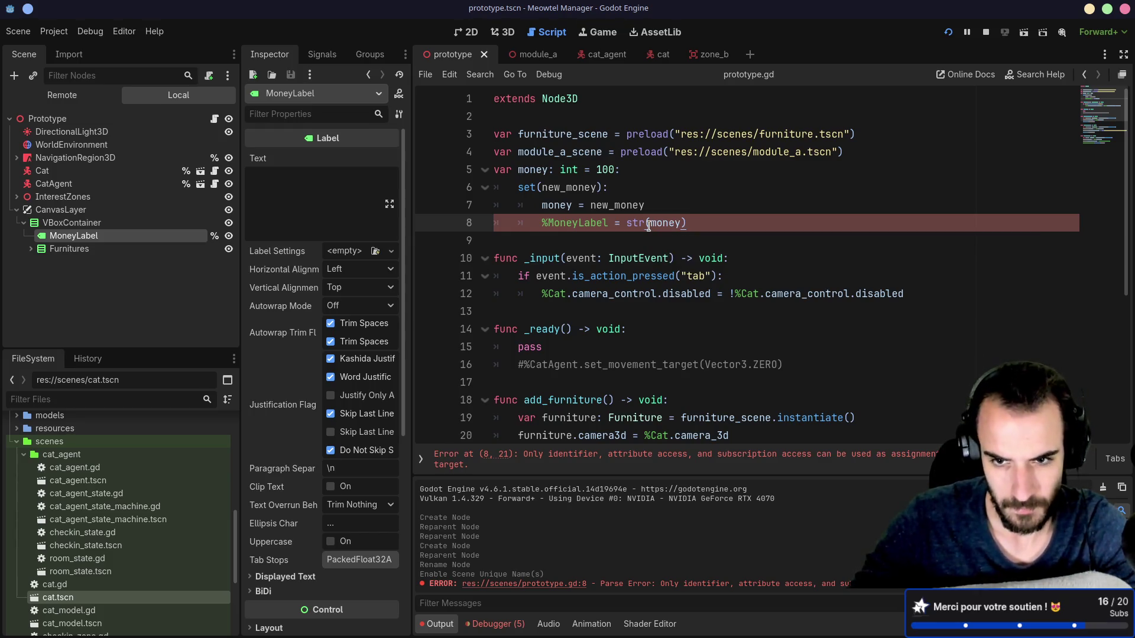
{"action": "left_click", "coordinate": [611, 222]}
{"action": "type", "text": ".label"}
{"action": "left_click", "coordinate": [676, 188]}
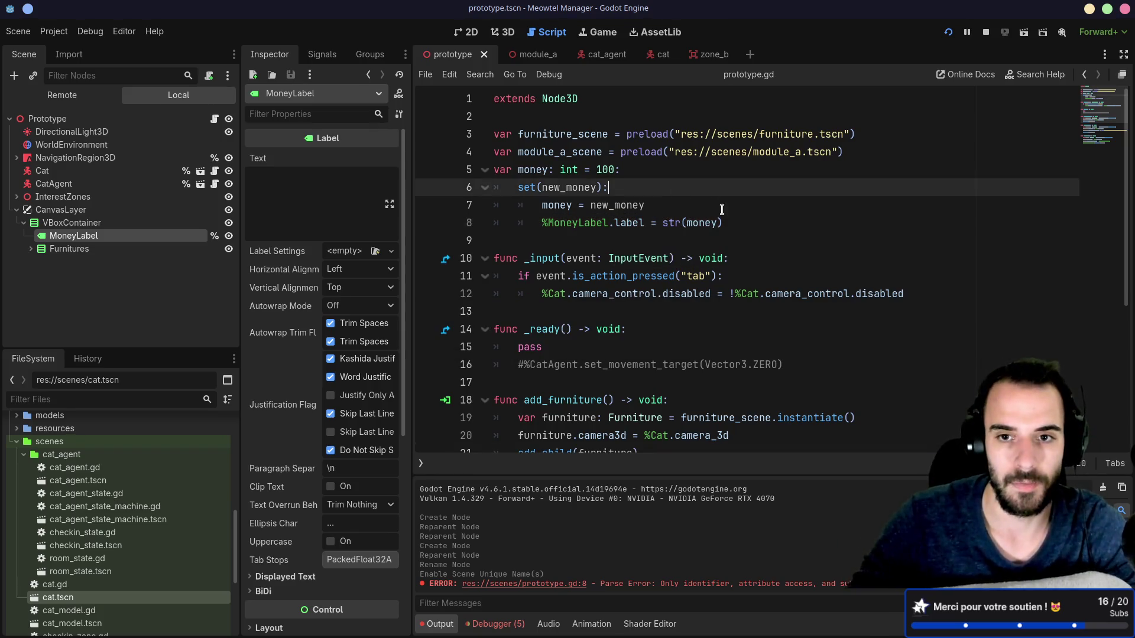
Copy the label assignment line into _ready(), fix its indentation, and save
{"action": "left_click_drag", "start_coordinate": [720, 209], "coordinate": [708, 233]}
{"action": "left_click", "coordinate": [657, 328]}
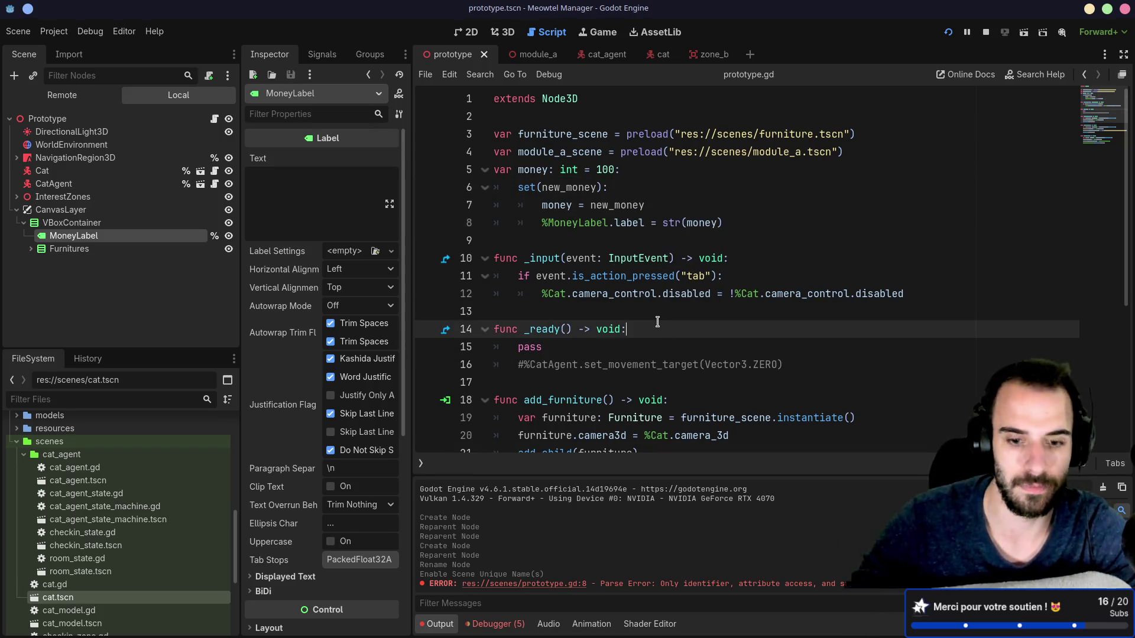
{"action": "key", "text": "Return"}
{"action": "type", "text": "%MoneyLabel.label = str(money)"}
{"action": "key", "text": "Up"}
{"action": "left_click", "coordinate": [657, 322]}
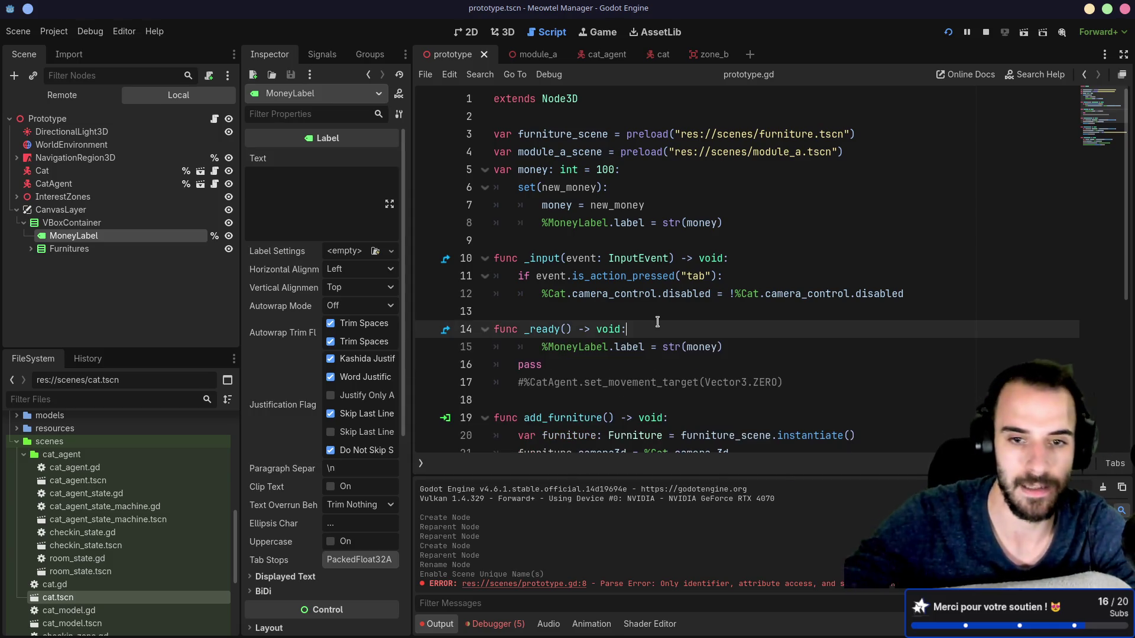
{"action": "key", "text": "Delete"}
{"action": "left_click", "coordinate": [545, 346]}
{"action": "key", "text": "BackSpace"}
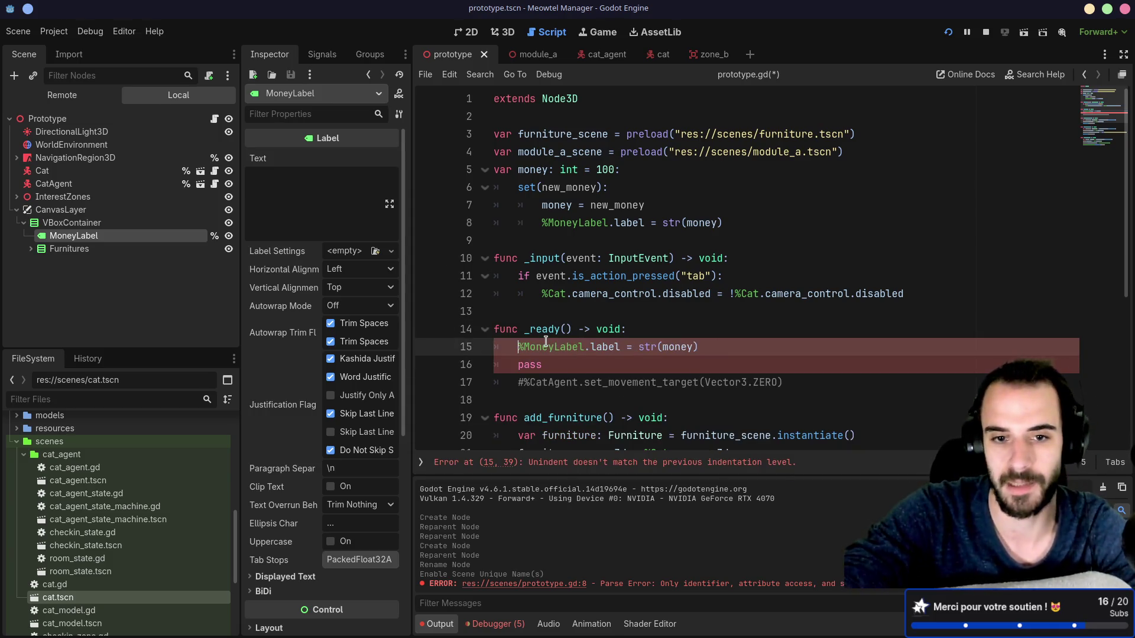
{"action": "key", "text": "ctrl+s"}
Delete the leftover pass line in _ready()
{"action": "left_click", "coordinate": [639, 294]}
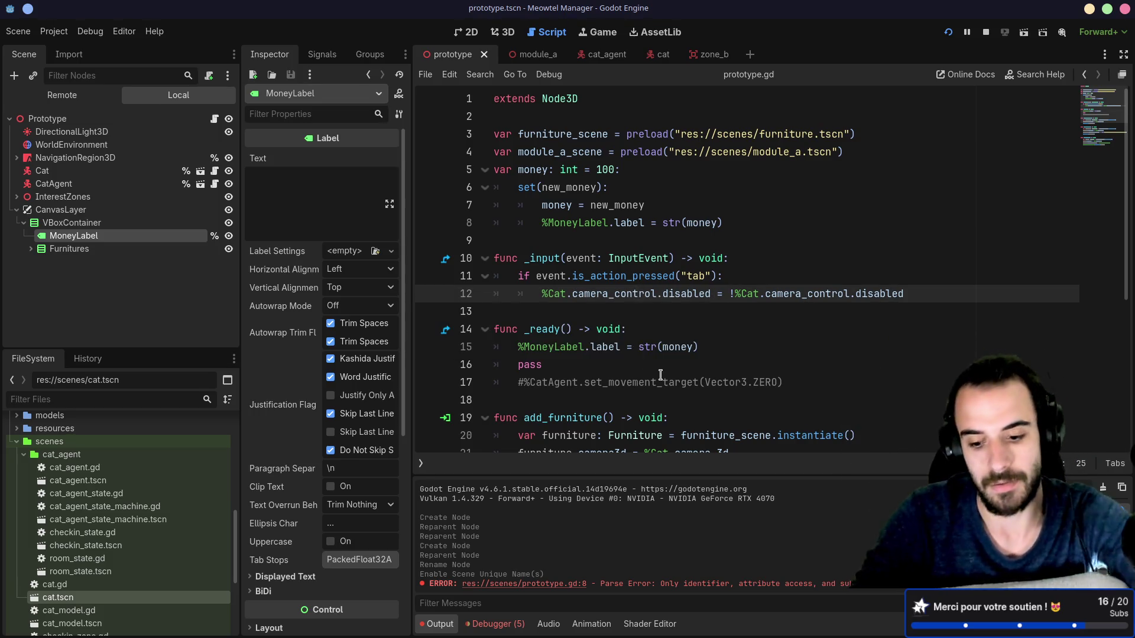
{"action": "left_click_drag", "start_coordinate": [743, 363], "coordinate": [757, 349]}
{"action": "key", "text": "BackSpace"}
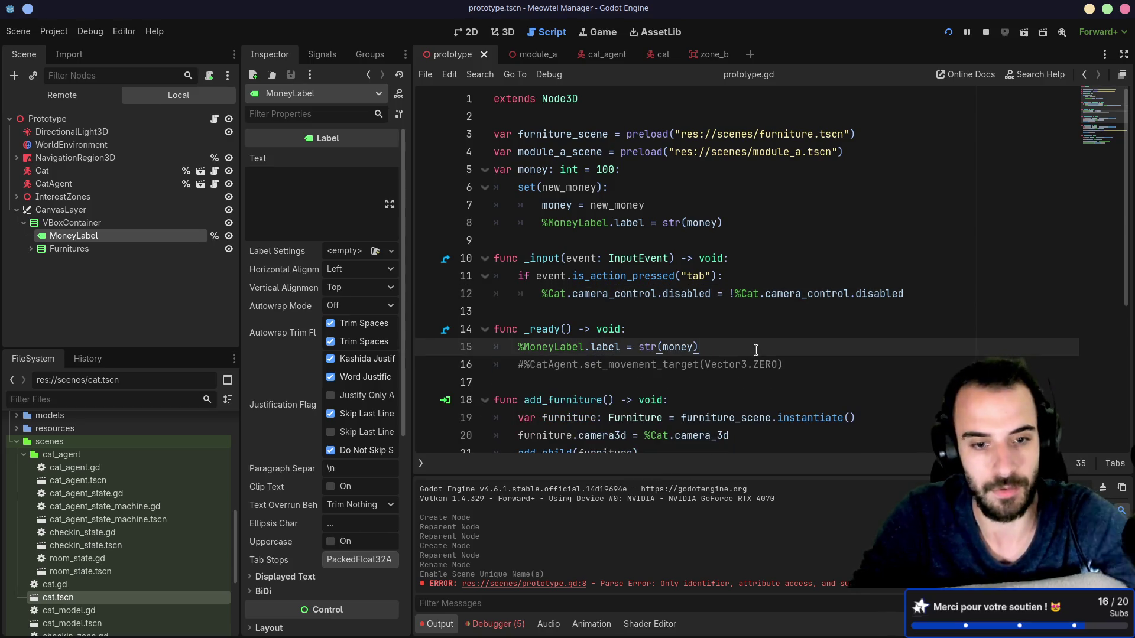
Test-run the game with F5, close it, and view the reported errors in the Debugger
{"action": "left_click", "coordinate": [696, 364]}
{"action": "key", "text": "F5"}
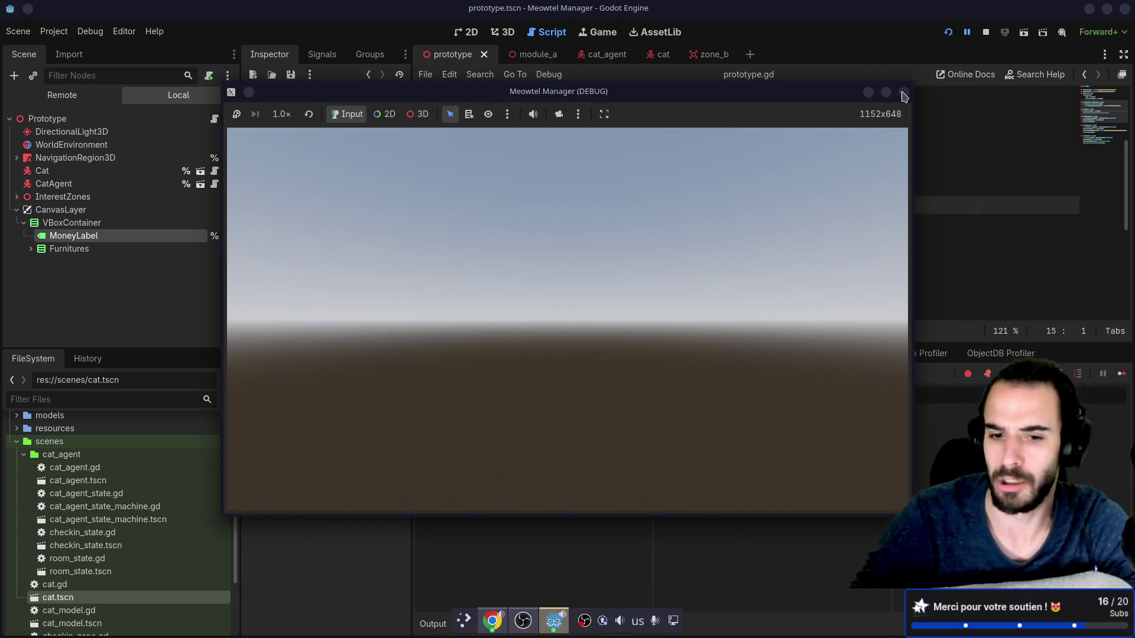
{"action": "left_click", "coordinate": [903, 91]}
{"action": "left_click", "coordinate": [512, 354]}
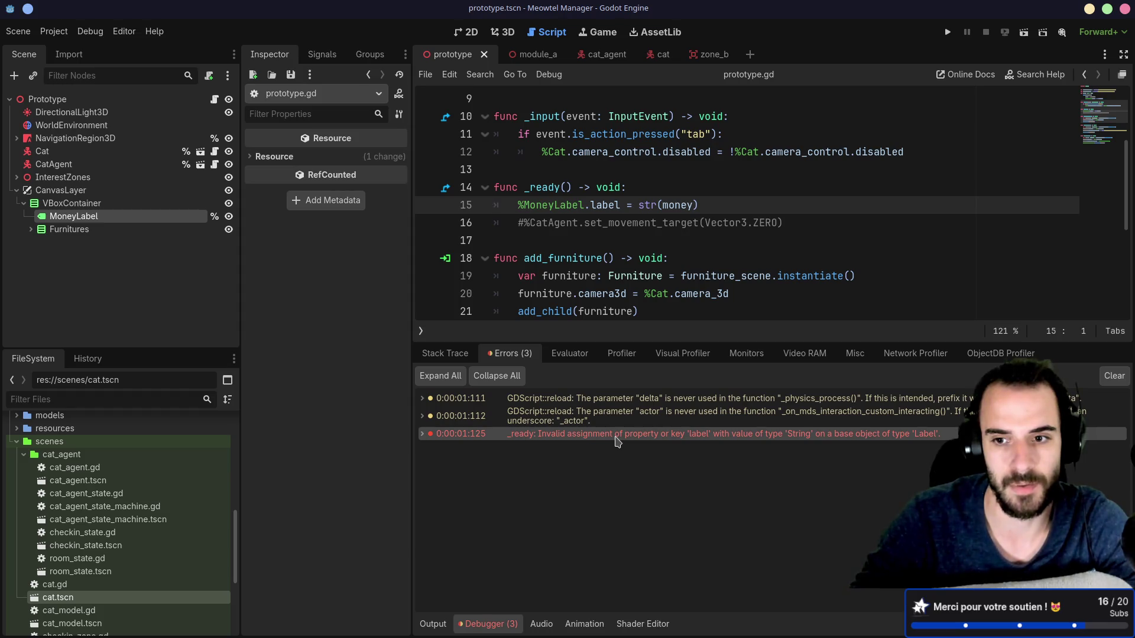
Replace 'label' with 'text' on lines 15 and 8, then run the game again
{"action": "double_click", "coordinate": [603, 205]}
{"action": "type", "text": "tex"}
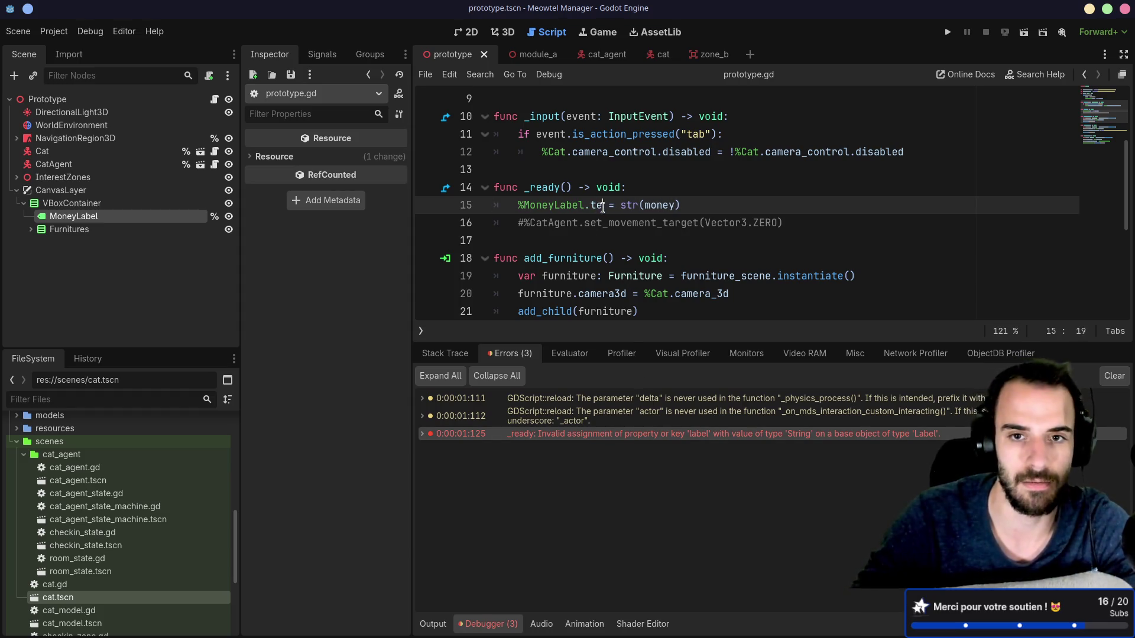
{"action": "scroll", "coordinate": [626, 201], "scroll_direction": "up", "scroll_amount": 3}
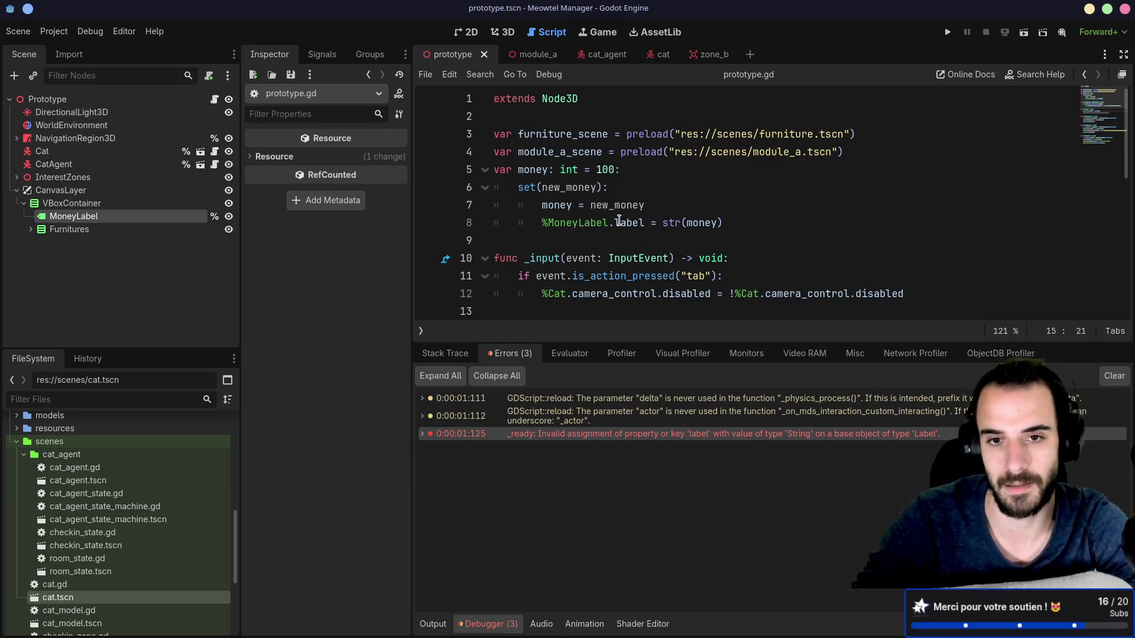
{"action": "double_click", "coordinate": [622, 222]}
{"action": "type", "text": "text"}
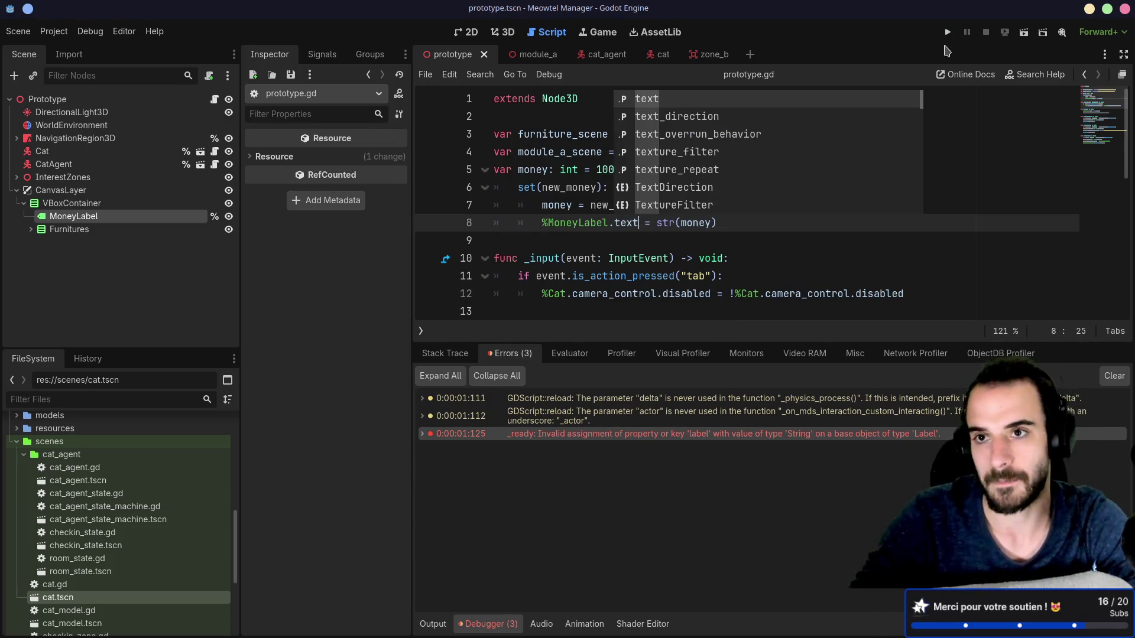
{"action": "key", "text": "F5"}
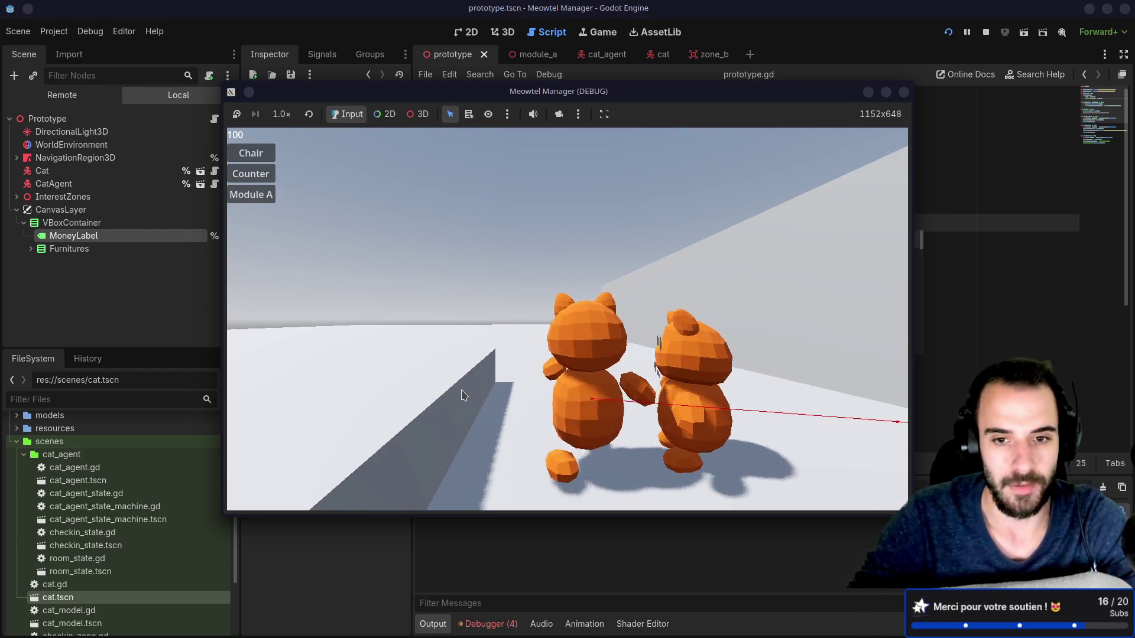
Place a Module A piece, a chair and a counter in the running game, then stop it with F8
{"action": "left_click", "coordinate": [260, 194]}
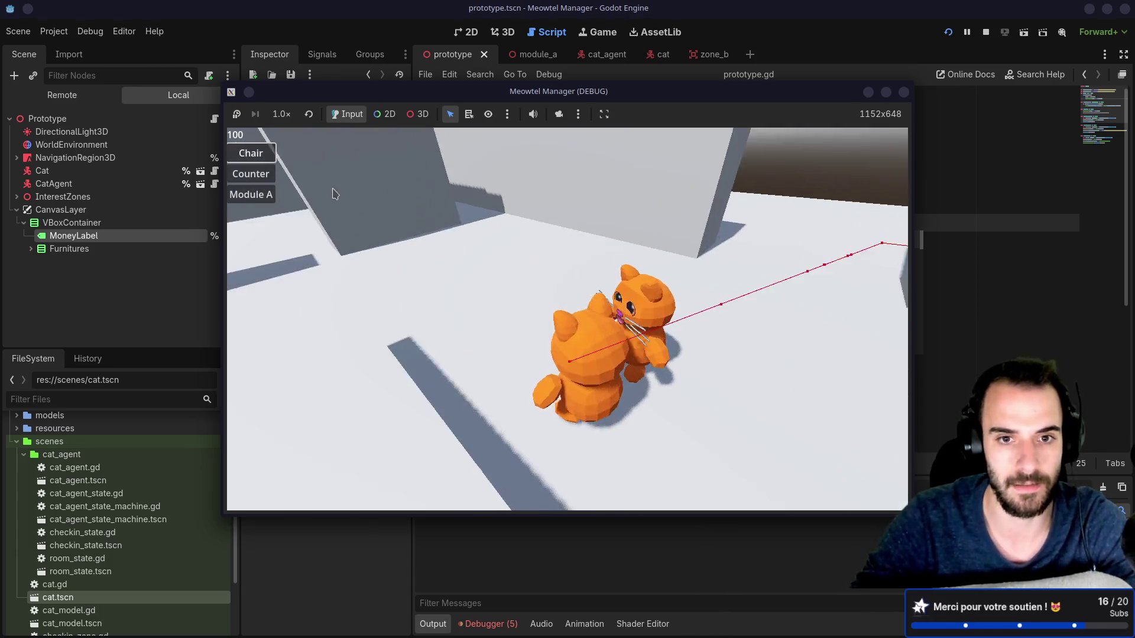
{"action": "left_click", "coordinate": [421, 247]}
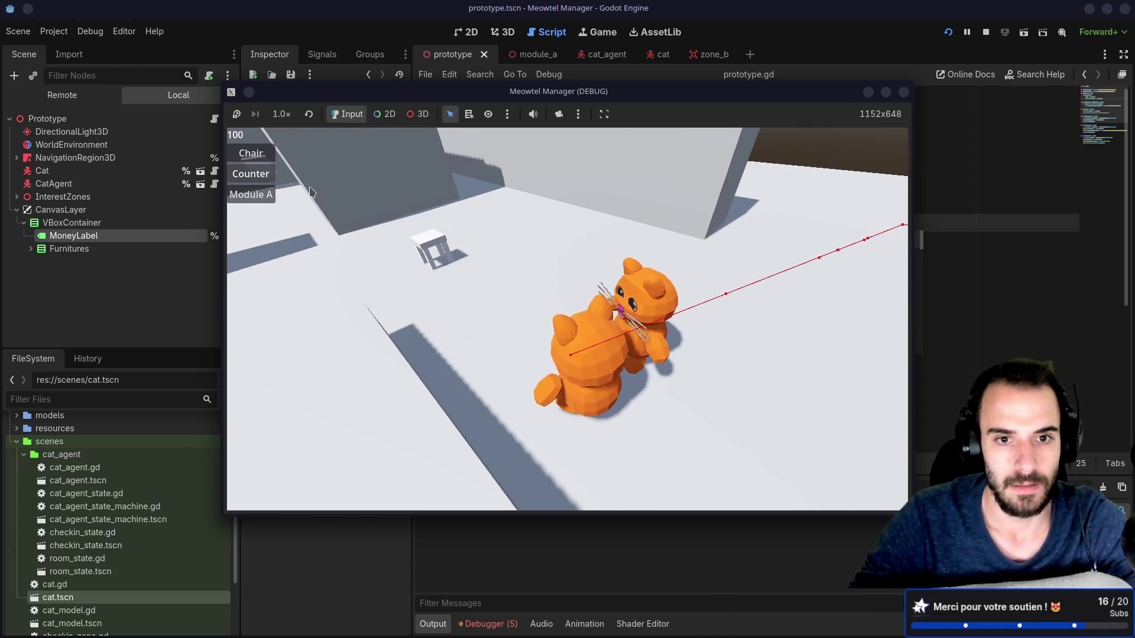
{"action": "left_click", "coordinate": [485, 284]}
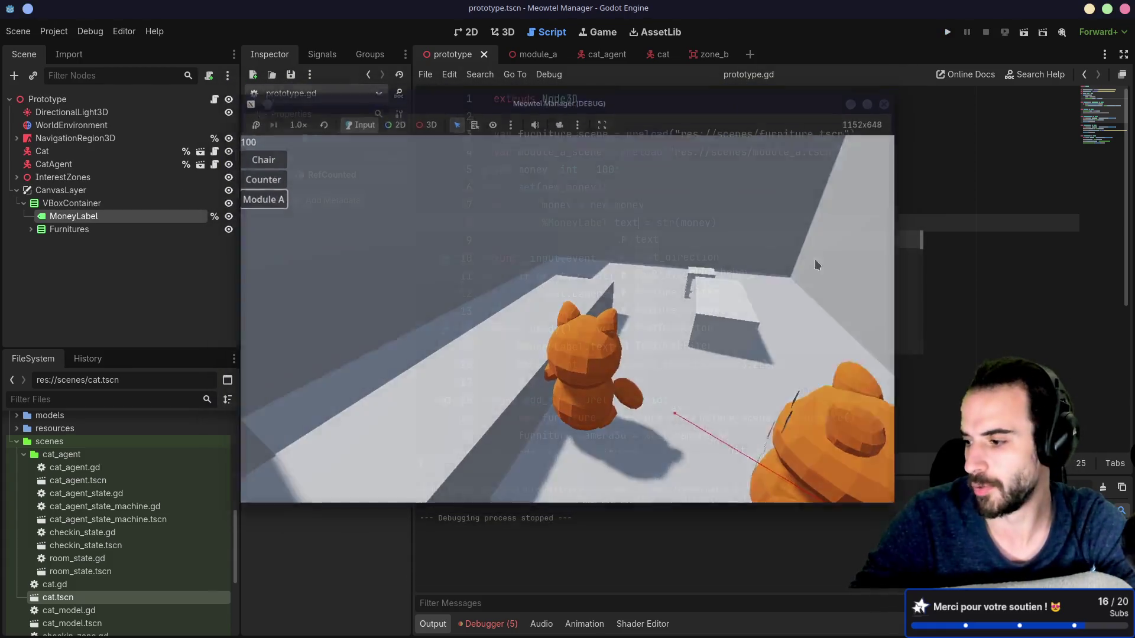
{"action": "key", "text": "F8"}
Duplicate MoneyLabel to create a Storage label in the VBoxContainer
{"action": "left_click", "coordinate": [569, 208]}
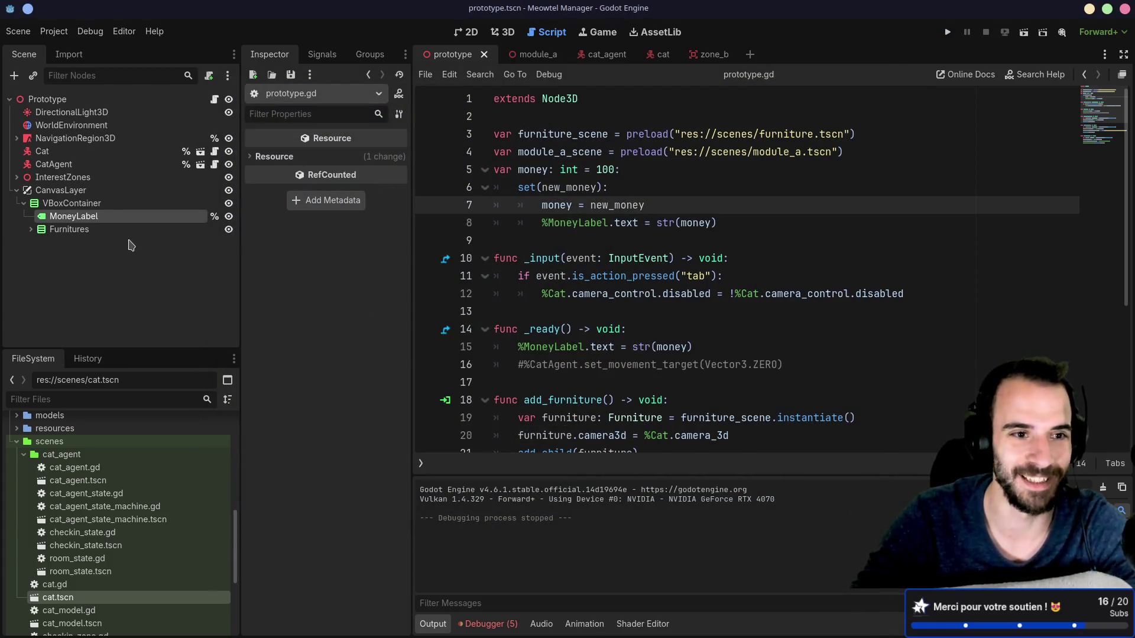
{"action": "left_click", "coordinate": [35, 231]}
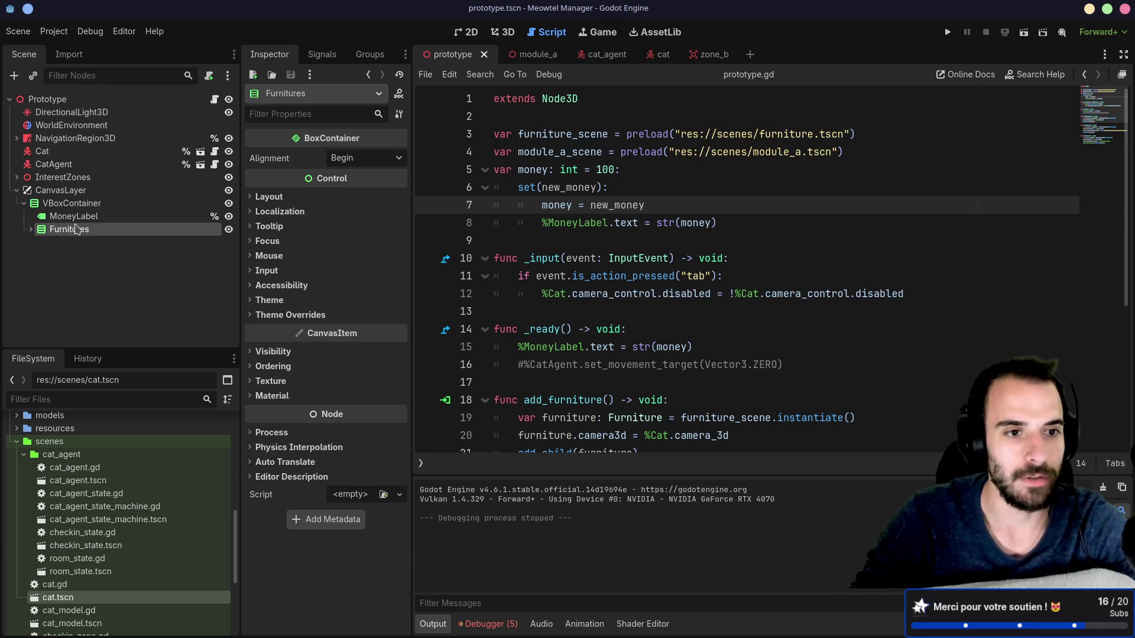
{"action": "left_click", "coordinate": [85, 219]}
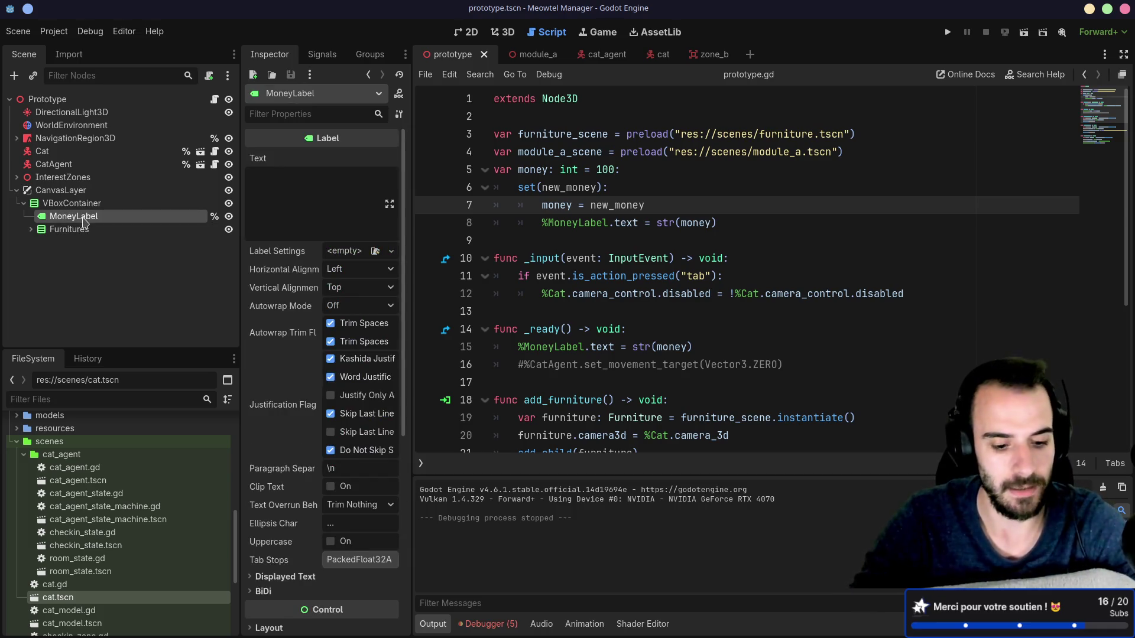
{"action": "key", "text": "ctrl+d"}
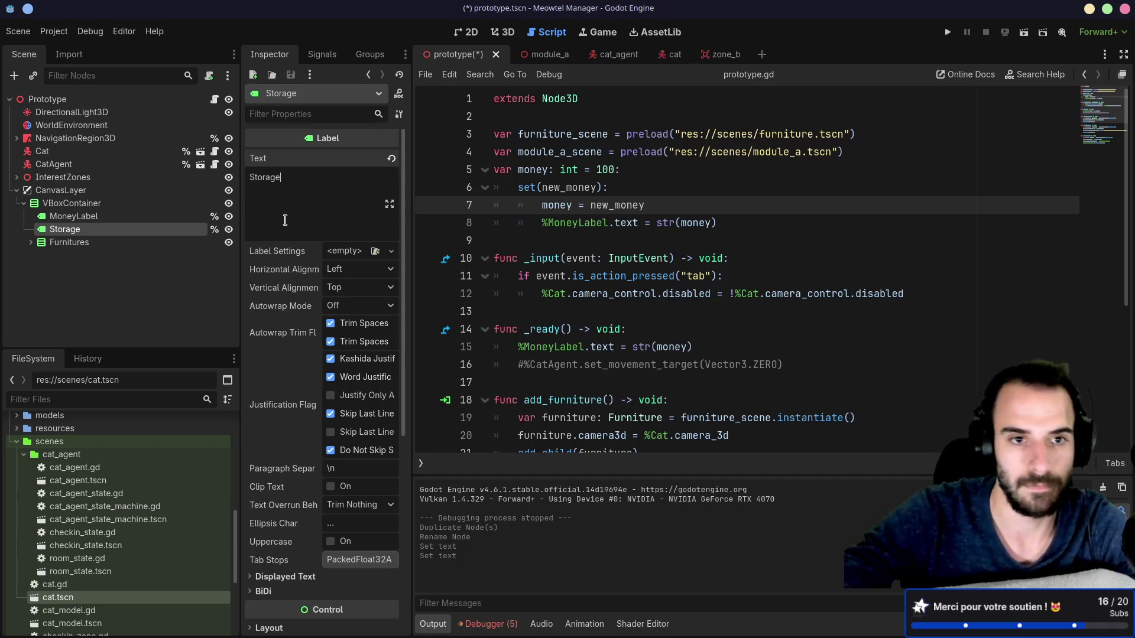
{"action": "left_click", "coordinate": [194, 278]}
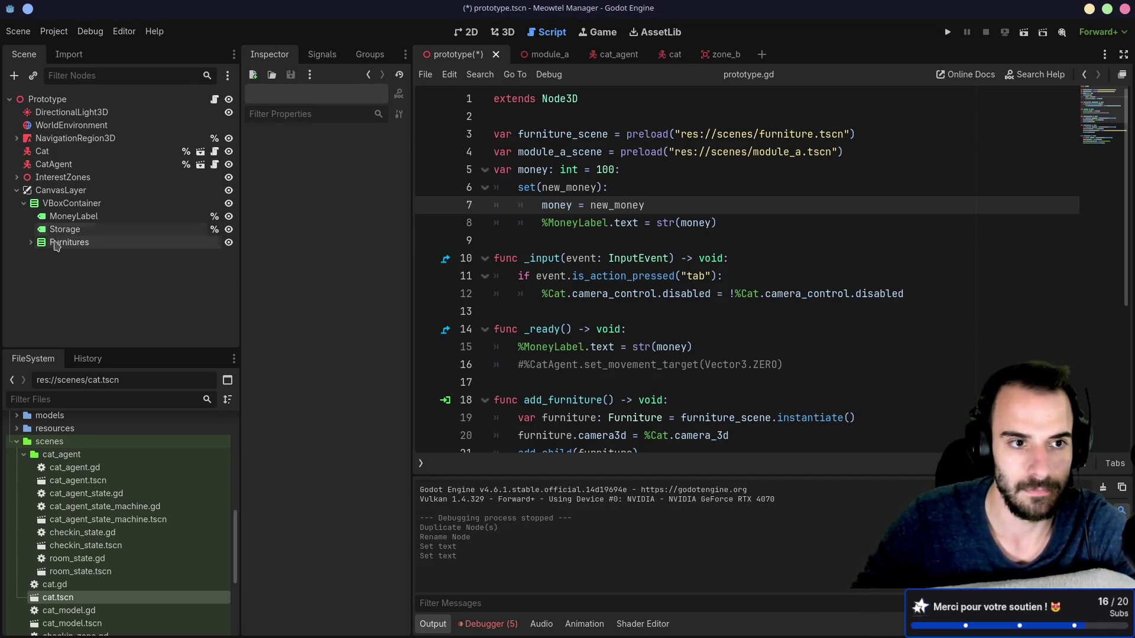
Duplicate the Storage label after Furnitures, rename it ShopLabel, and set its text to Shop
{"action": "left_click", "coordinate": [64, 231]}
{"action": "key", "text": "ctrl+d"}
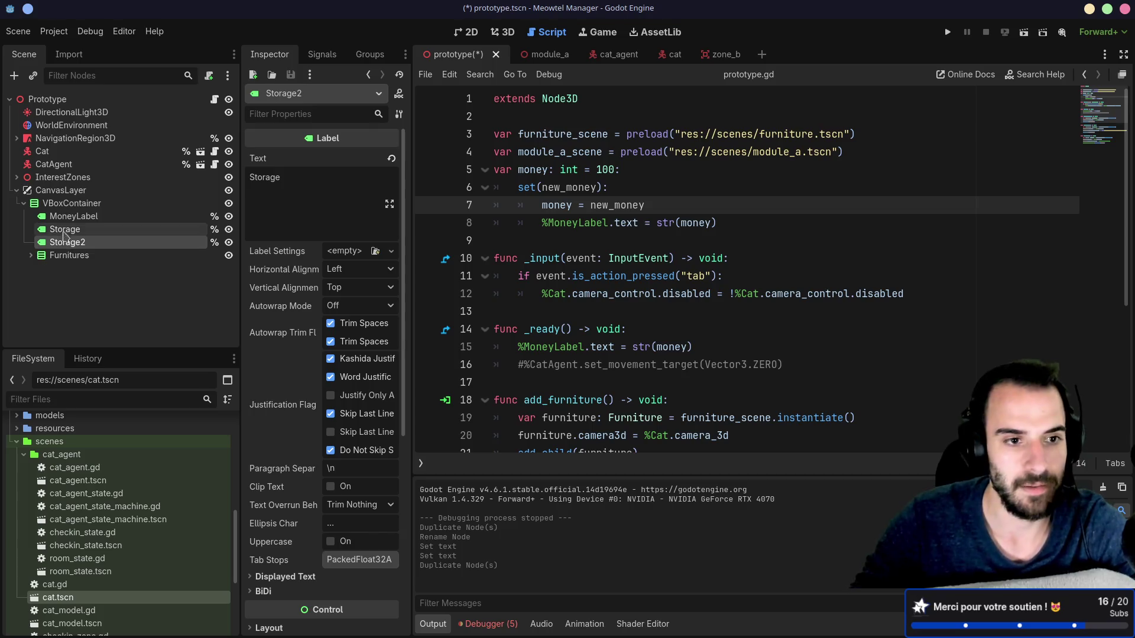
{"action": "left_click_drag", "start_coordinate": [67, 257], "coordinate": [68, 236]}
{"action": "left_click", "coordinate": [100, 258]}
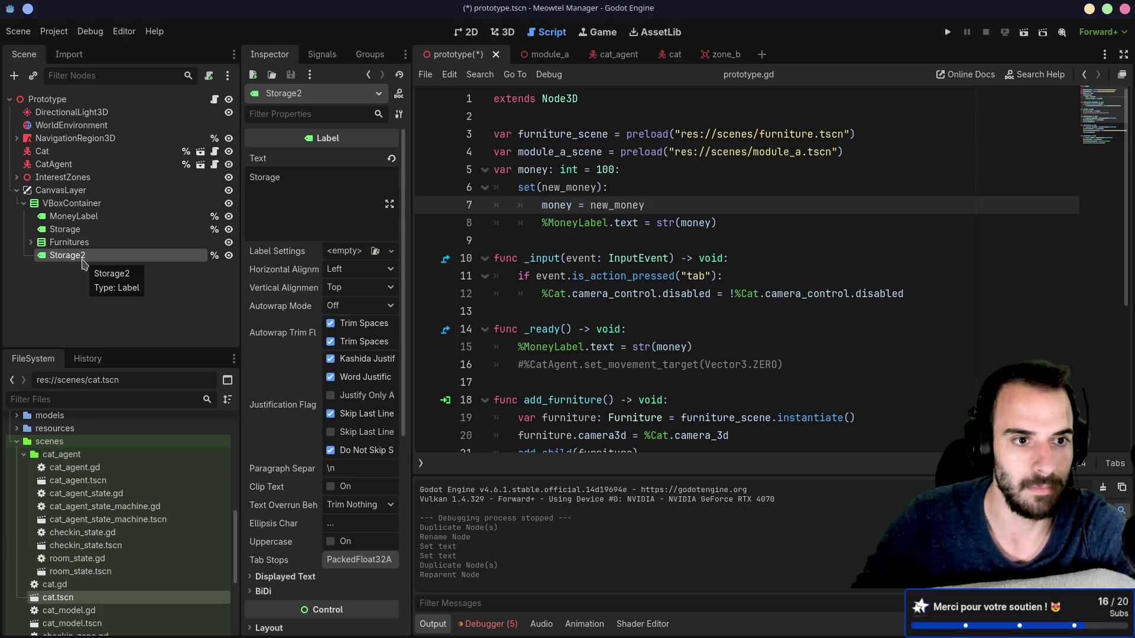
{"action": "double_click", "coordinate": [83, 260]}
{"action": "type", "text": "hopLabel"}
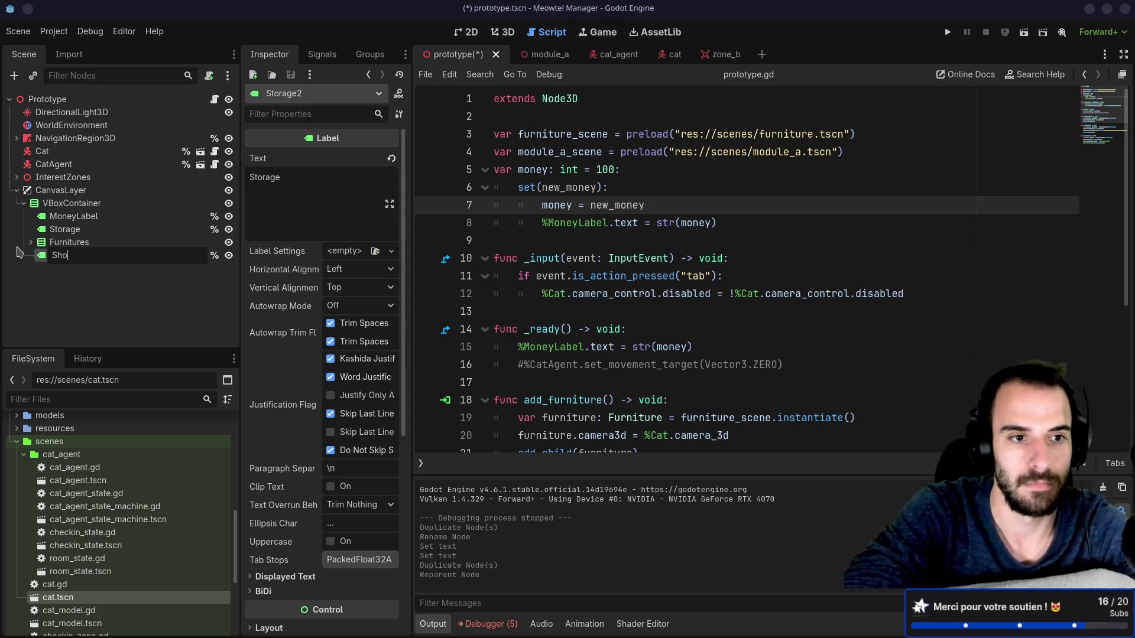
{"action": "key", "text": "Return"}
{"action": "left_click", "coordinate": [301, 175]}
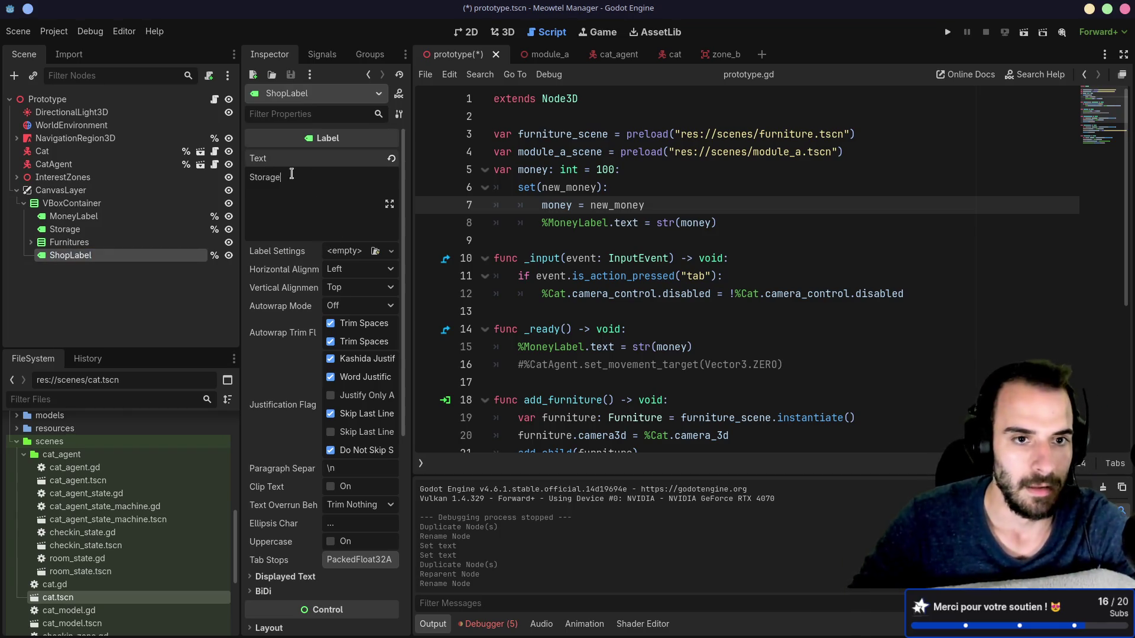
{"action": "type", "text": "Shop"}
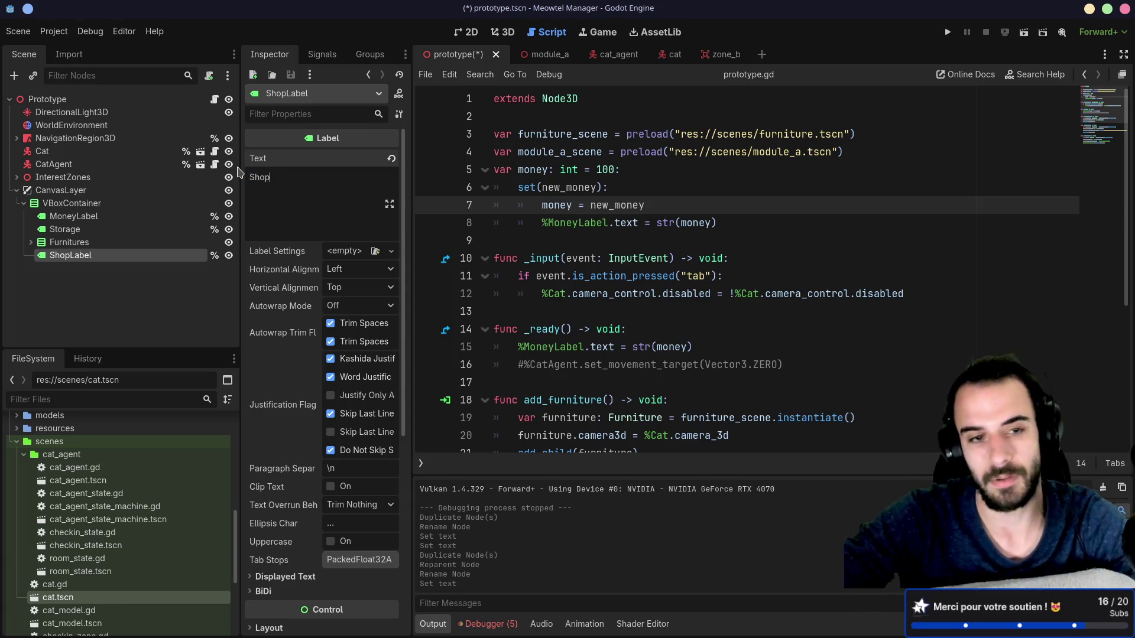
{"action": "key", "text": "Return"}
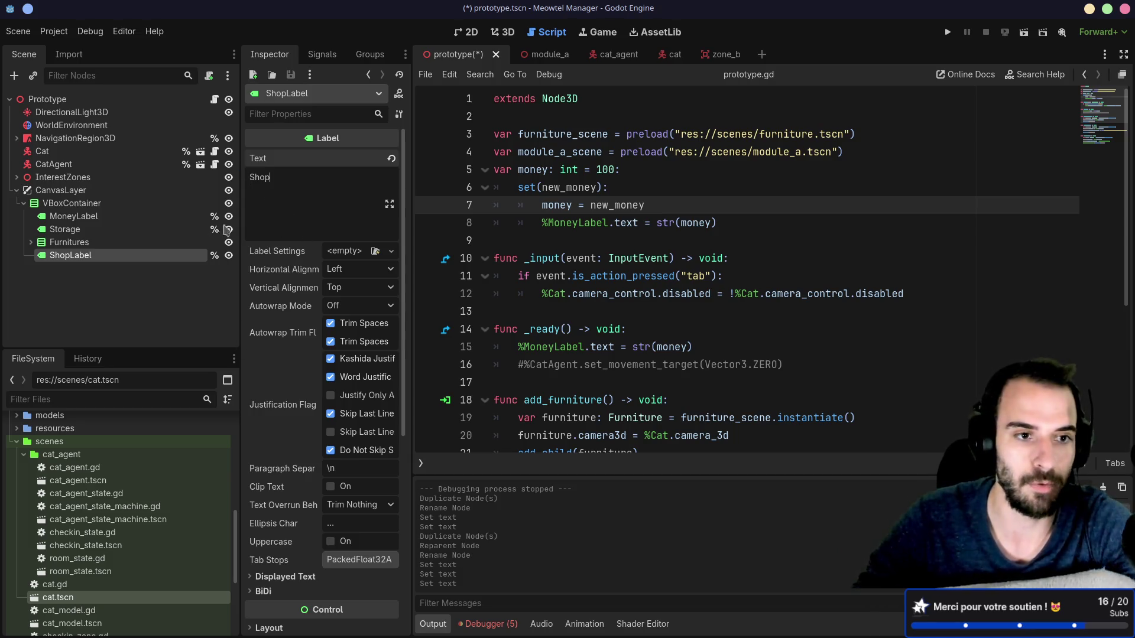
Save and run the game to check the new Storage and Shop labels
{"action": "left_click", "coordinate": [32, 242]}
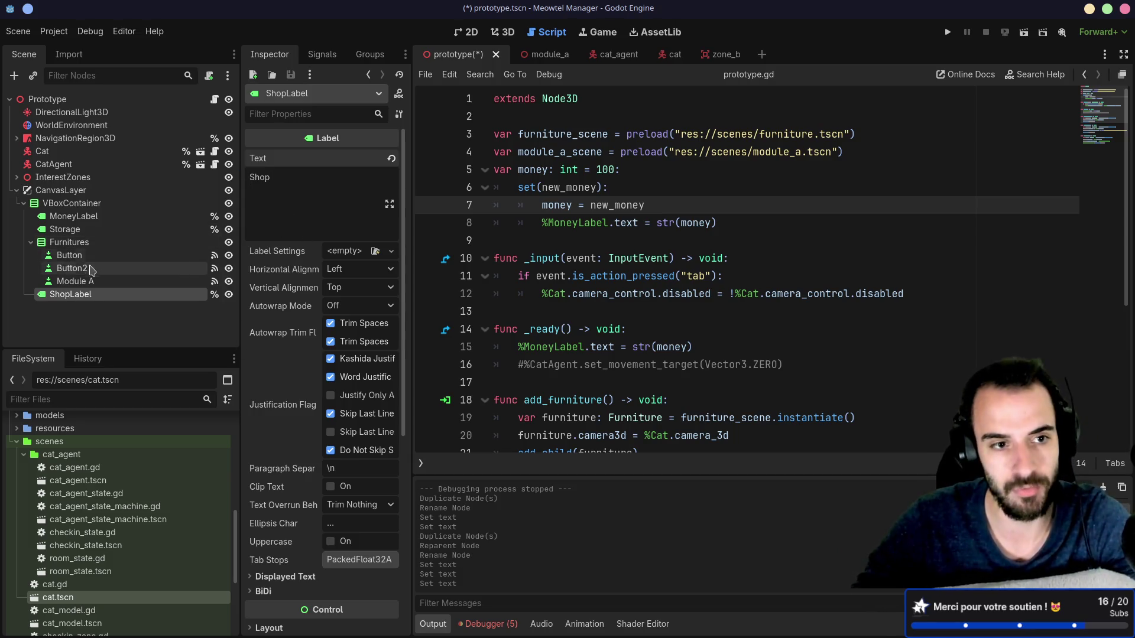
{"action": "left_click", "coordinate": [32, 242]}
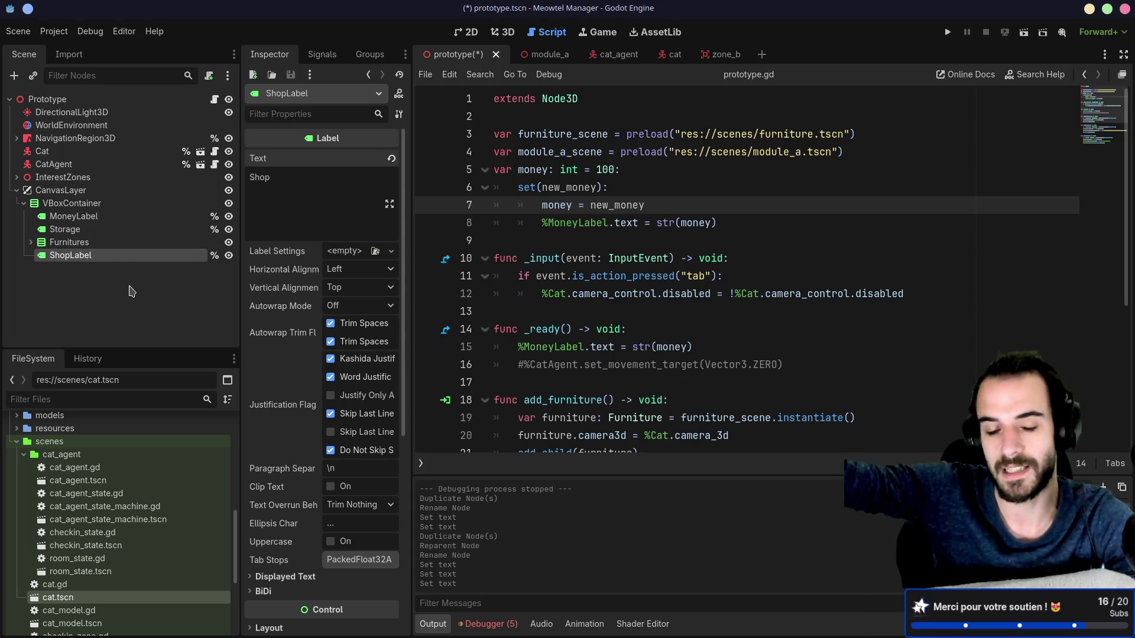
{"action": "left_click", "coordinate": [943, 34]}
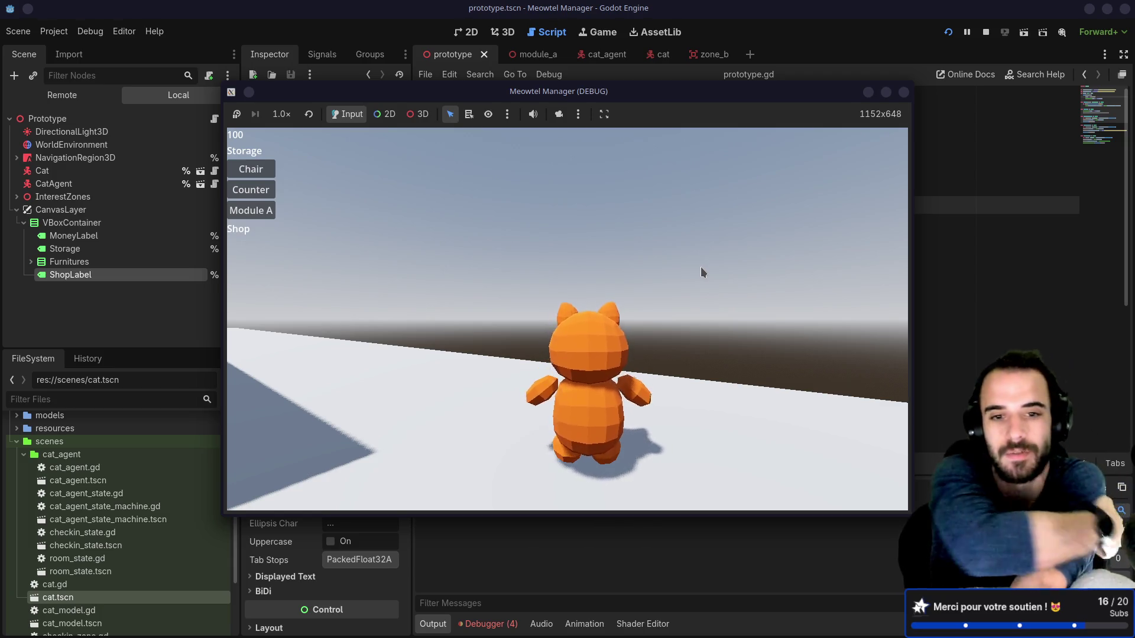
Orbit the game camera over the cat, then pick the Module, Counter and Chair placement buttons
{"action": "left_click_drag", "start_coordinate": [700, 267], "coordinate": [649, 297]}
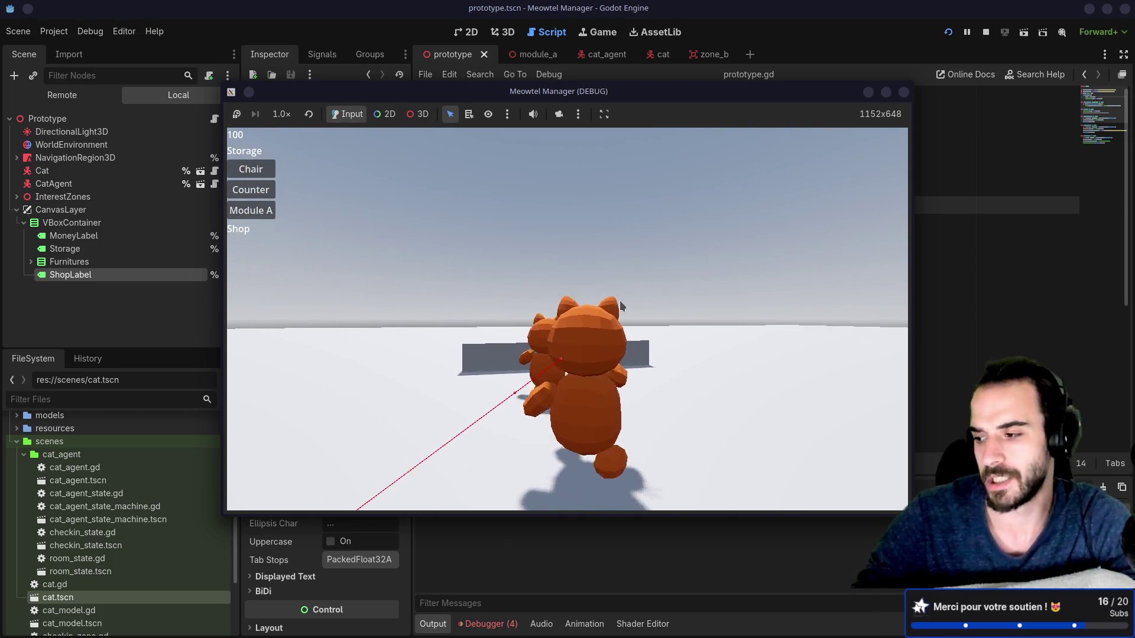
{"action": "mouse_move", "coordinate": [619, 300]}
{"action": "left_mouse_down"}
{"action": "mouse_move", "coordinate": [591, 315]}
{"action": "mouse_move", "coordinate": [512, 315]}
{"action": "mouse_move", "coordinate": [438, 338]}
{"action": "mouse_move", "coordinate": [440, 349]}
{"action": "left_mouse_up"}
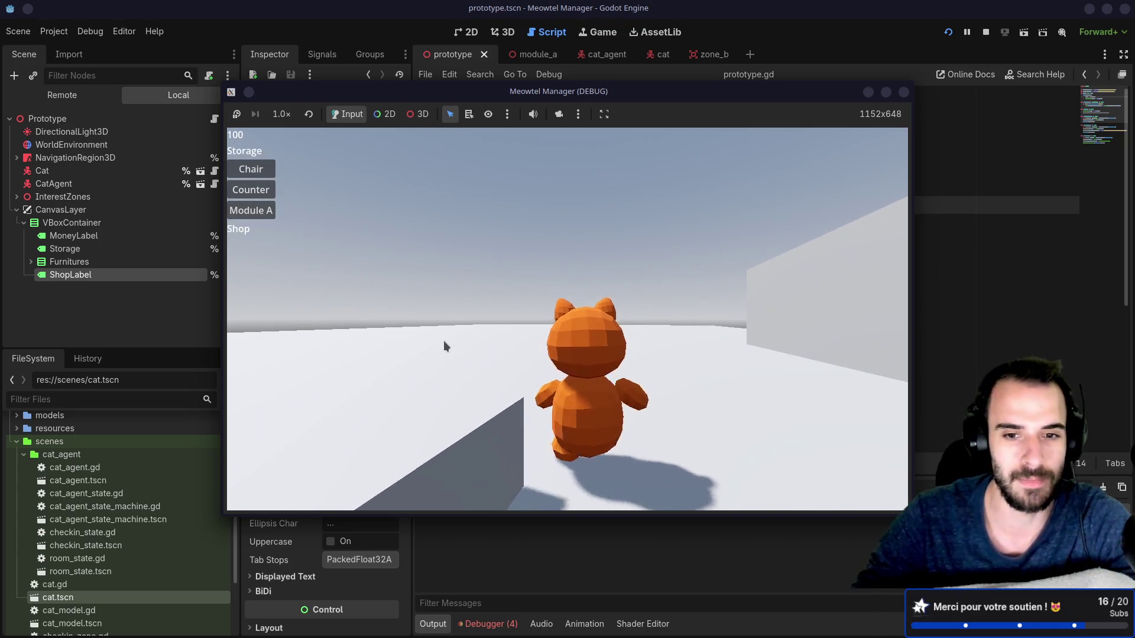
{"action": "left_click", "coordinate": [248, 211]}
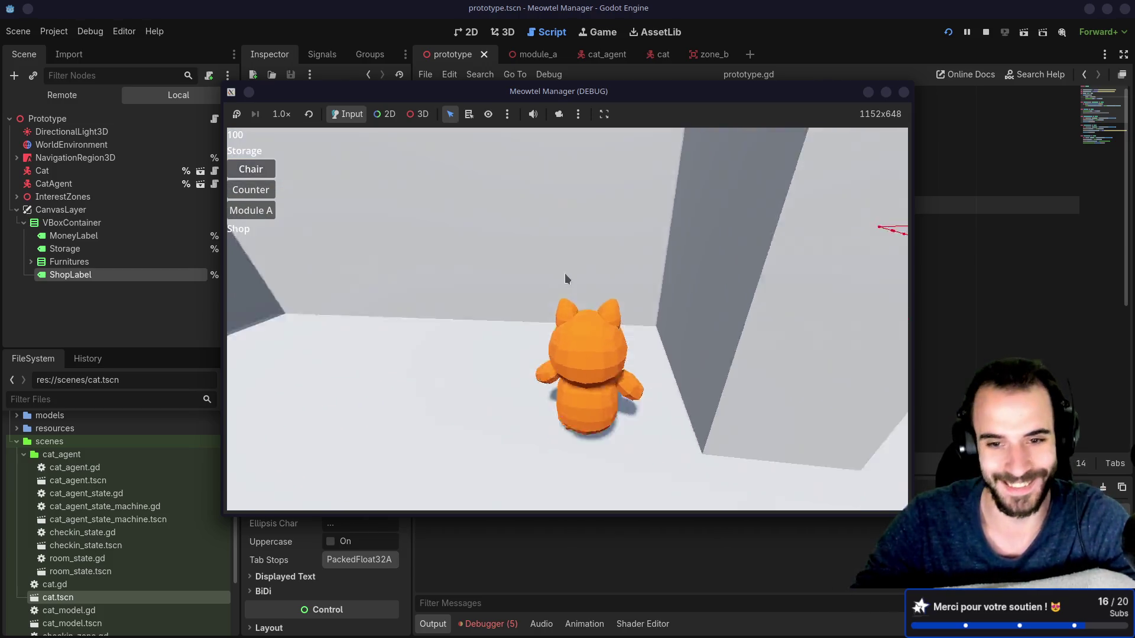
{"action": "left_click", "coordinate": [254, 190]}
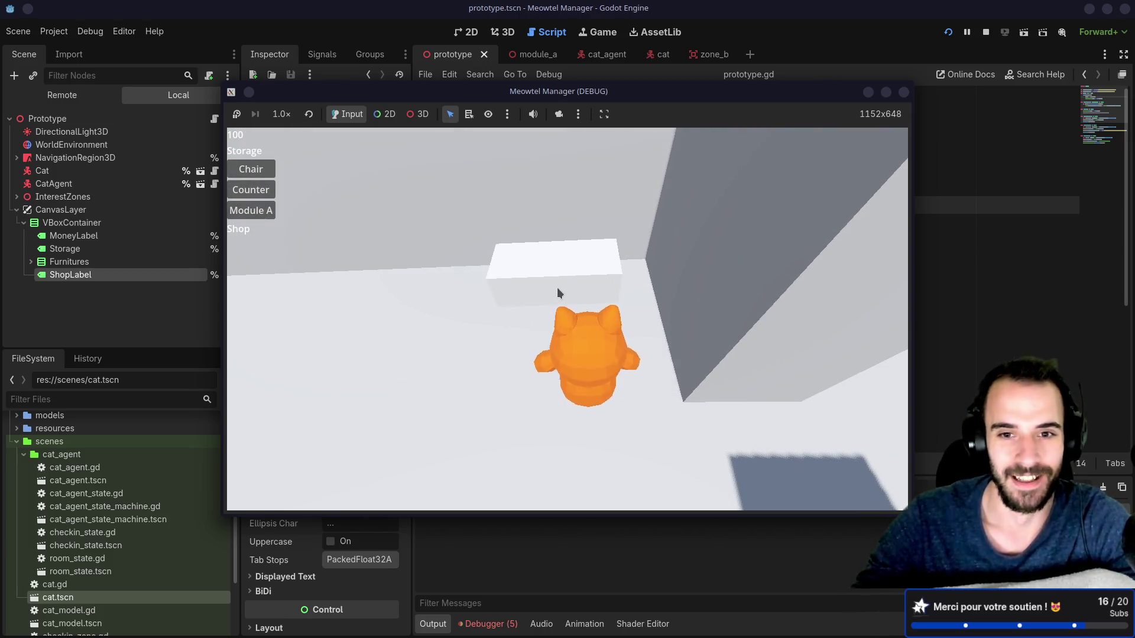
{"action": "left_click", "coordinate": [249, 171]}
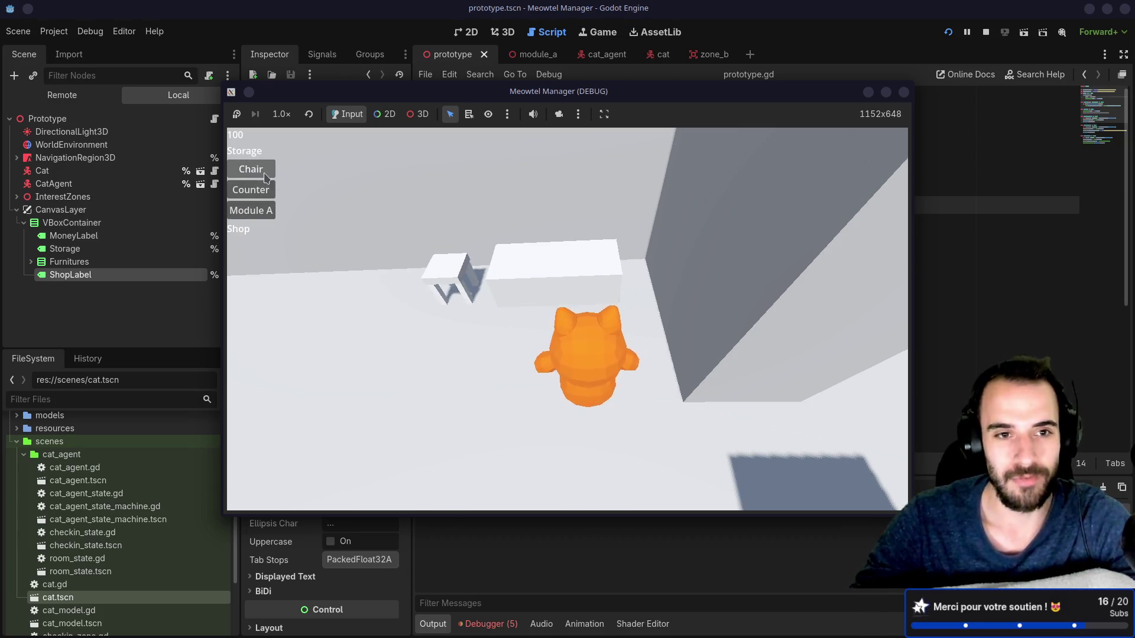
Place two chairs in the running game, one beside the counter and one near the cat
{"action": "left_click", "coordinate": [496, 319]}
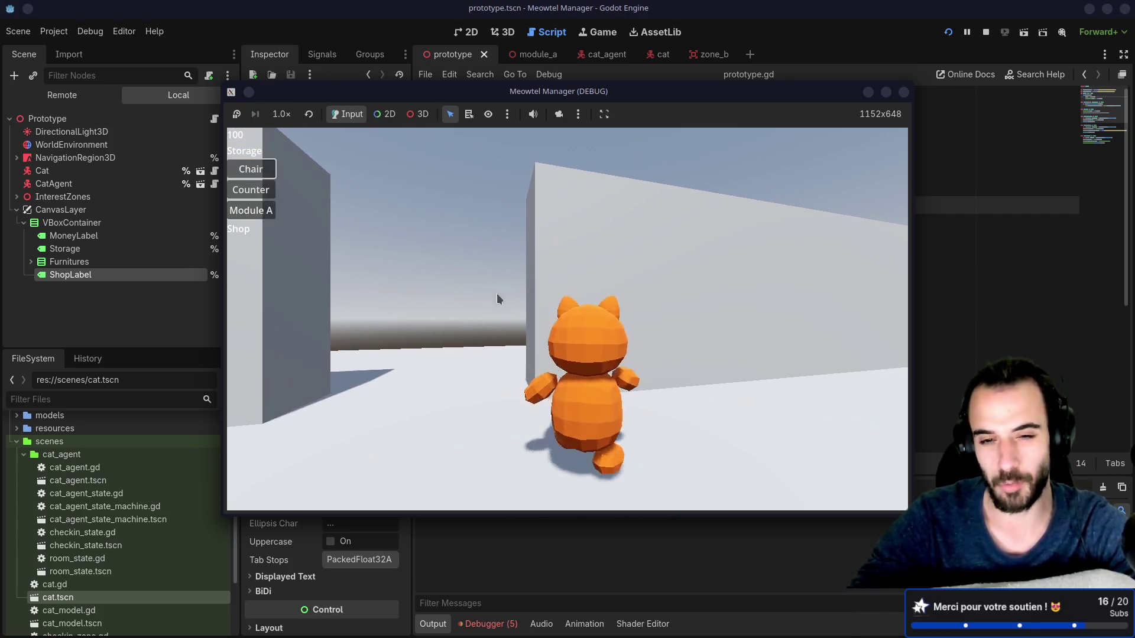
{"action": "left_click", "coordinate": [633, 263]}
Place a counter beside the chair near the cat, then orbit the camera around it
{"action": "left_click", "coordinate": [250, 189]}
{"action": "left_click", "coordinate": [731, 253]}
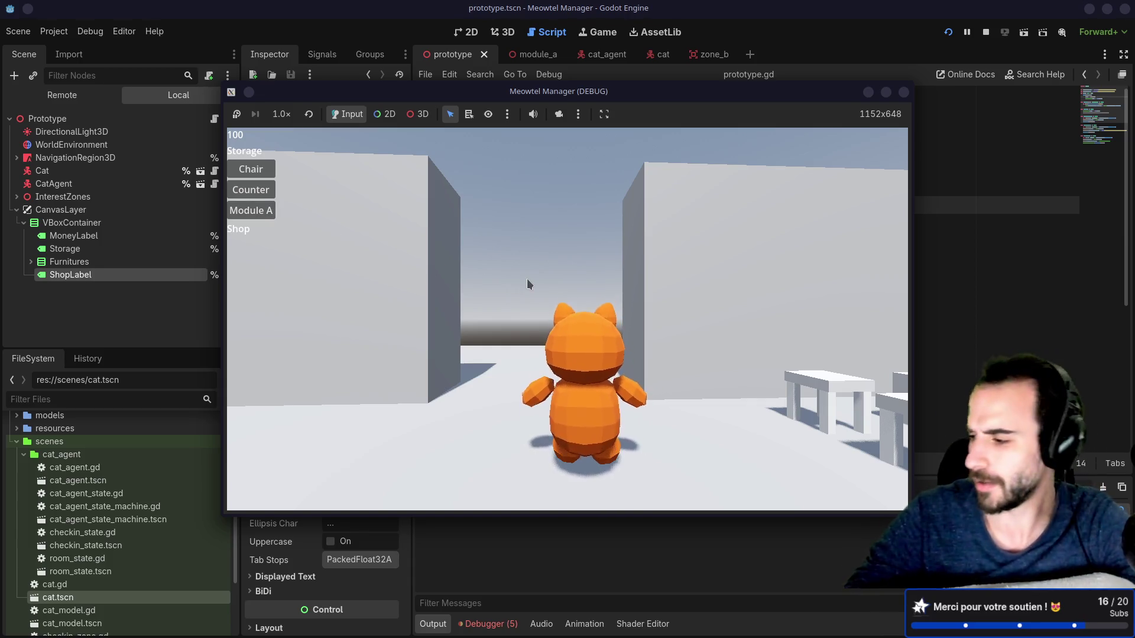
{"action": "left_click_drag", "start_coordinate": [526, 279], "coordinate": [493, 295]}
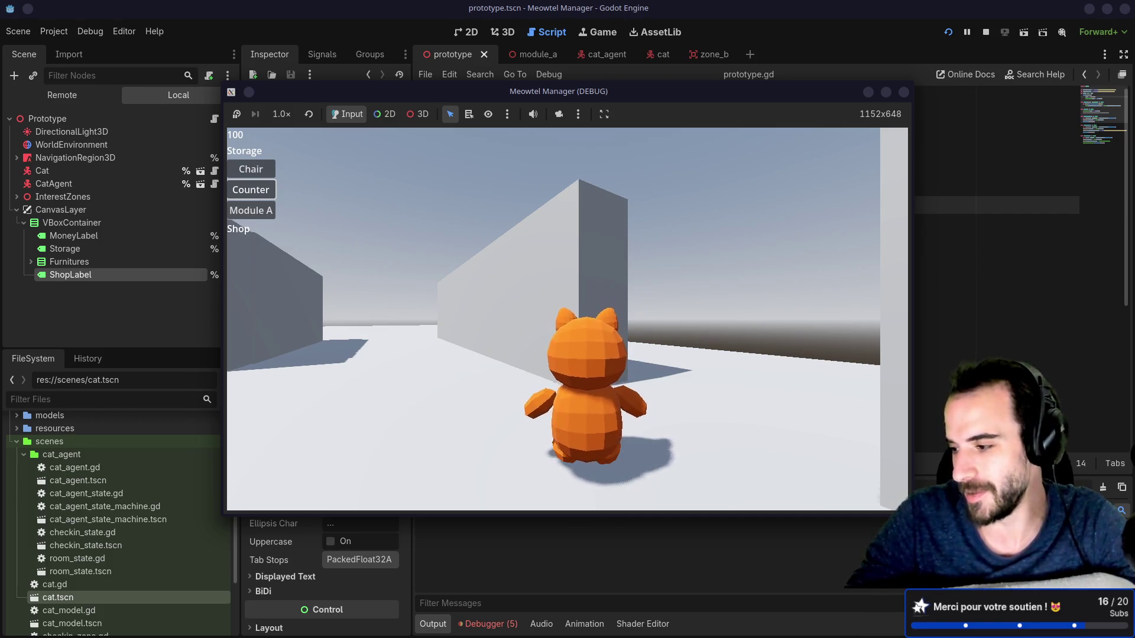
{"action": "mouse_move", "coordinate": [545, 277]}
{"action": "left_mouse_down"}
{"action": "mouse_move", "coordinate": [477, 295]}
{"action": "mouse_move", "coordinate": [549, 334]}
{"action": "mouse_move", "coordinate": [571, 379]}
{"action": "left_mouse_up"}
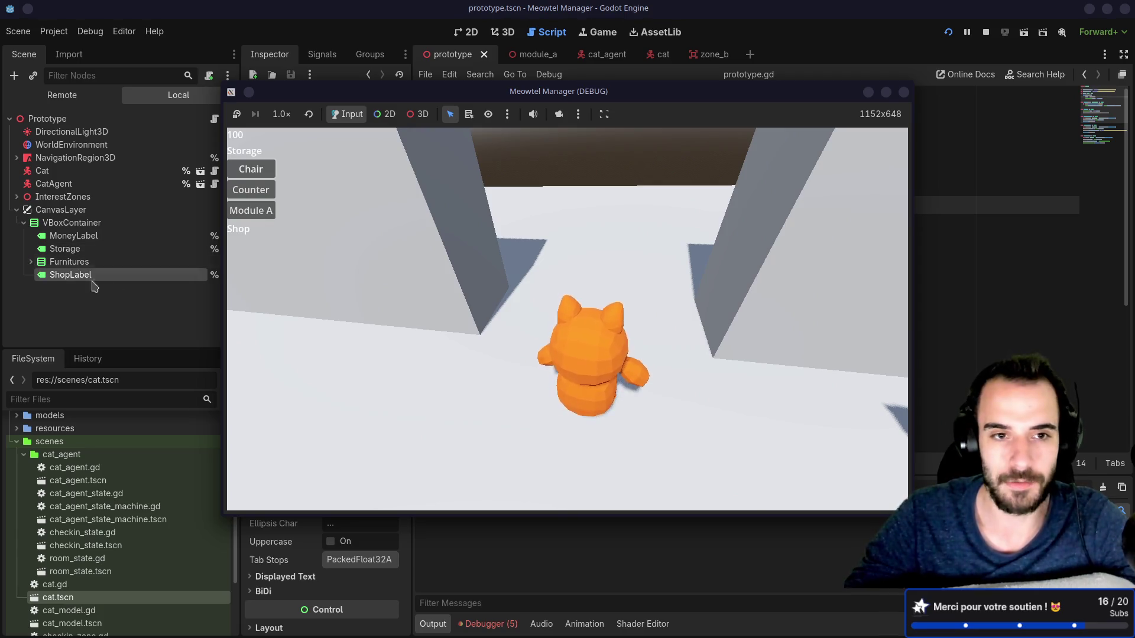
Stop the game, duplicate the Chair button under ShopLabel and rename the copy ChairShop
{"action": "key", "text": "F8"}
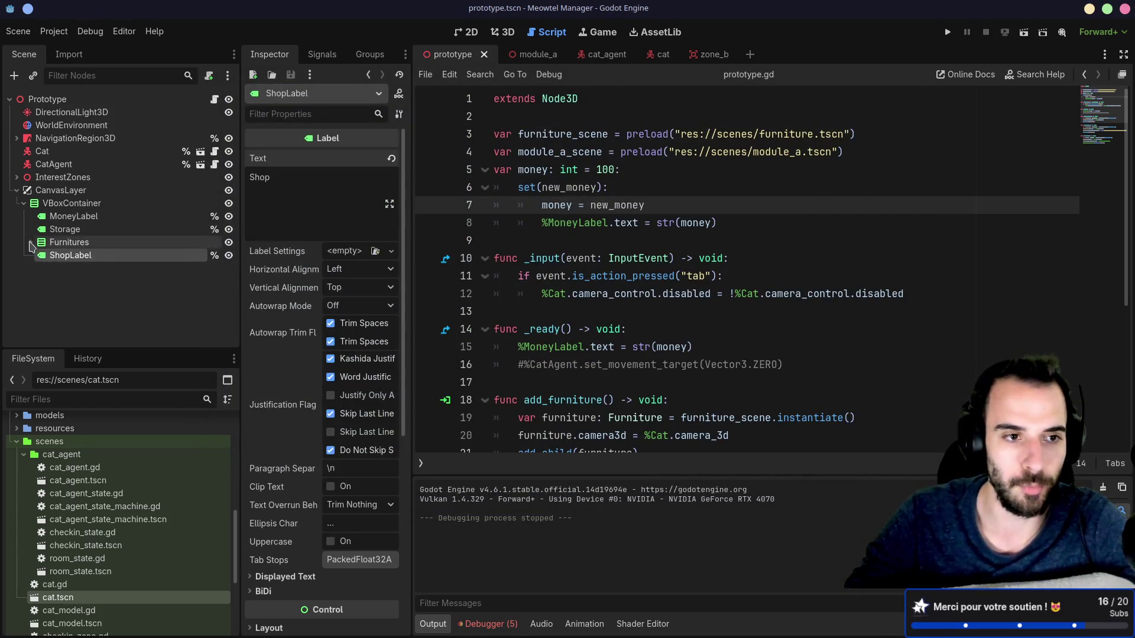
{"action": "left_click", "coordinate": [30, 242]}
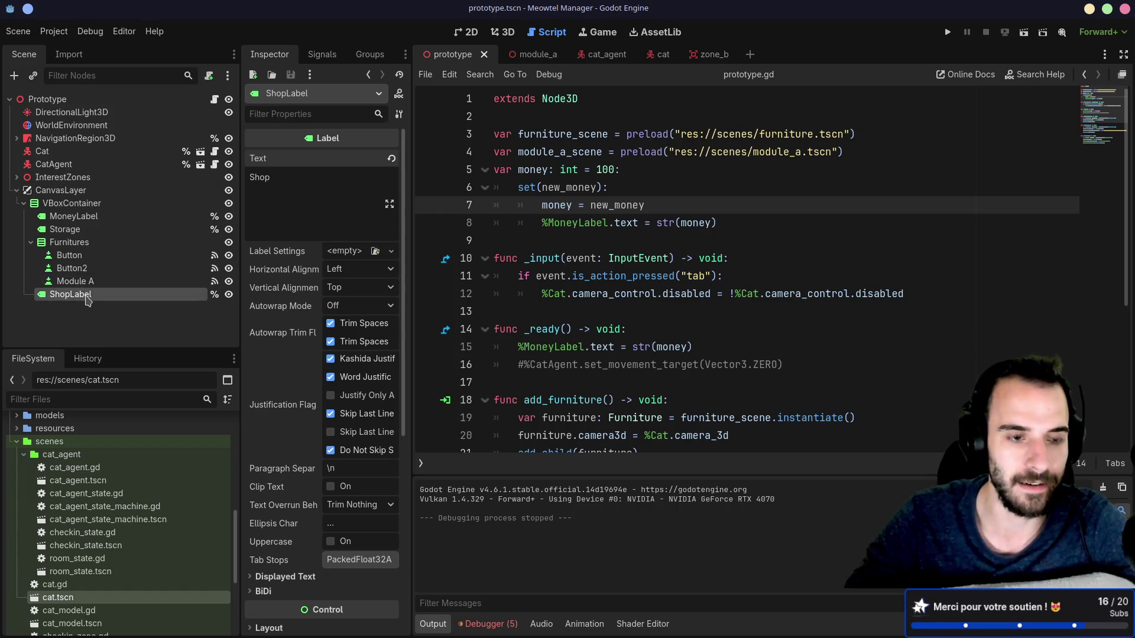
{"action": "right_click", "coordinate": [87, 299]}
{"action": "left_click", "coordinate": [74, 256]}
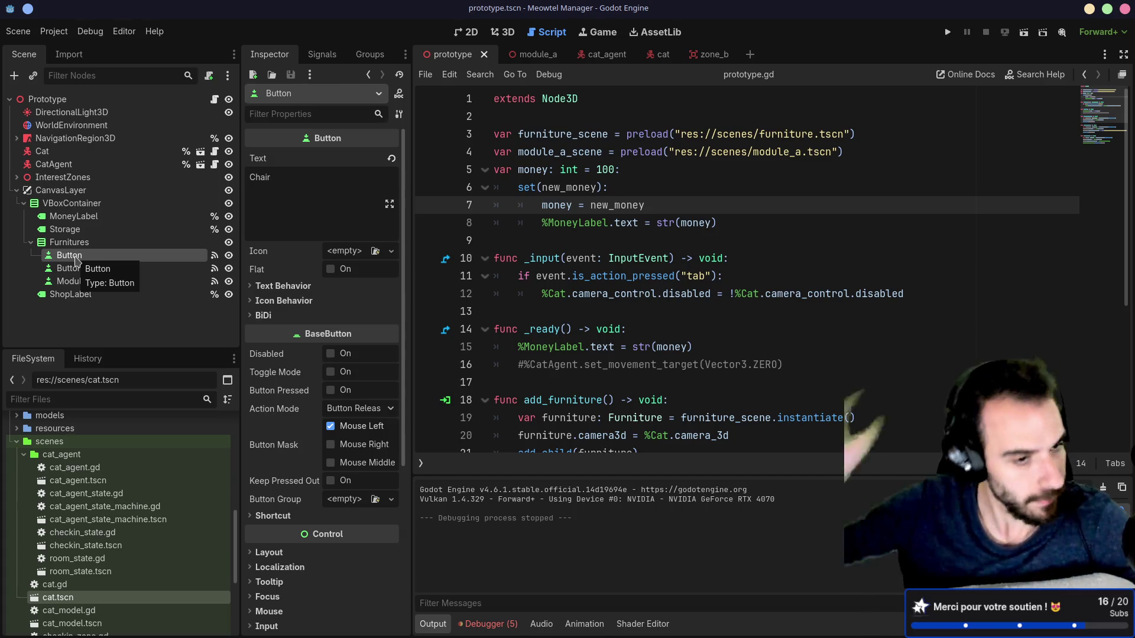
{"action": "key", "text": "ctrl+d"}
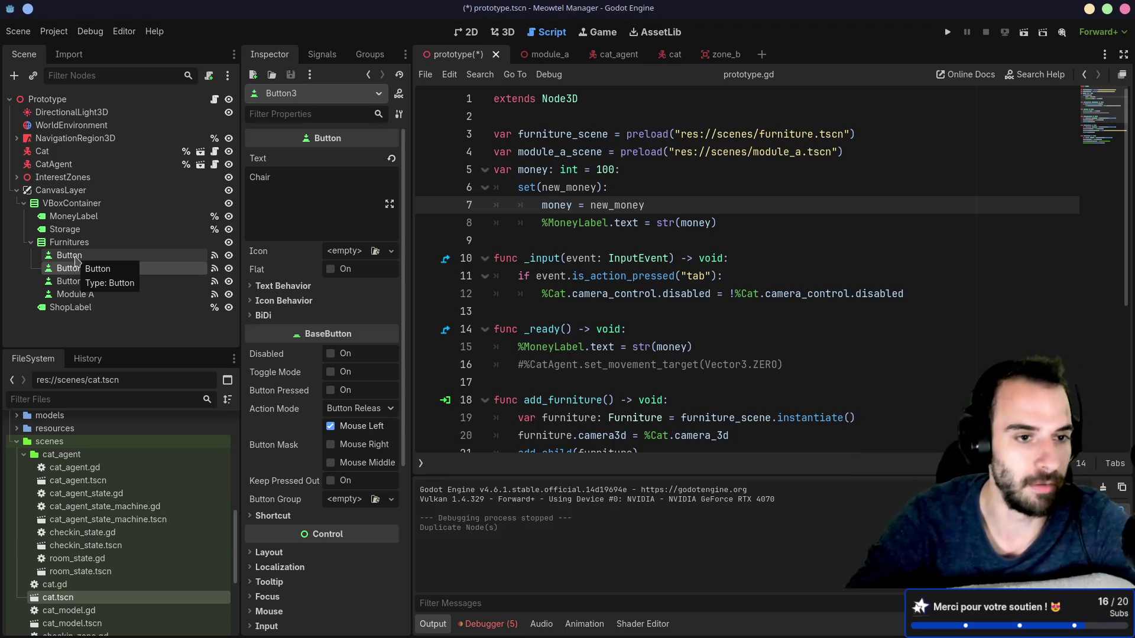
{"action": "left_click_drag", "start_coordinate": [72, 305], "coordinate": [75, 308]}
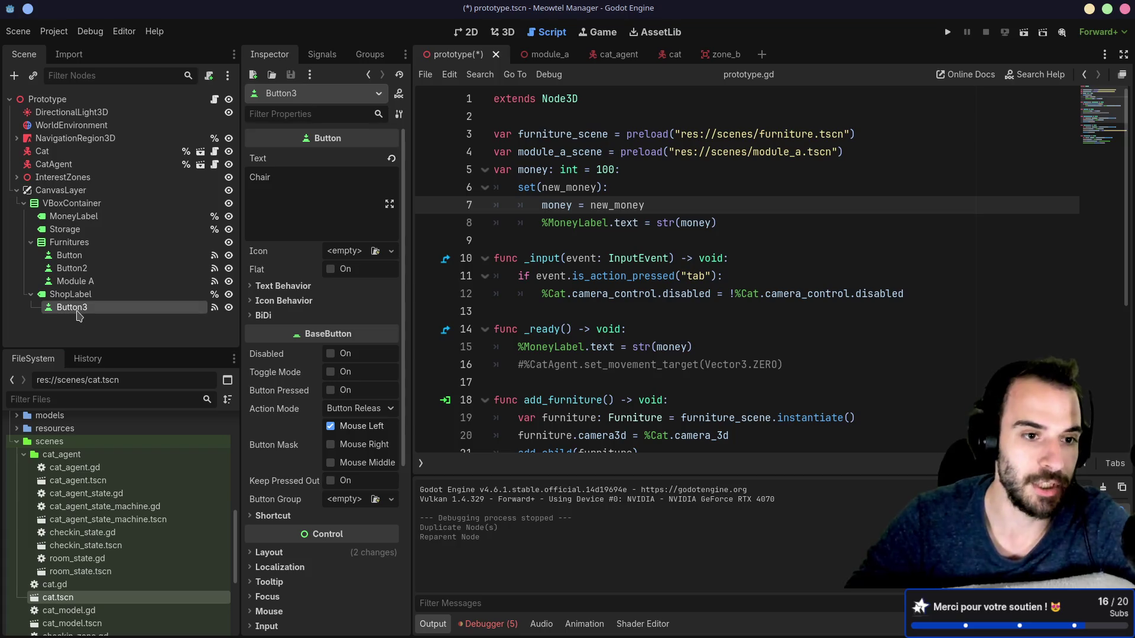
{"action": "double_click", "coordinate": [76, 310]}
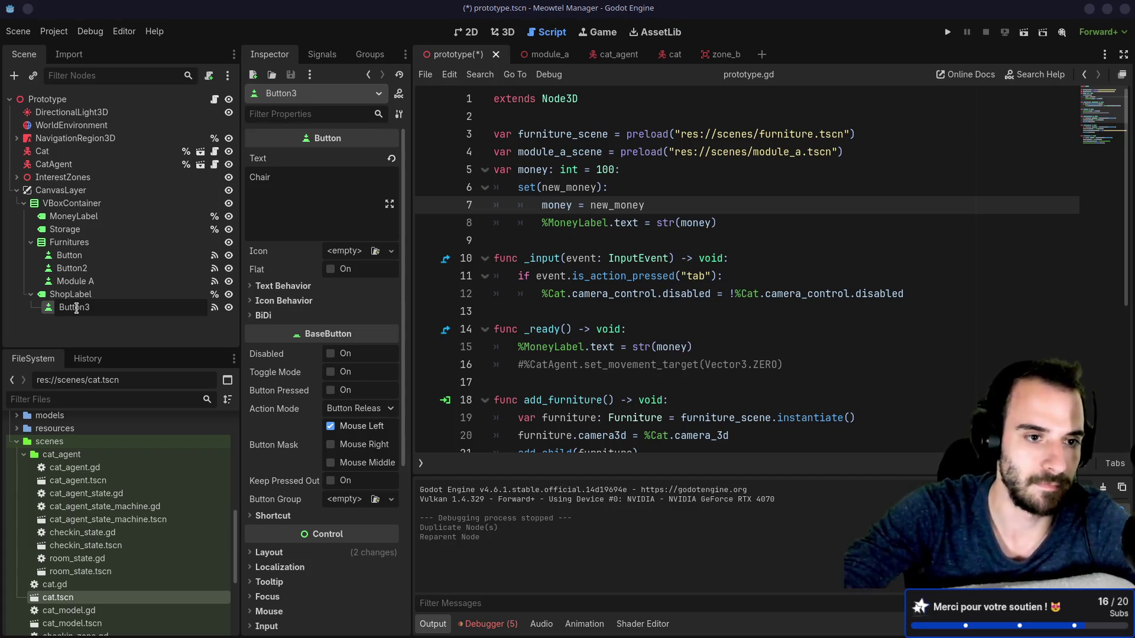
{"action": "type", "text": "ChairShop"}
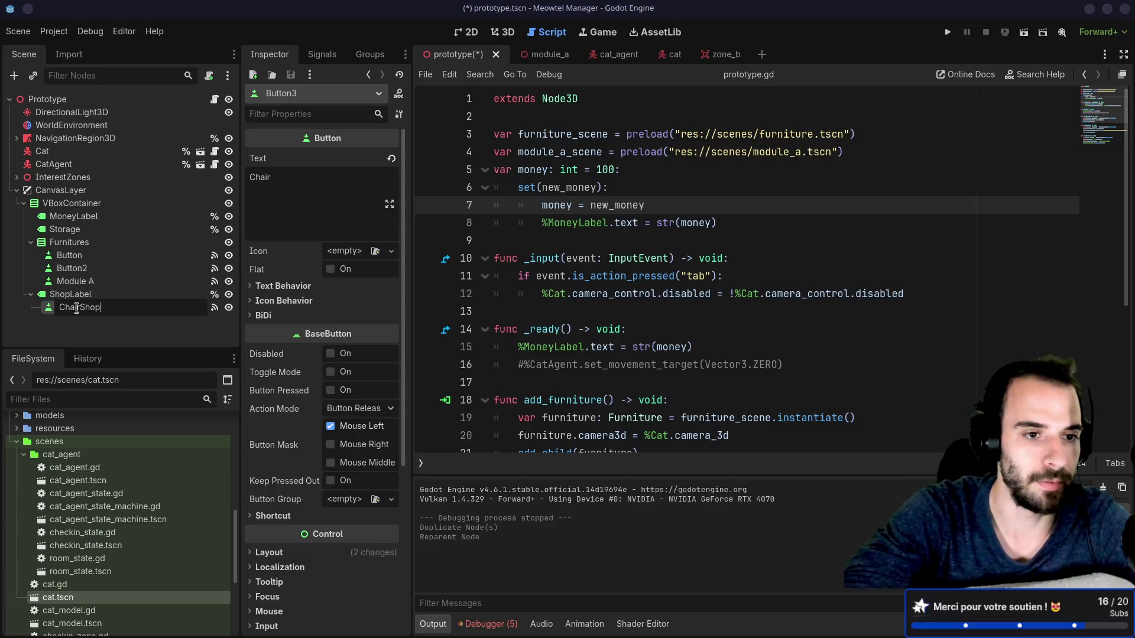
{"action": "key", "text": "Return"}
{"action": "left_click", "coordinate": [302, 185]}
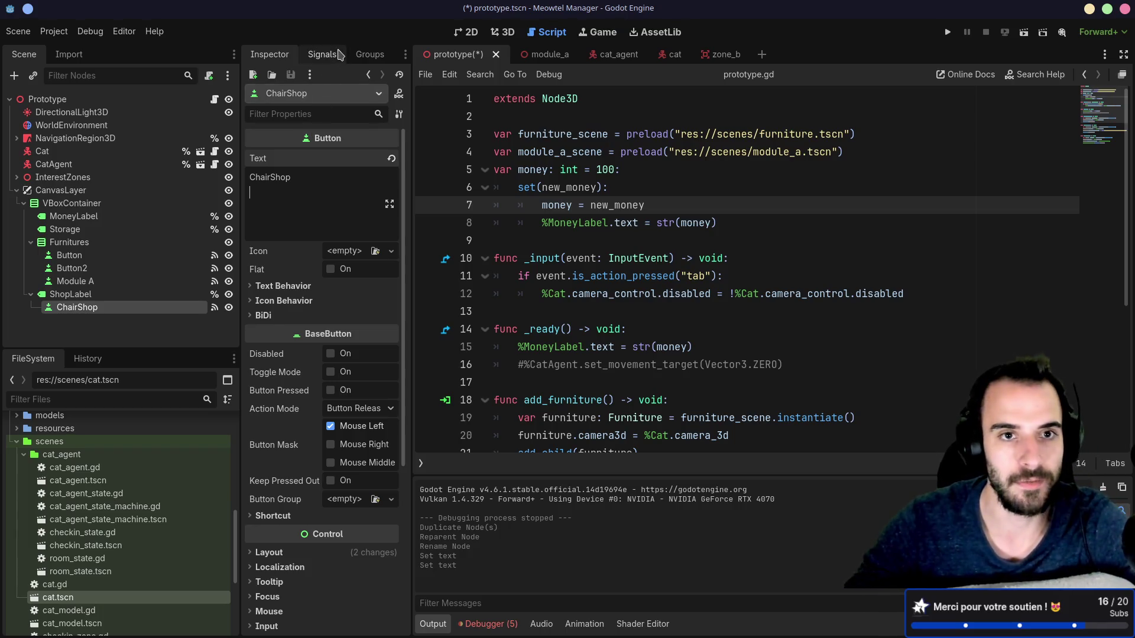
Disconnect ChairShop's button_down signal from add_furniture, then save and run the game
{"action": "left_click", "coordinate": [322, 54]}
{"action": "left_click", "coordinate": [322, 124]}
{"action": "right_click", "coordinate": [333, 126]}
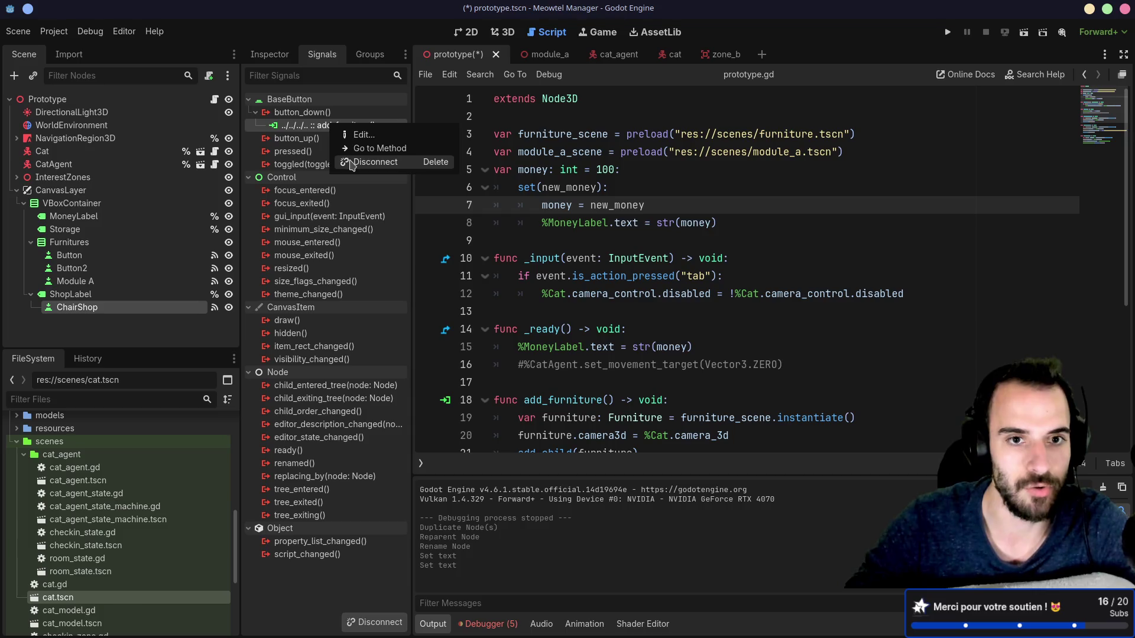
{"action": "left_click", "coordinate": [366, 161]}
{"action": "left_click", "coordinate": [272, 57]}
{"action": "left_click", "coordinate": [322, 54]}
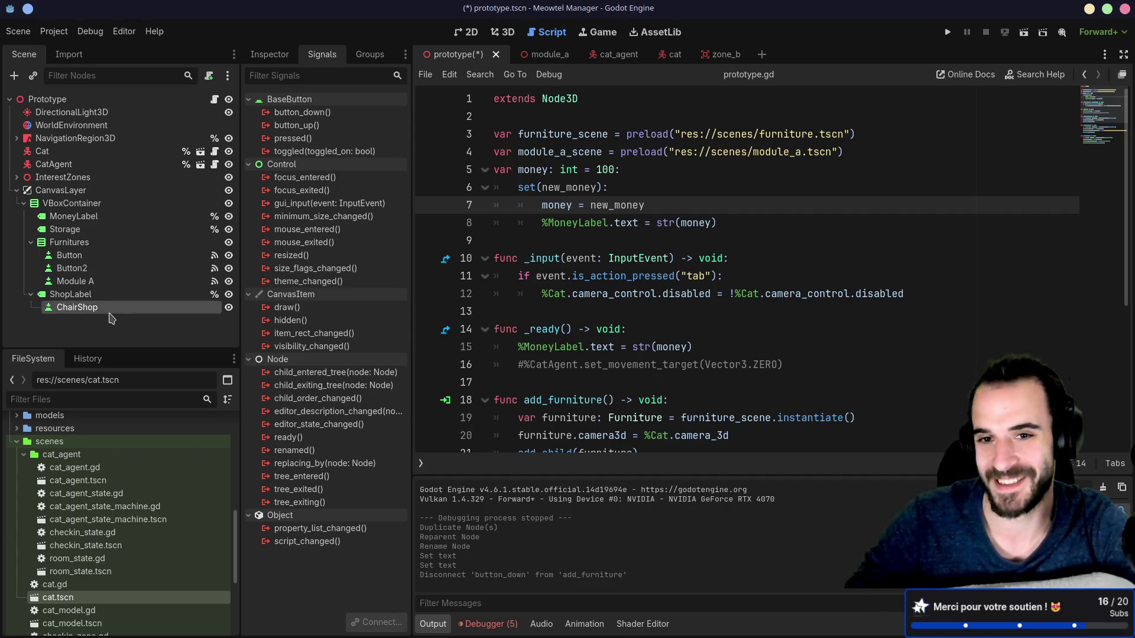
{"action": "left_click", "coordinate": [947, 32]}
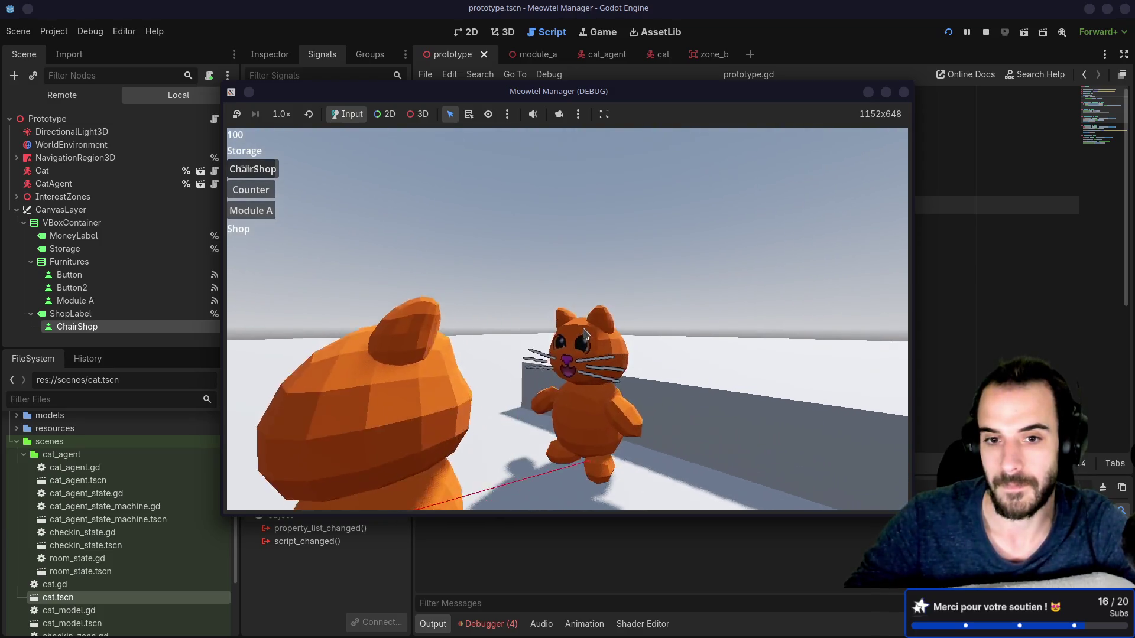
Add a new VBoxContainer, move ChairShop into it, and save and run the game with F5
{"action": "left_click", "coordinate": [902, 93]}
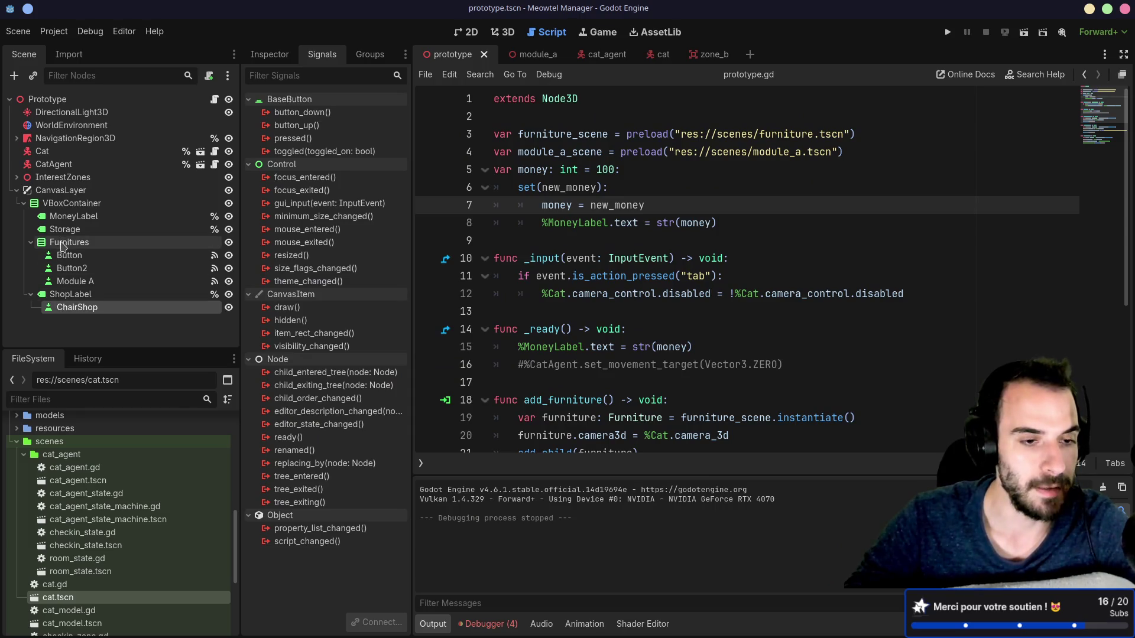
{"action": "left_click", "coordinate": [66, 203]}
{"action": "right_click", "coordinate": [66, 202]}
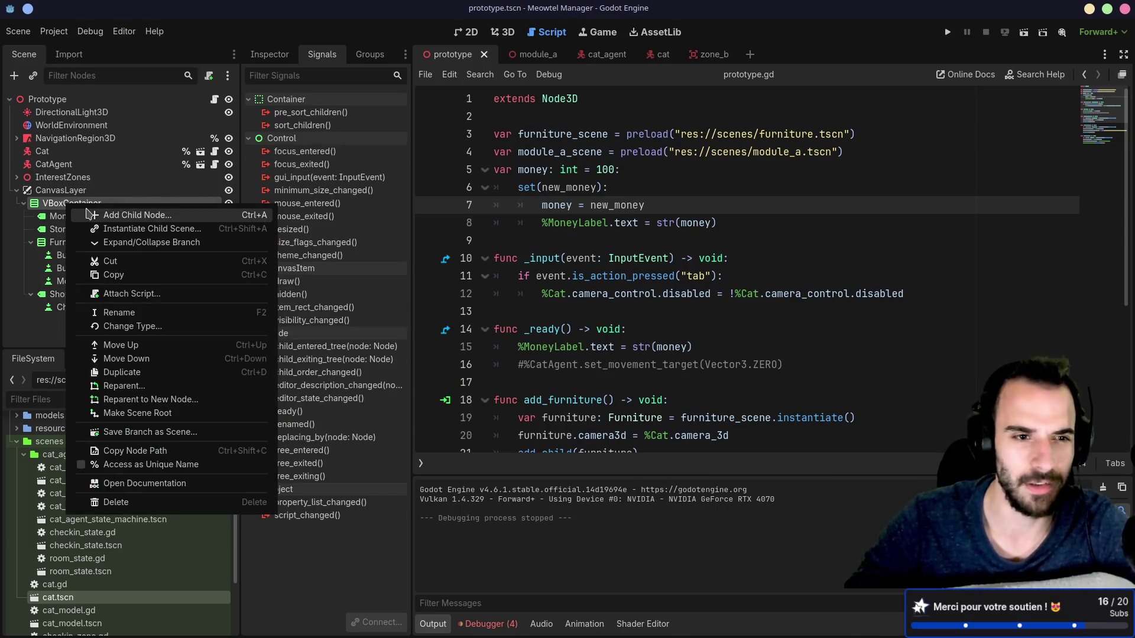
{"action": "left_click", "coordinate": [87, 214]}
{"action": "type", "text": "vbox"}
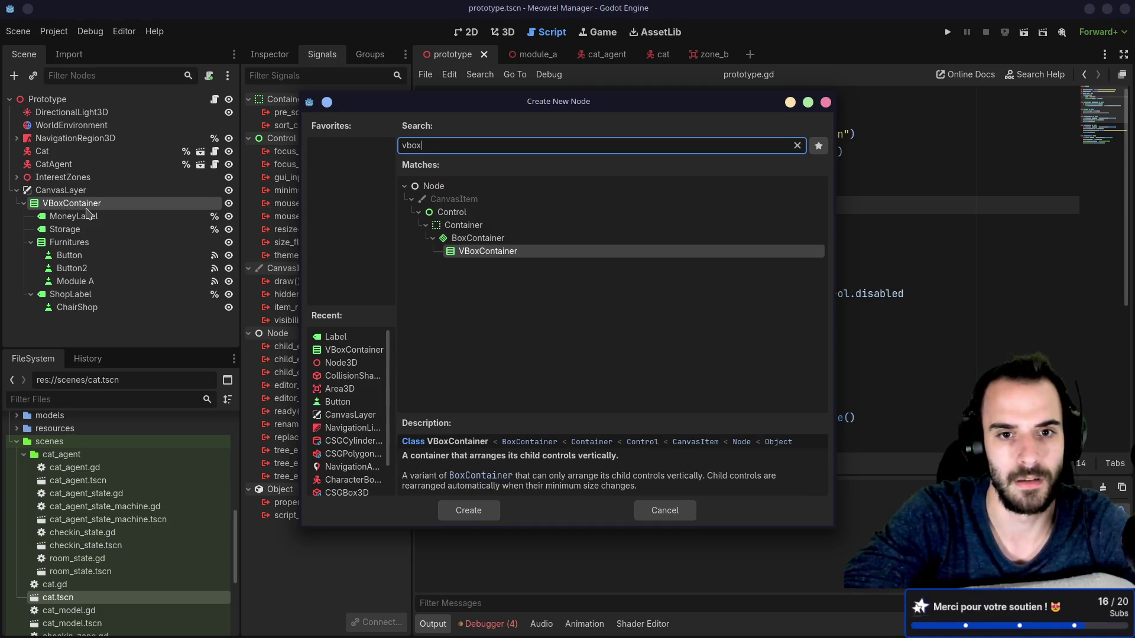
{"action": "key", "text": "Return"}
{"action": "left_click_drag", "start_coordinate": [77, 307], "coordinate": [87, 324]}
{"action": "key", "text": "F5"}
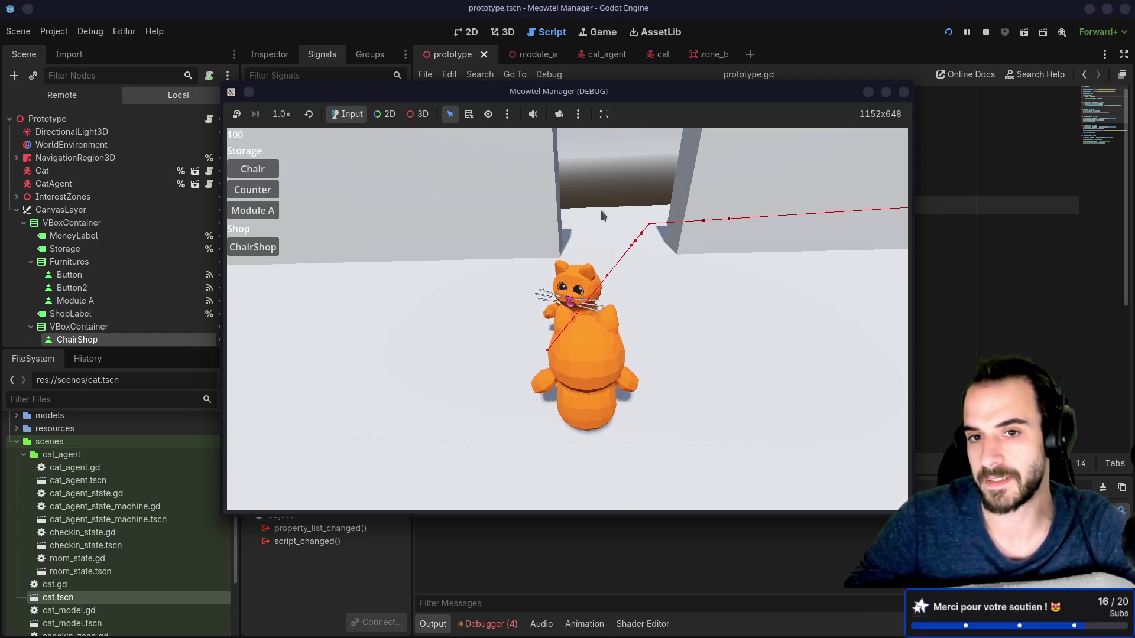
Close the test game, collapse the CanvasLayer branches and select the Prototype root node
{"action": "left_click", "coordinate": [903, 92]}
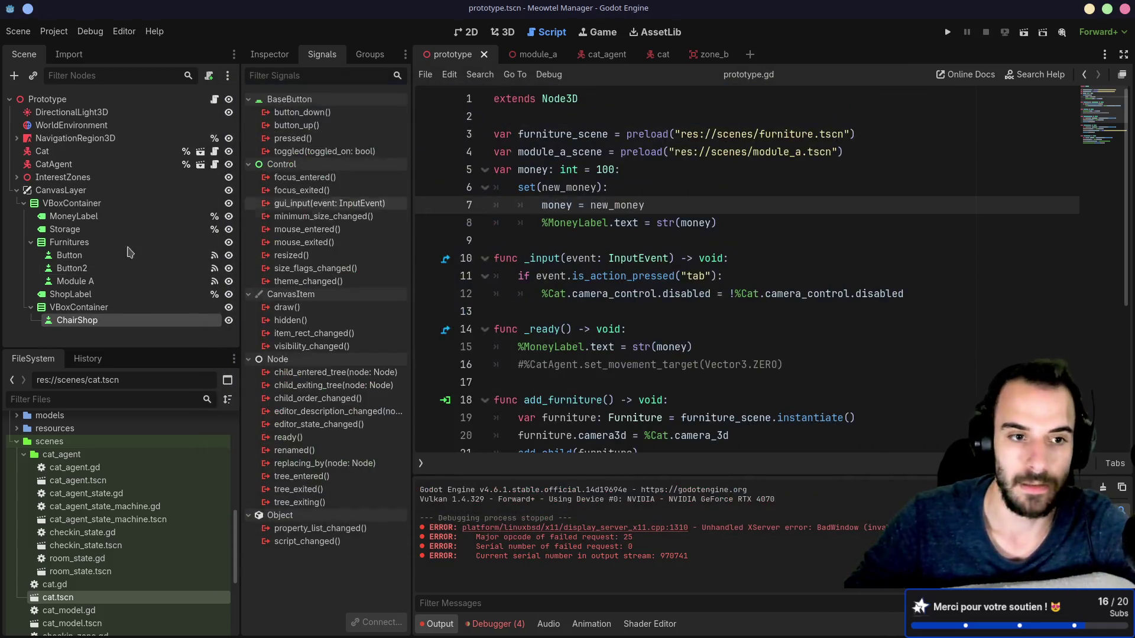
{"action": "left_click", "coordinate": [30, 307]}
{"action": "left_click", "coordinate": [31, 242]}
{"action": "left_click", "coordinate": [23, 204]}
{"action": "left_click", "coordinate": [17, 190]}
{"action": "left_click", "coordinate": [41, 101]}
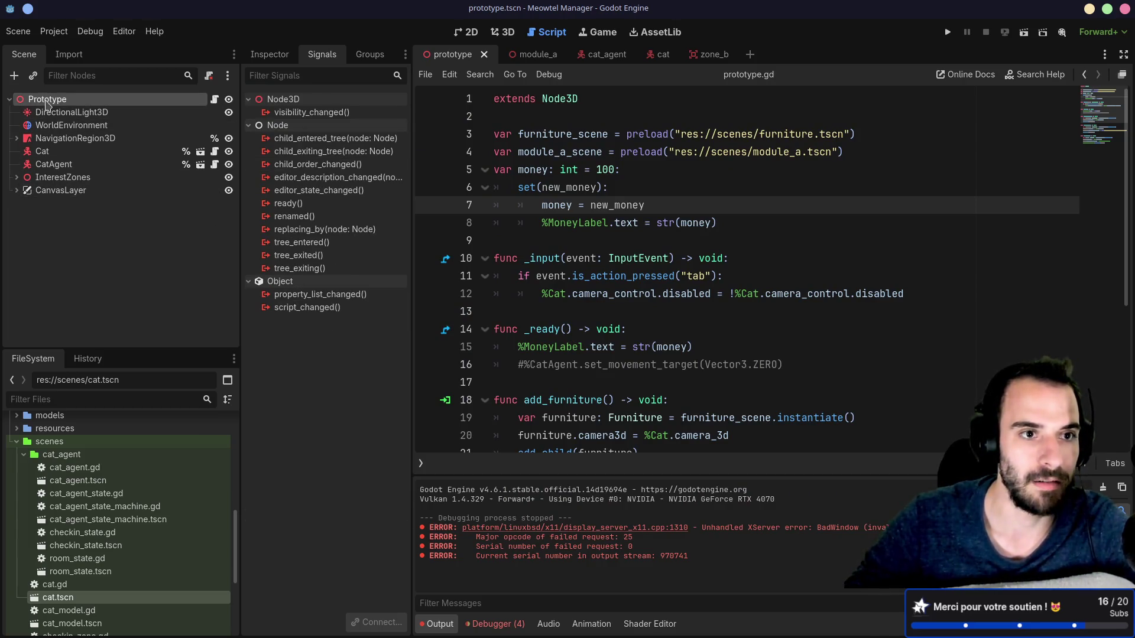
In prototype.gd, declare 'order() -> void:' on a new line after add_module, leaving blank body lines
{"action": "right_click", "coordinate": [47, 104]}
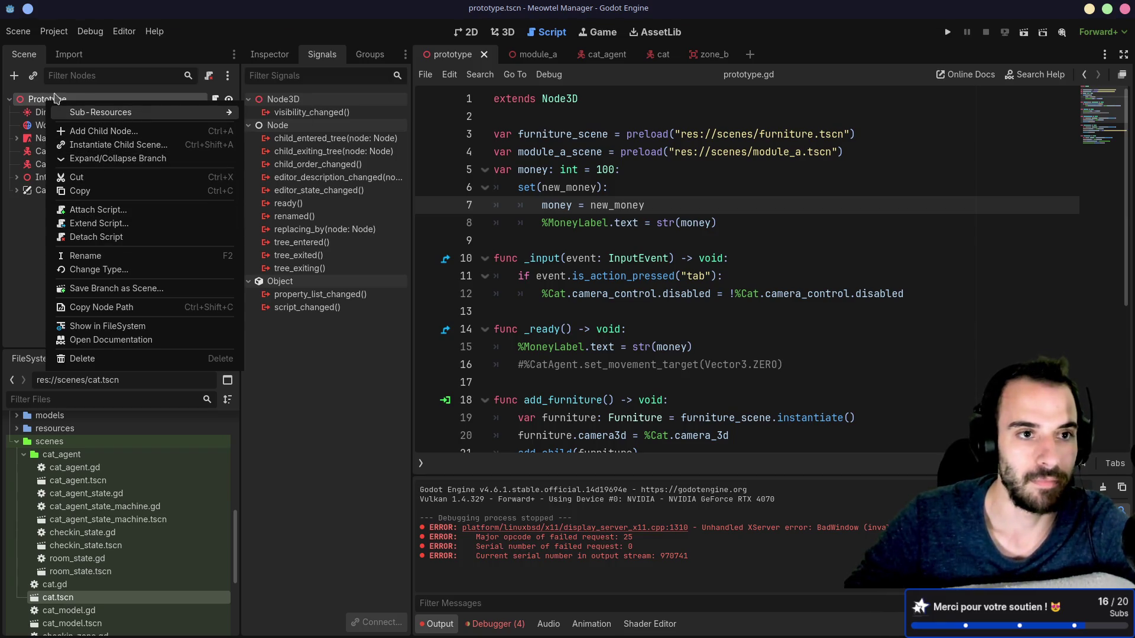
{"action": "left_click", "coordinate": [24, 101]}
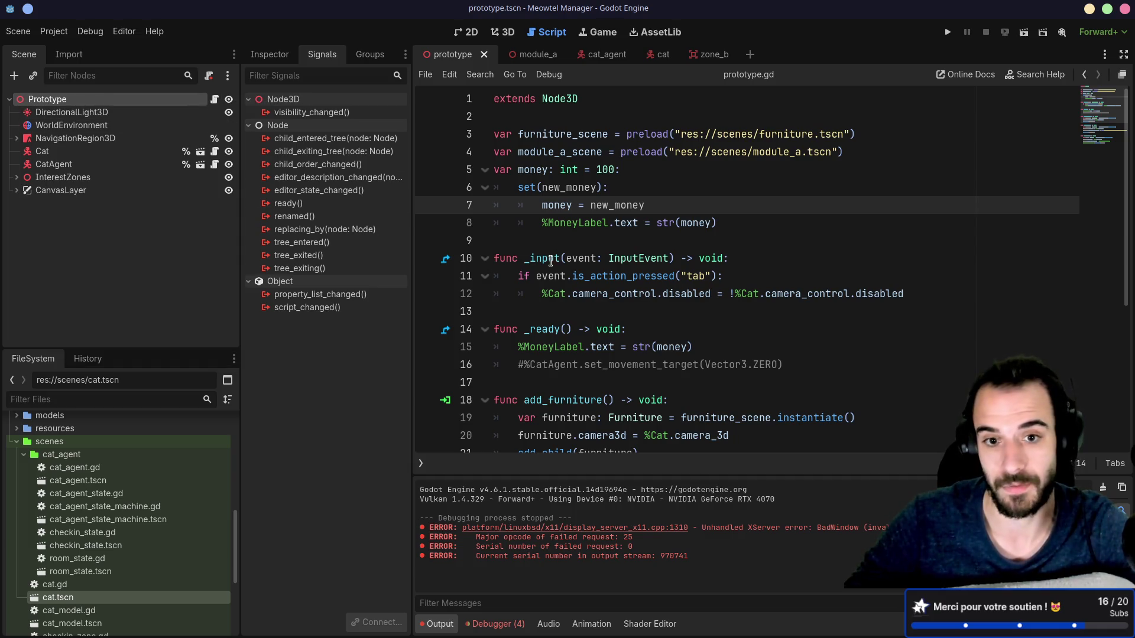
{"action": "scroll", "coordinate": [550, 261], "scroll_direction": "down", "scroll_amount": 4}
{"action": "left_click", "coordinate": [500, 436]}
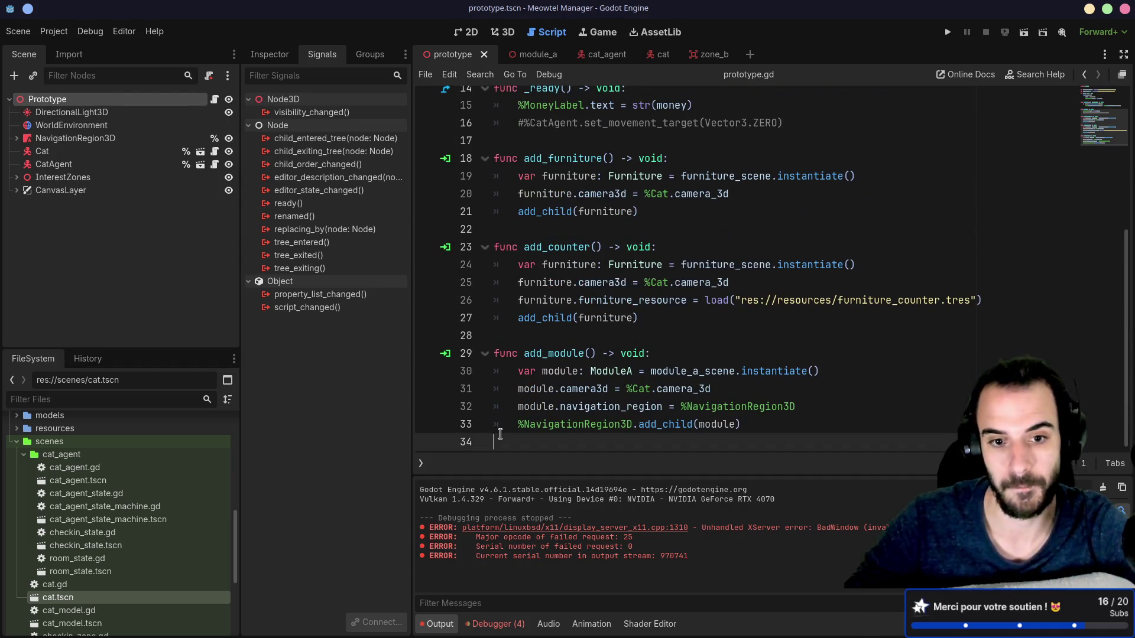
{"action": "key", "text": "Return"}
{"action": "type", "text": "func"}
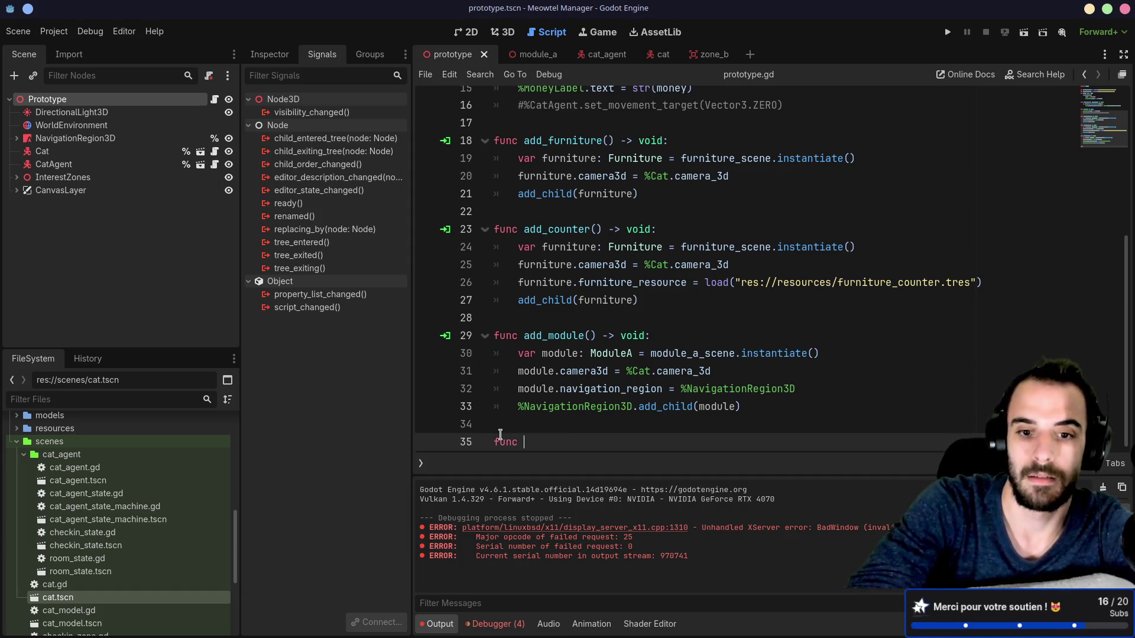
{"action": "scroll", "coordinate": [499, 436], "scroll_direction": "up", "scroll_amount": 1}
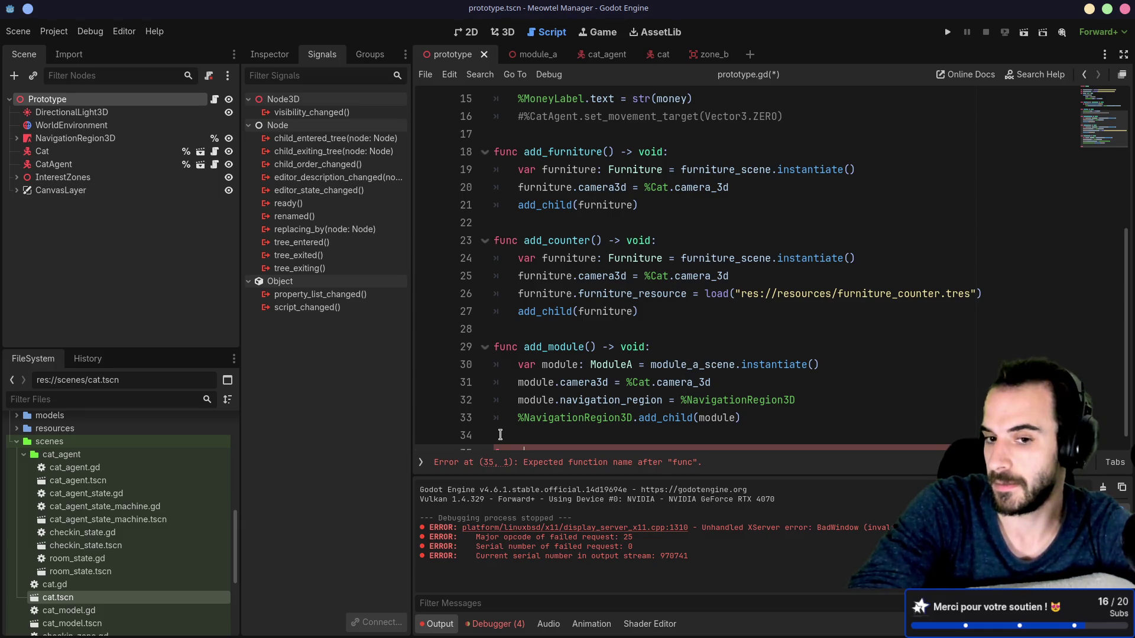
{"action": "scroll", "coordinate": [656, 394], "scroll_direction": "down", "scroll_amount": 1}
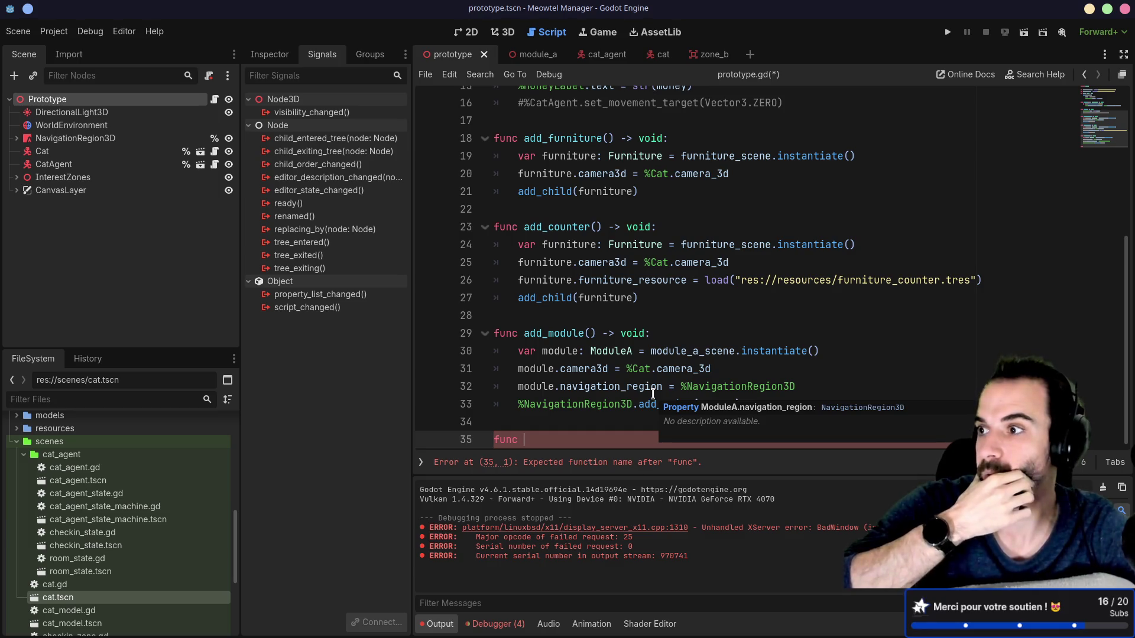
{"action": "type", "text": "order"}
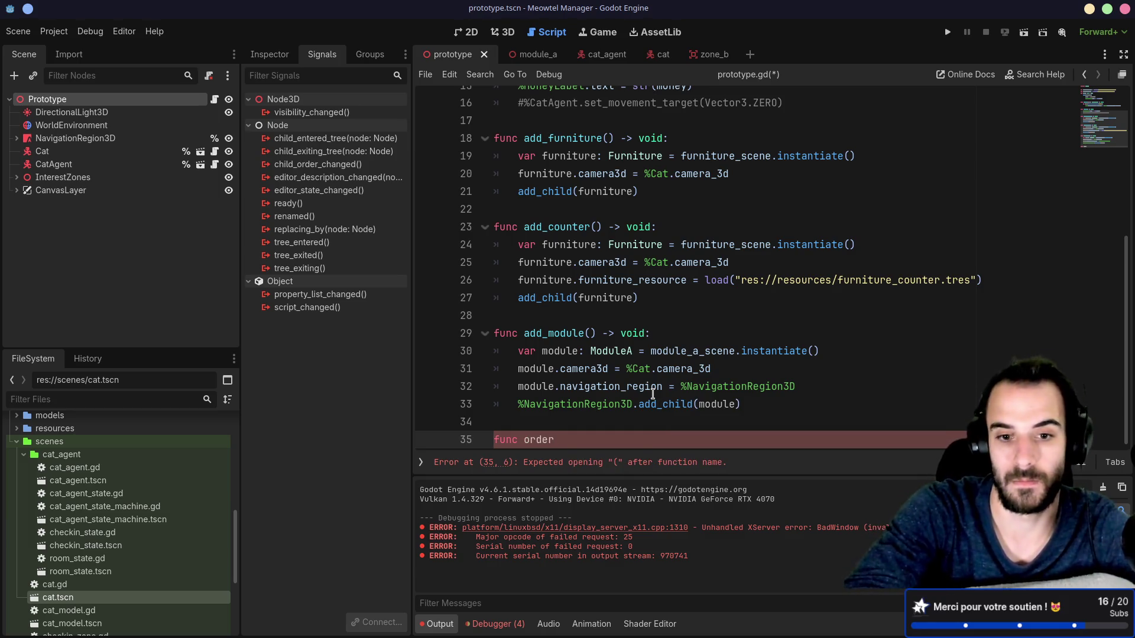
{"action": "type", "text": "() -> voi"}
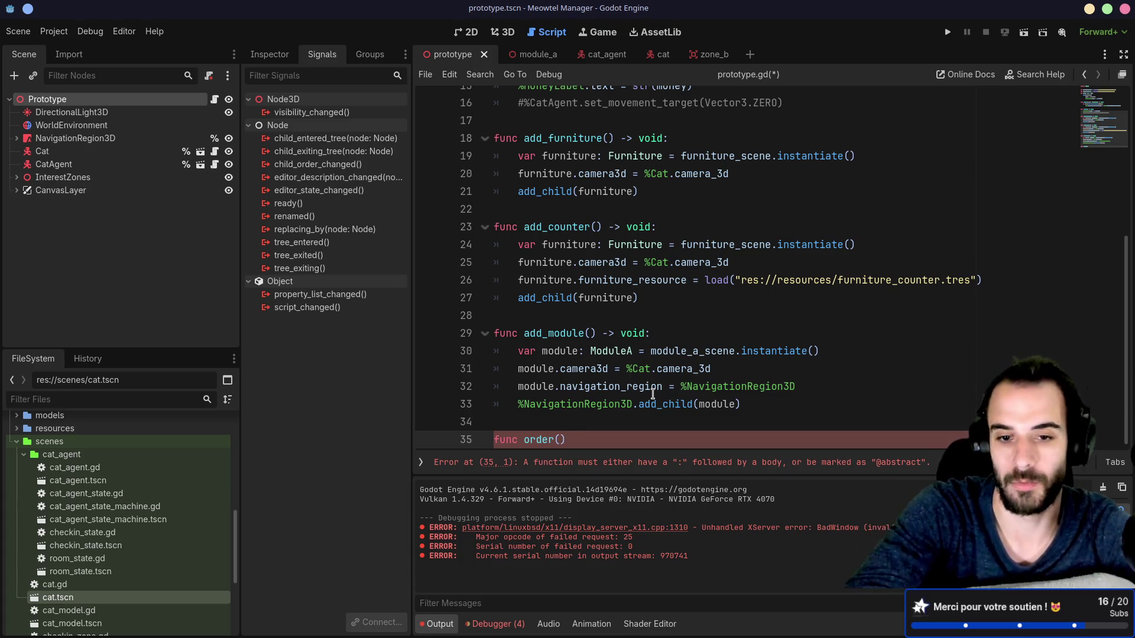
{"action": "type", "text": "d:"}
{"action": "key", "text": "Return"}
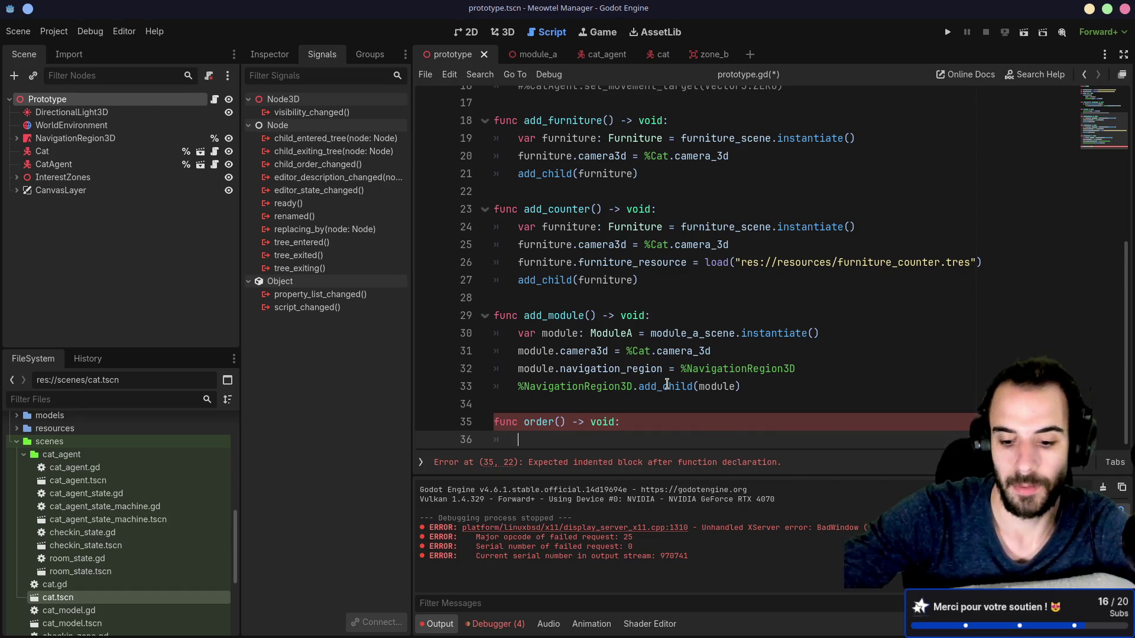
{"action": "key", "text": "Return"}
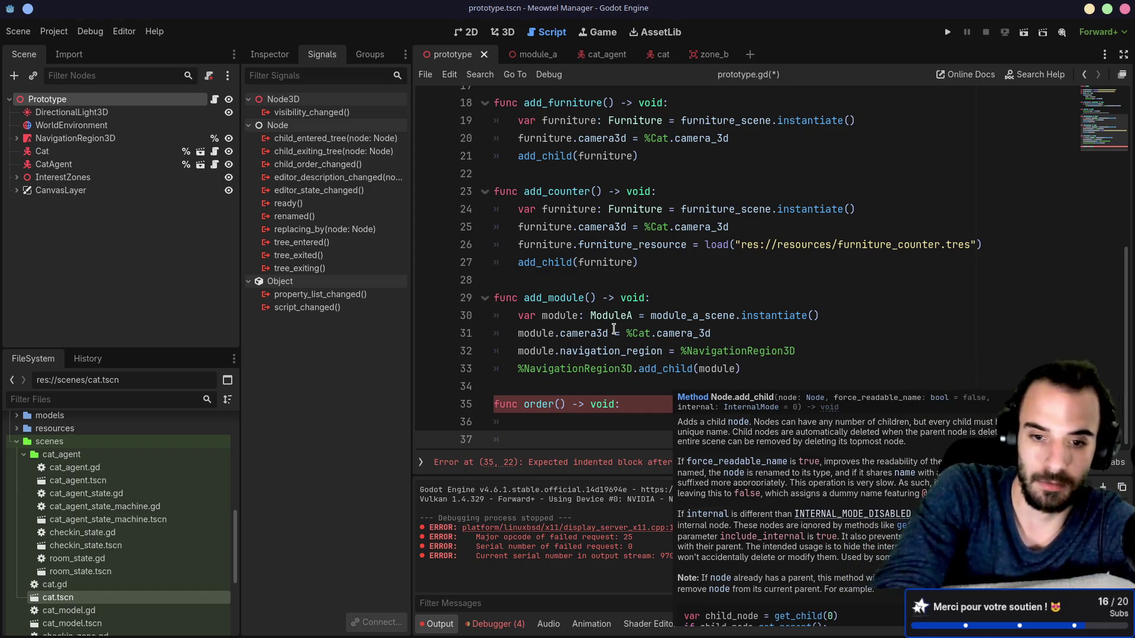
In the tmux Godot log window, stop Godot with Ctrl+C, relaunch it, and close the Project Manager
{"action": "key", "text": "alt+Tab"}
{"action": "key", "text": "ctrl+b"}
{"action": "key", "text": "w"}
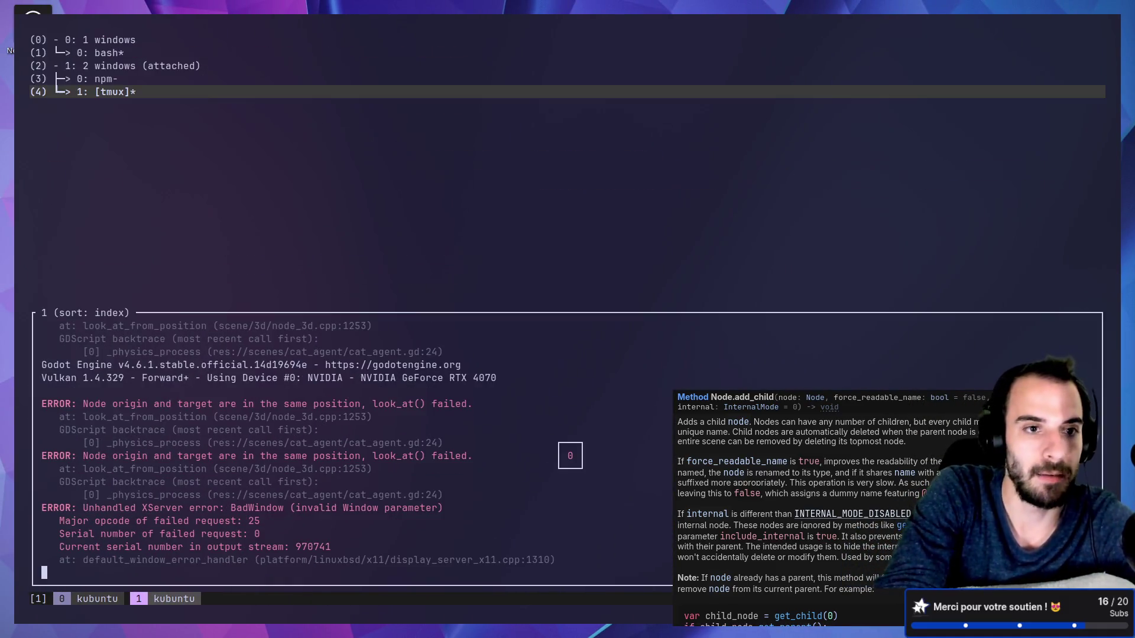
{"action": "key", "text": "Up"}
{"action": "key", "text": "Up"}
{"action": "key", "text": "Down"}
{"action": "key", "text": "Escape"}
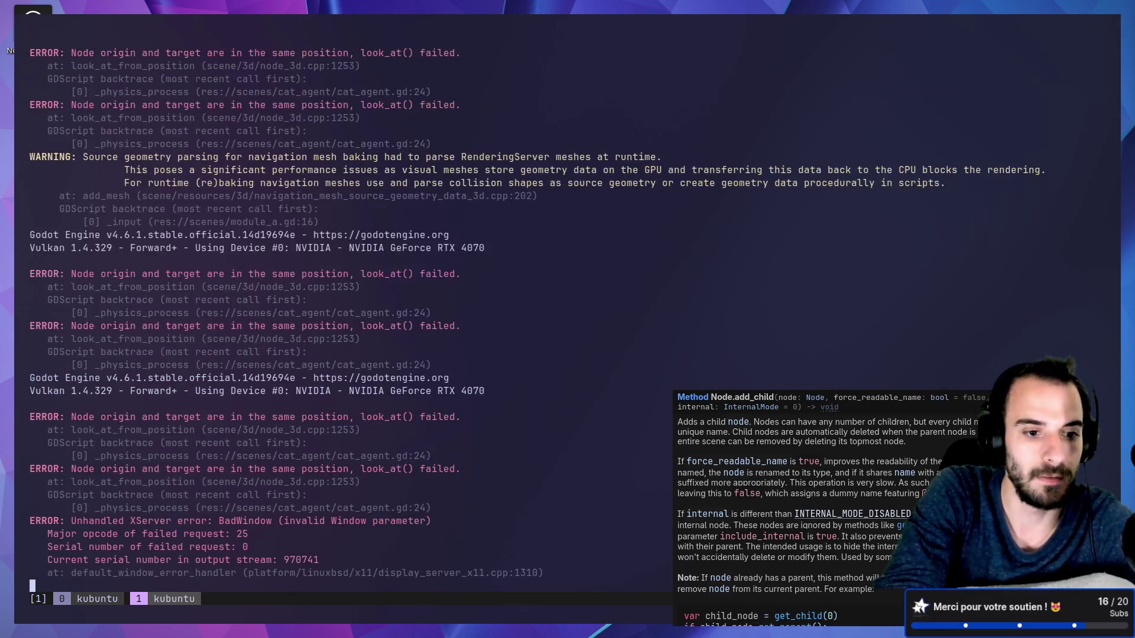
{"action": "key", "text": "ctrl+c"}
{"action": "key", "text": "Up"}
{"action": "key", "text": "Return"}
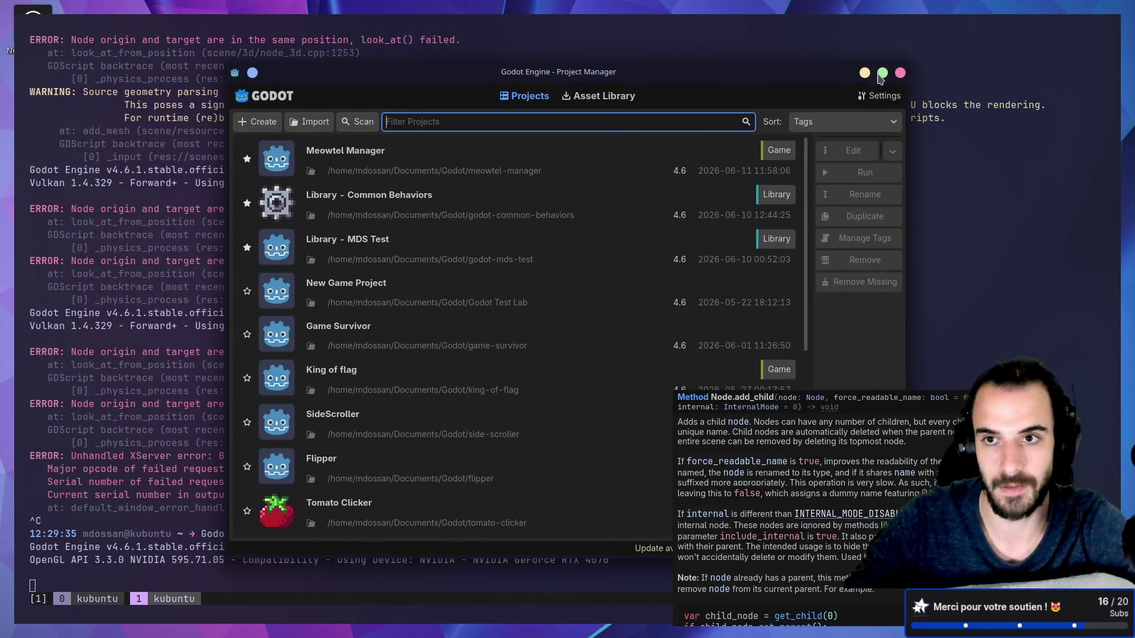
{"action": "left_click", "coordinate": [897, 72]}
Kill the hung godot processes with SIGTERM in htop, quit htop and relaunch Godot
{"action": "key", "text": "ctrl+c"}
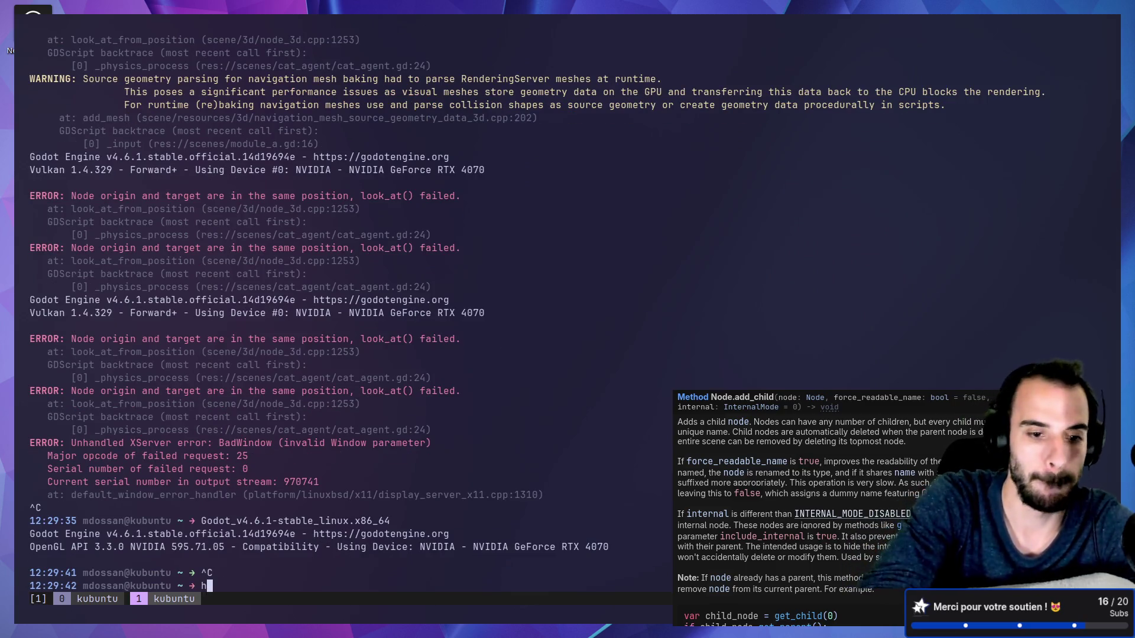
{"action": "type", "text": "top"}
{"action": "key", "text": "Return"}
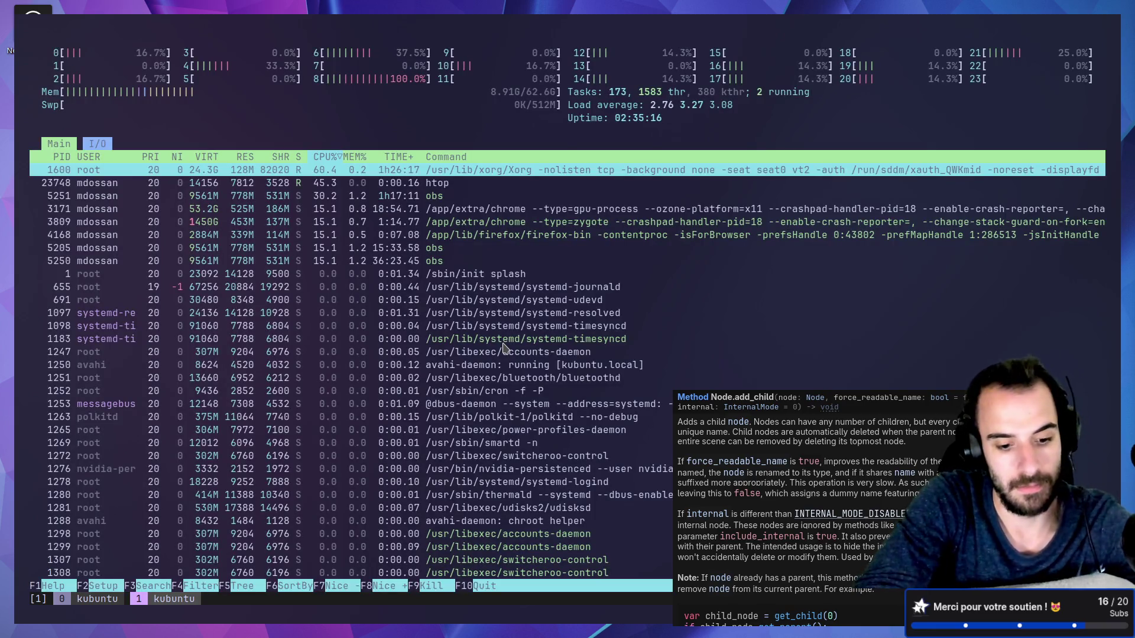
{"action": "key", "text": "F3"}
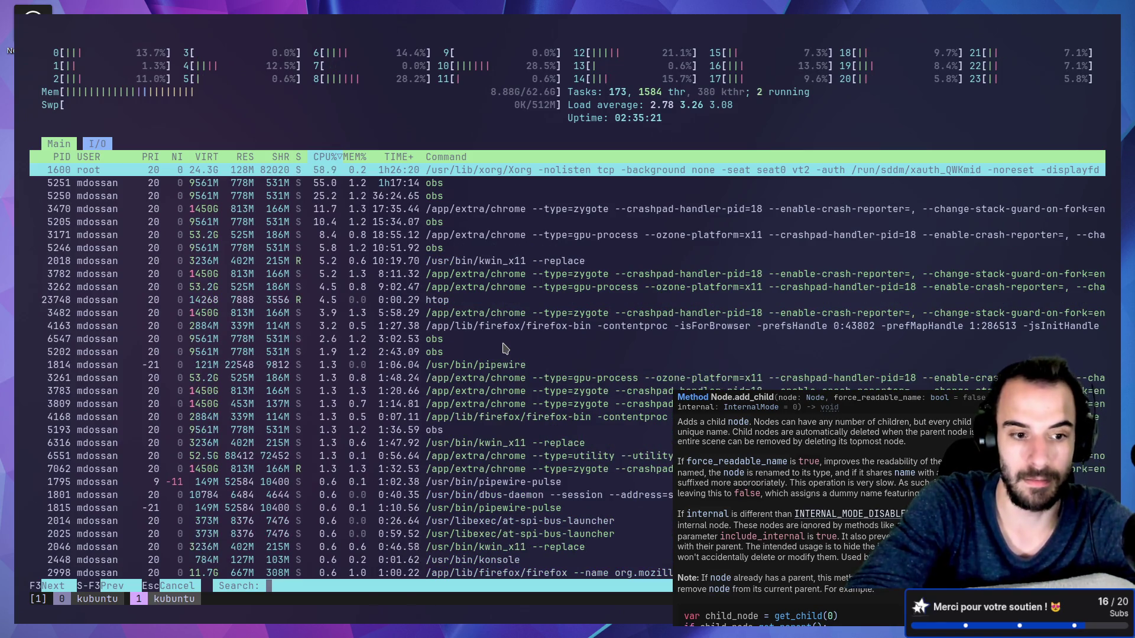
{"action": "type", "text": "godot"}
{"action": "key", "text": "Return"}
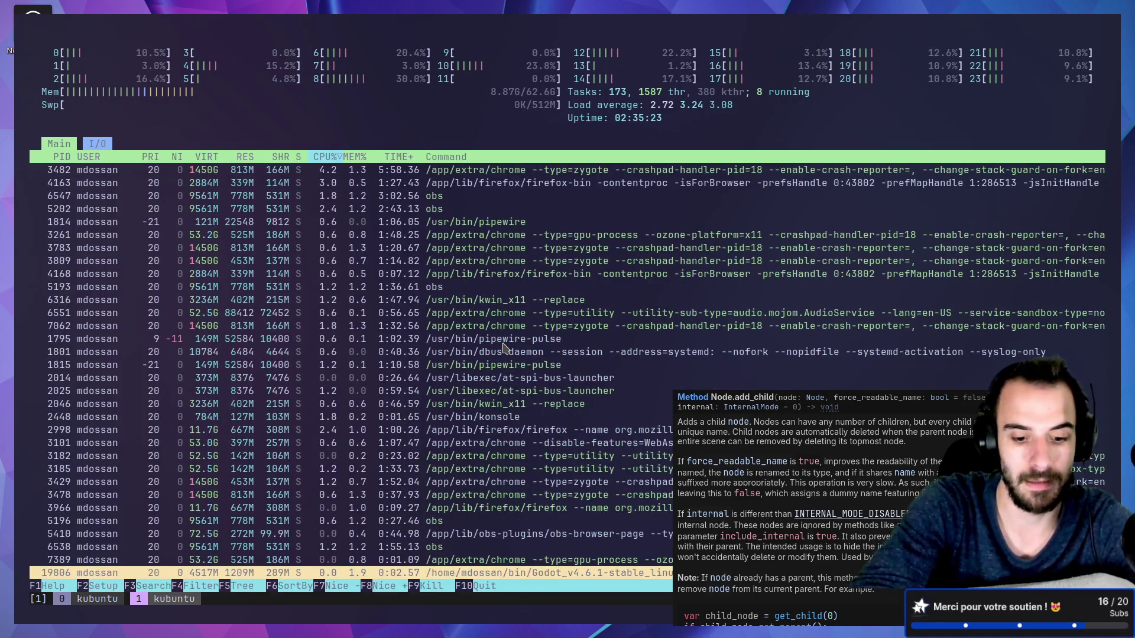
{"action": "key", "text": "F9"}
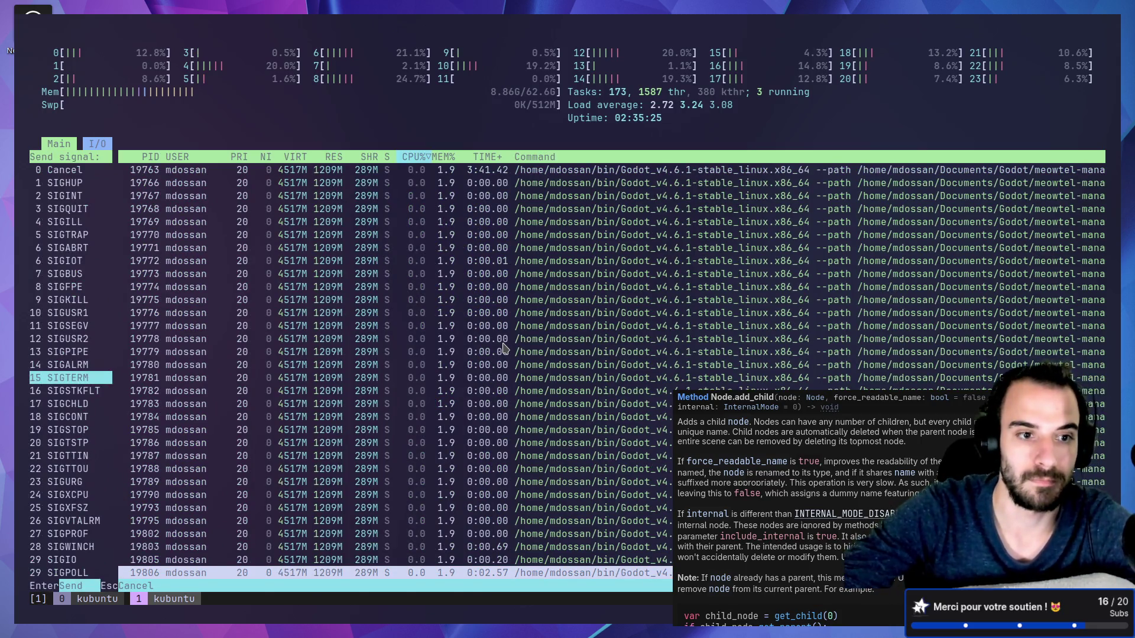
{"action": "key", "text": "Return"}
{"action": "key", "text": "F12"}
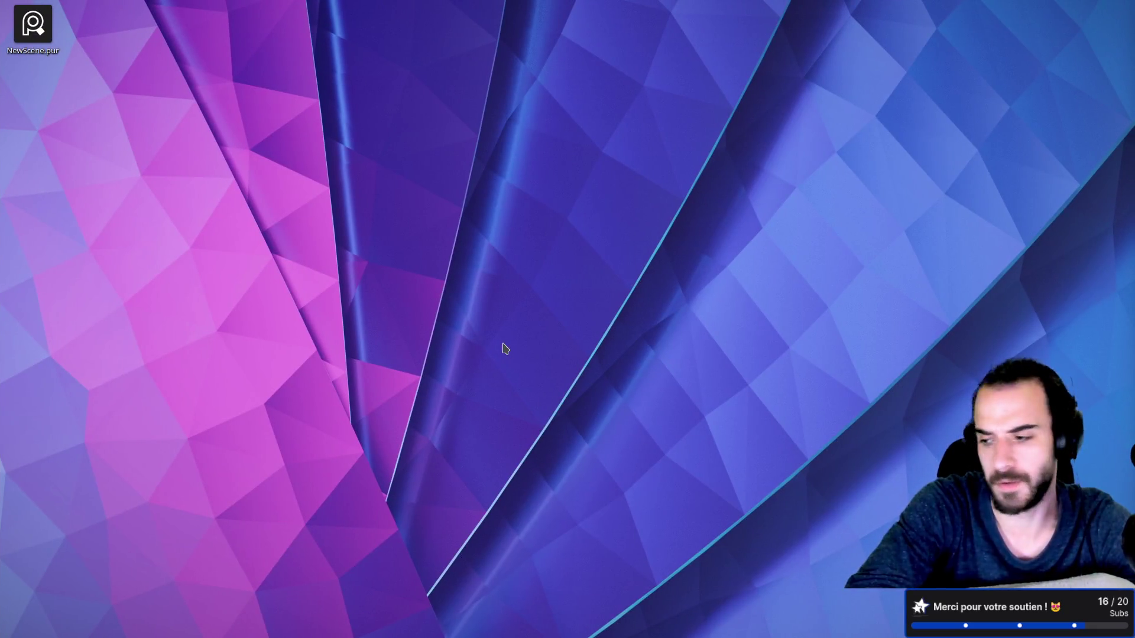
{"action": "key", "text": "F12"}
{"action": "key", "text": "q"}
{"action": "key", "text": "Up"}
{"action": "key", "text": "Return"}
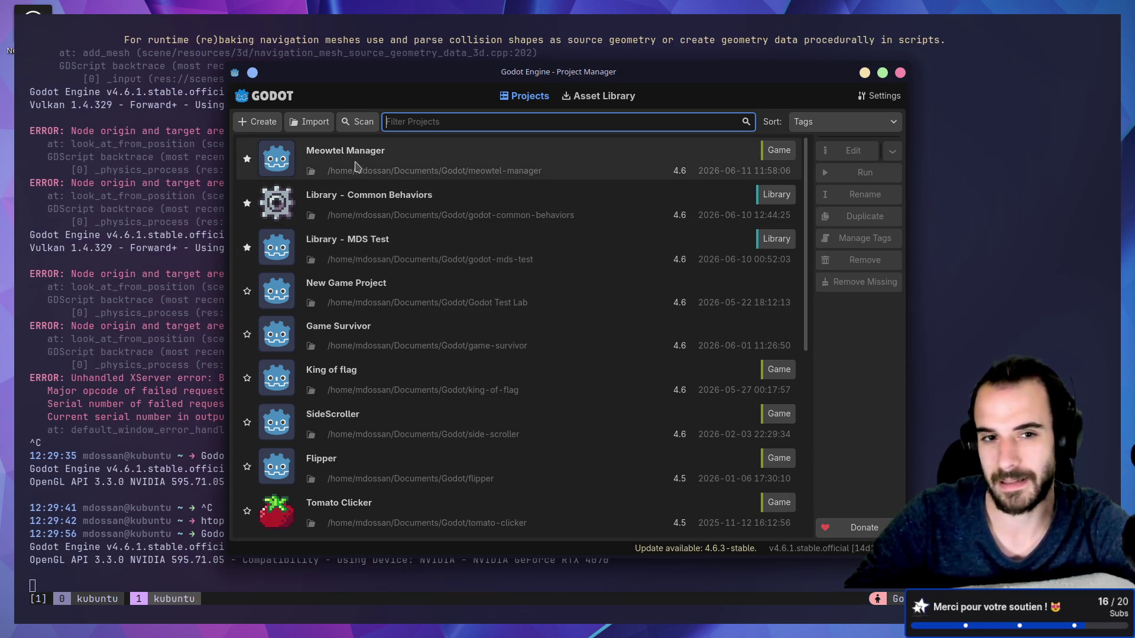
Move the Godot window to Desktop 3 and open the Meowtel Manager project there
{"action": "mouse_move", "coordinate": [540, 637]}
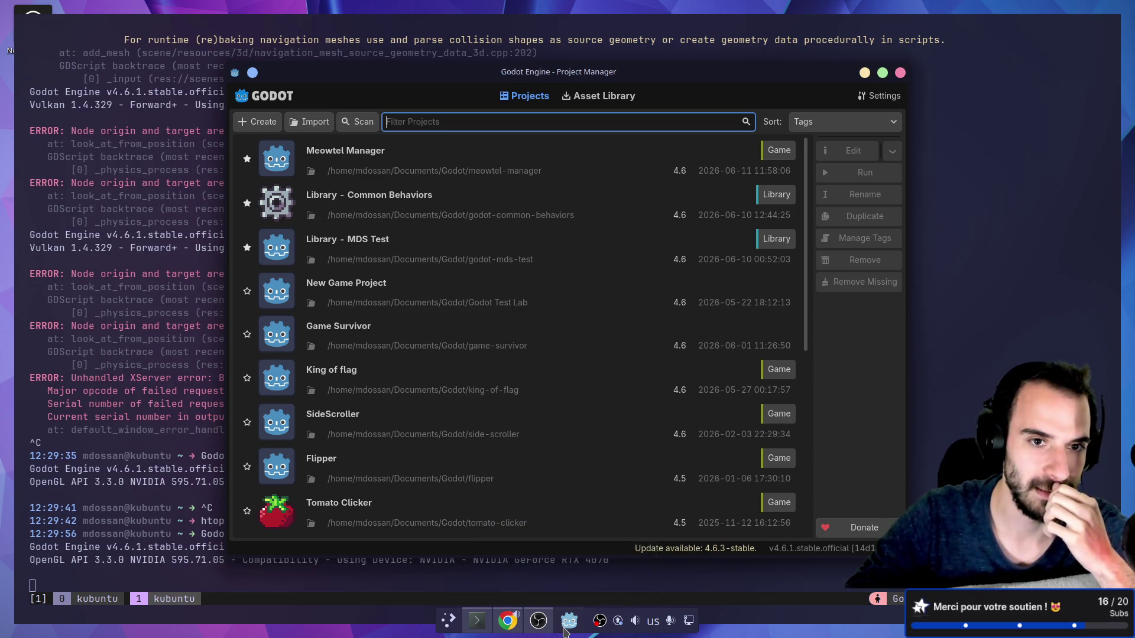
{"action": "right_click", "coordinate": [564, 631]}
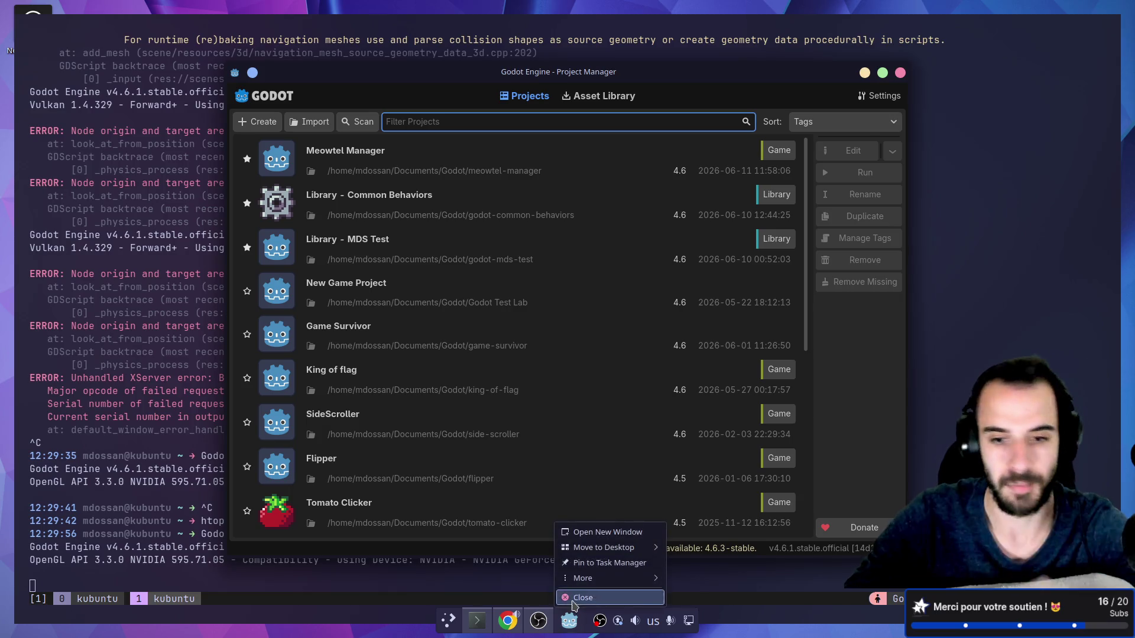
{"action": "mouse_move", "coordinate": [643, 548]}
{"action": "left_click", "coordinate": [689, 595]}
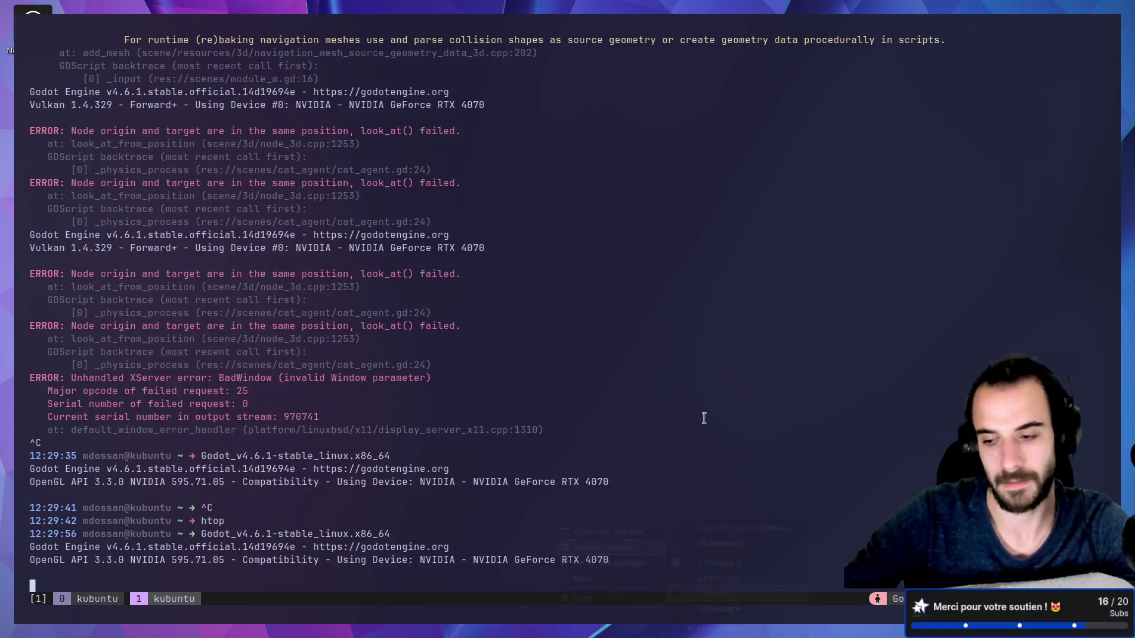
{"action": "key", "text": "ctrl+F3"}
{"action": "double_click", "coordinate": [466, 171]}
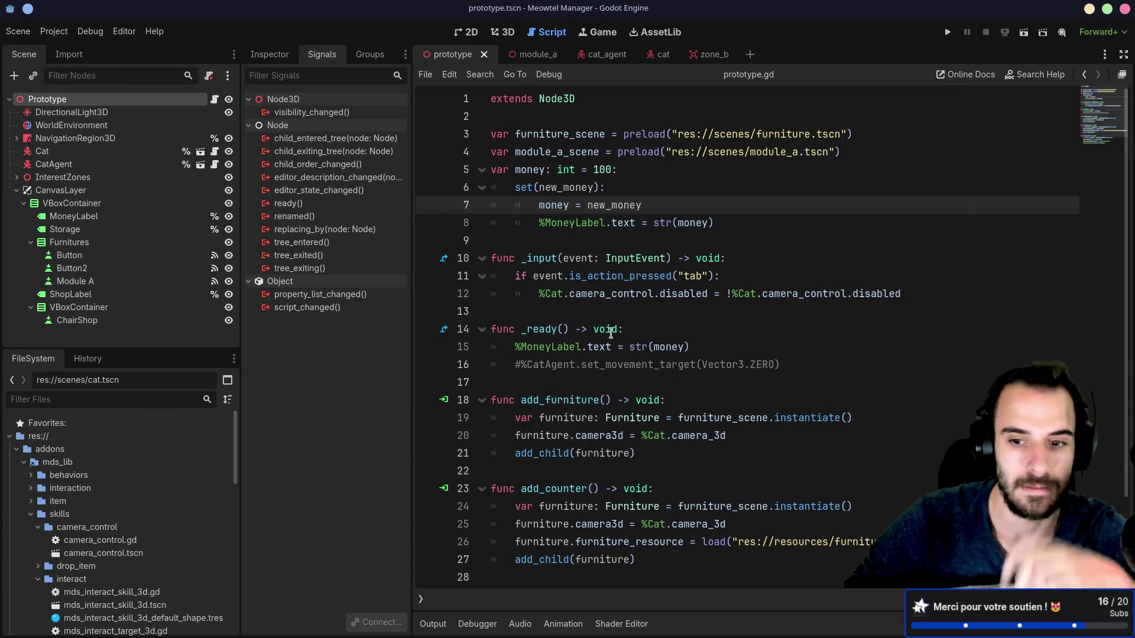
Write 'func order() -> void:' with a pass body after add_module and save the script
{"action": "left_click", "coordinate": [611, 330]}
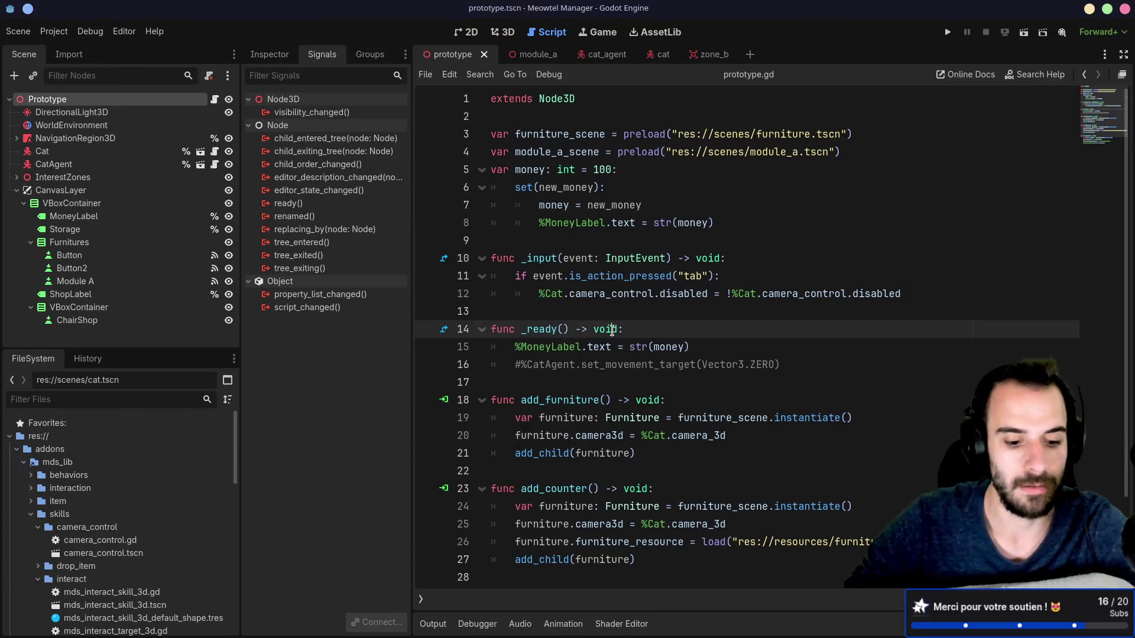
{"action": "scroll", "coordinate": [612, 331], "scroll_direction": "down", "scroll_amount": 2}
{"action": "left_click", "coordinate": [513, 578]}
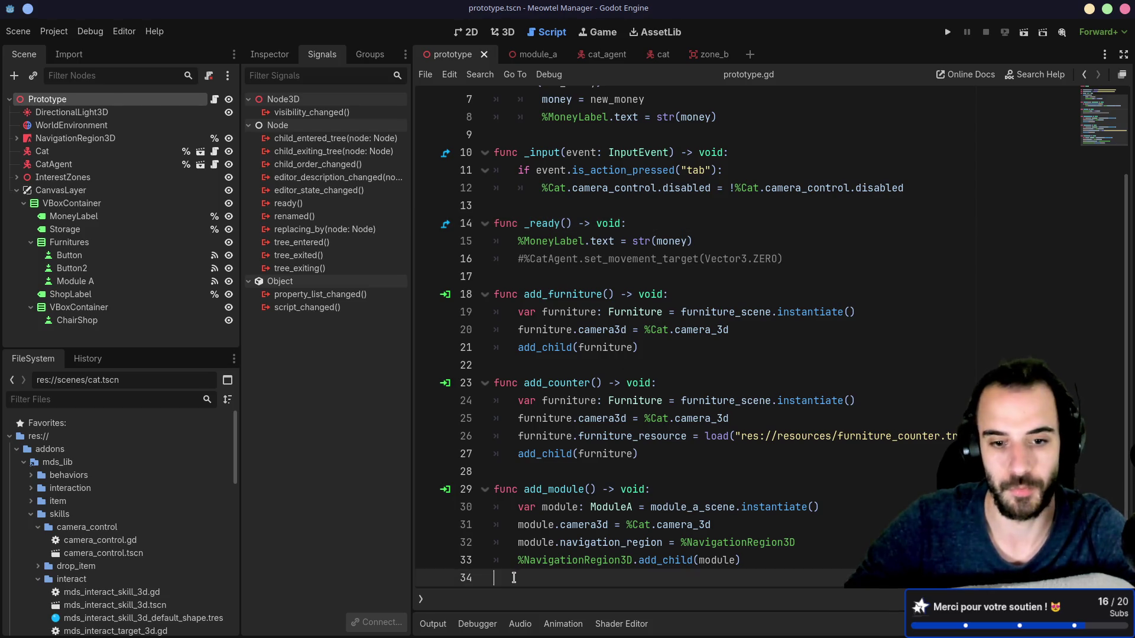
{"action": "scroll", "coordinate": [511, 577], "scroll_direction": "down", "scroll_amount": 1}
{"action": "key", "text": "Return"}
{"action": "type", "text": "func order"}
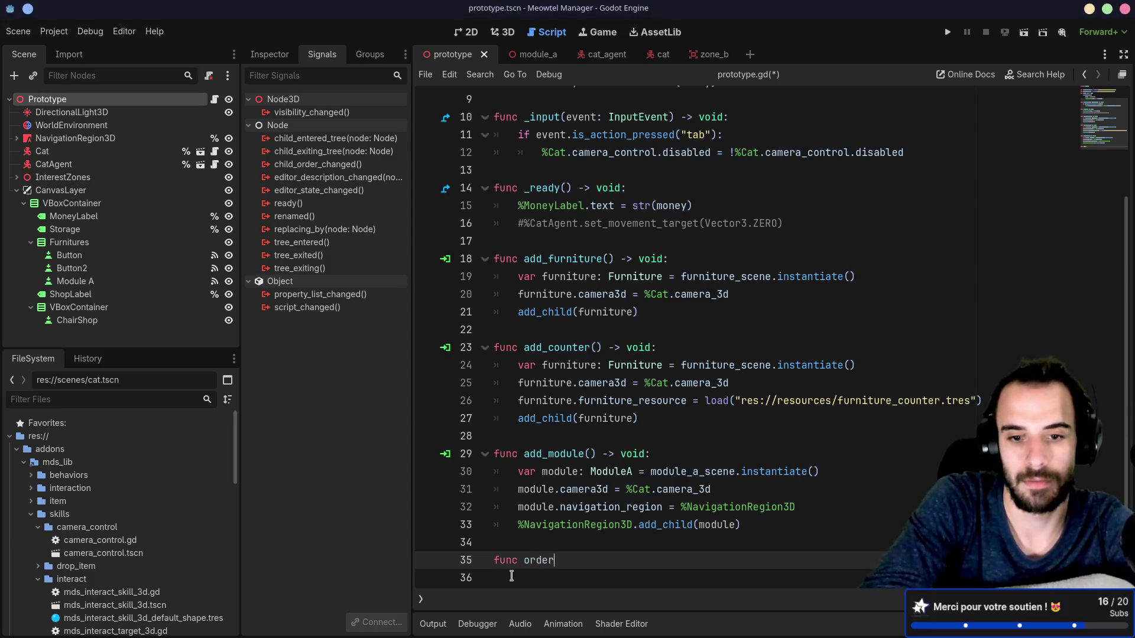
{"action": "type", "text": "() -> void:"}
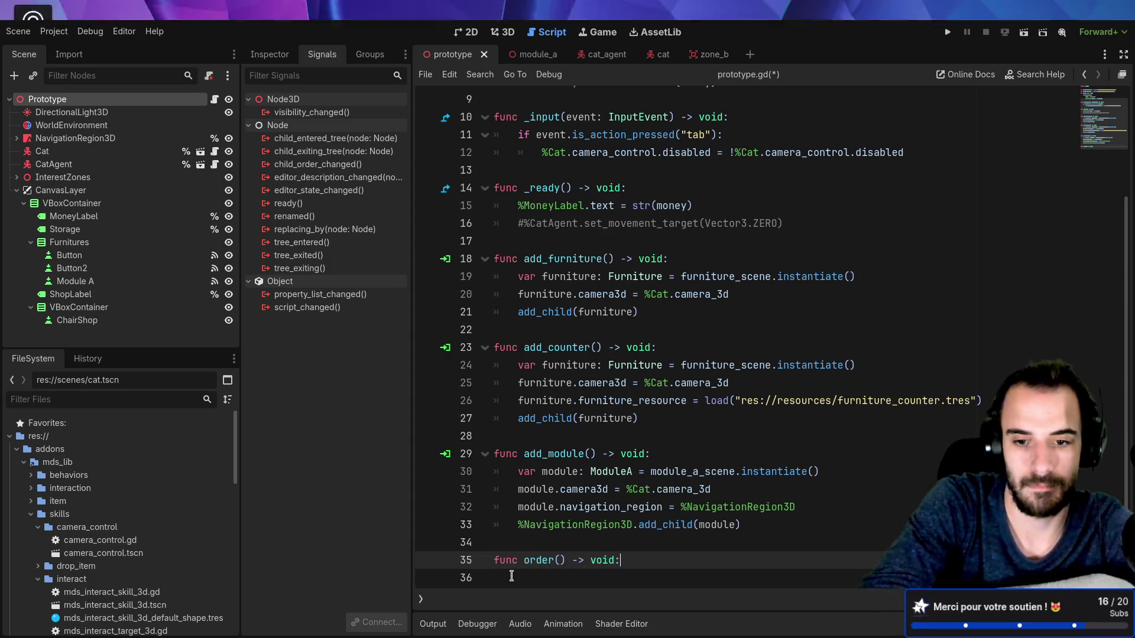
{"action": "key", "text": "Return"}
{"action": "key", "text": "Return"}
{"action": "type", "text": "ass"}
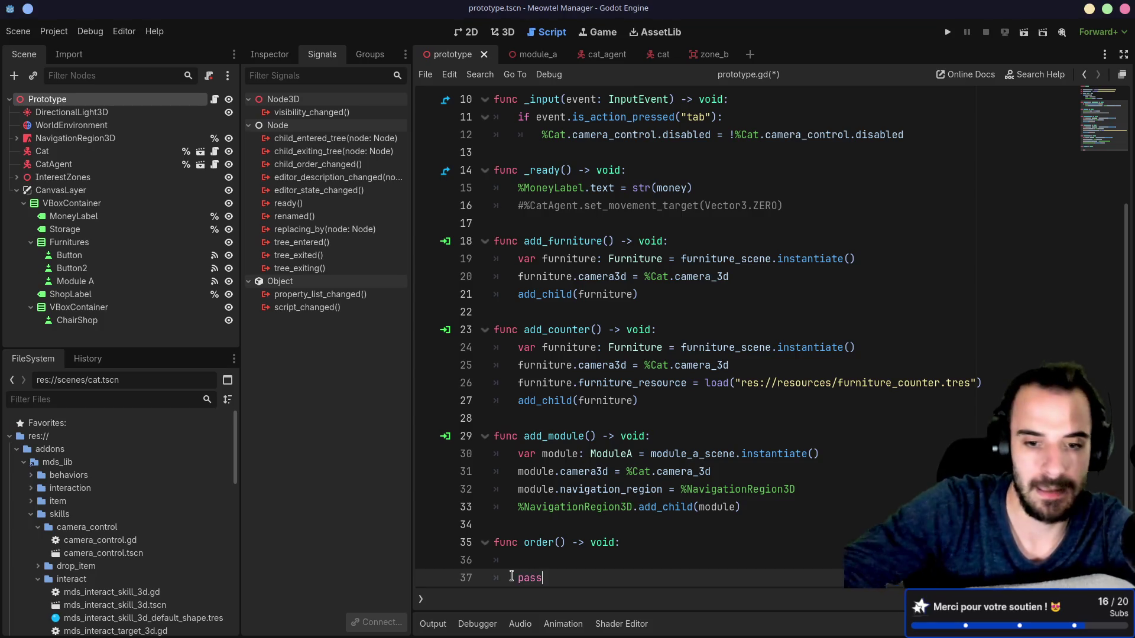
{"action": "left_click", "coordinate": [550, 387]}
{"action": "key", "text": "ctrl+s"}
Connect ChairShop's button_down signal to the order method in prototype.gd
{"action": "left_click", "coordinate": [77, 319]}
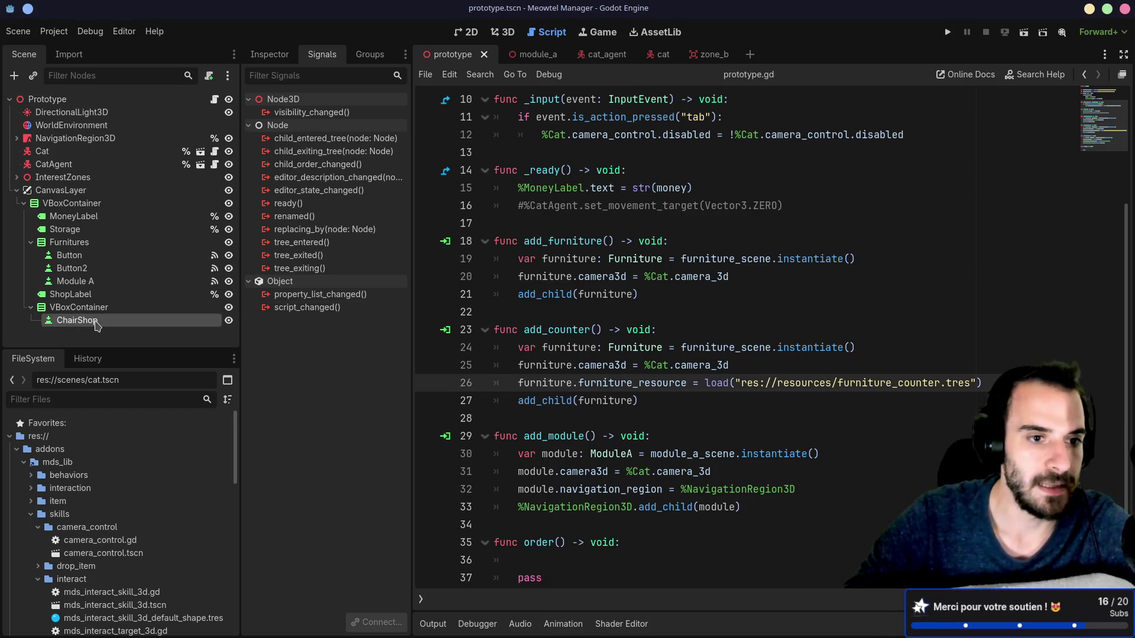
{"action": "double_click", "coordinate": [314, 113]}
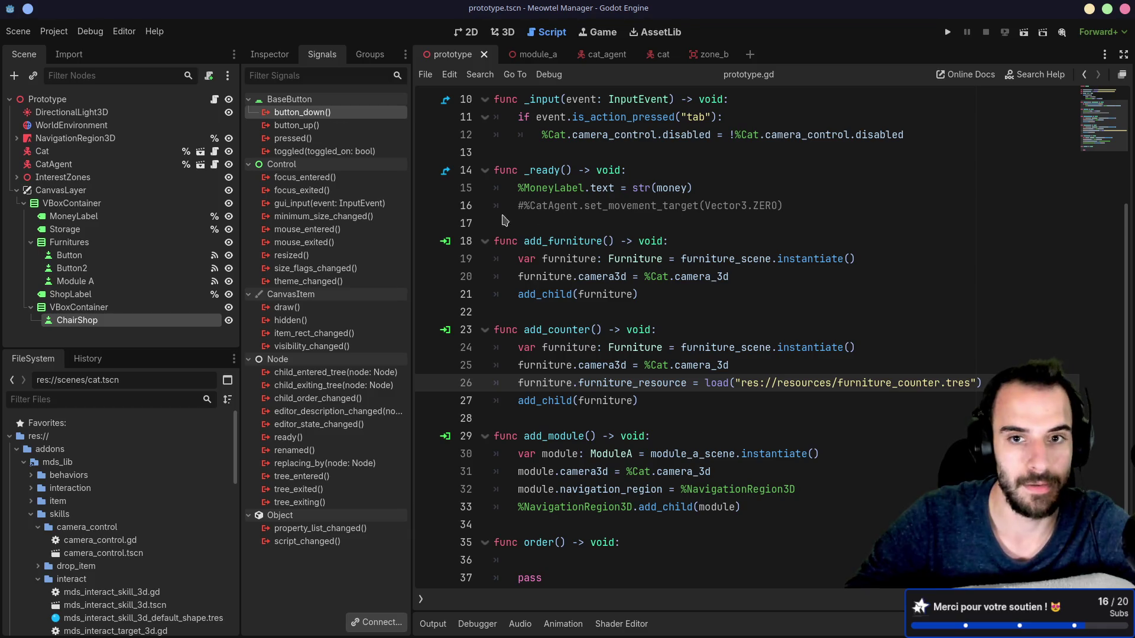
{"action": "key", "text": "Tab"}
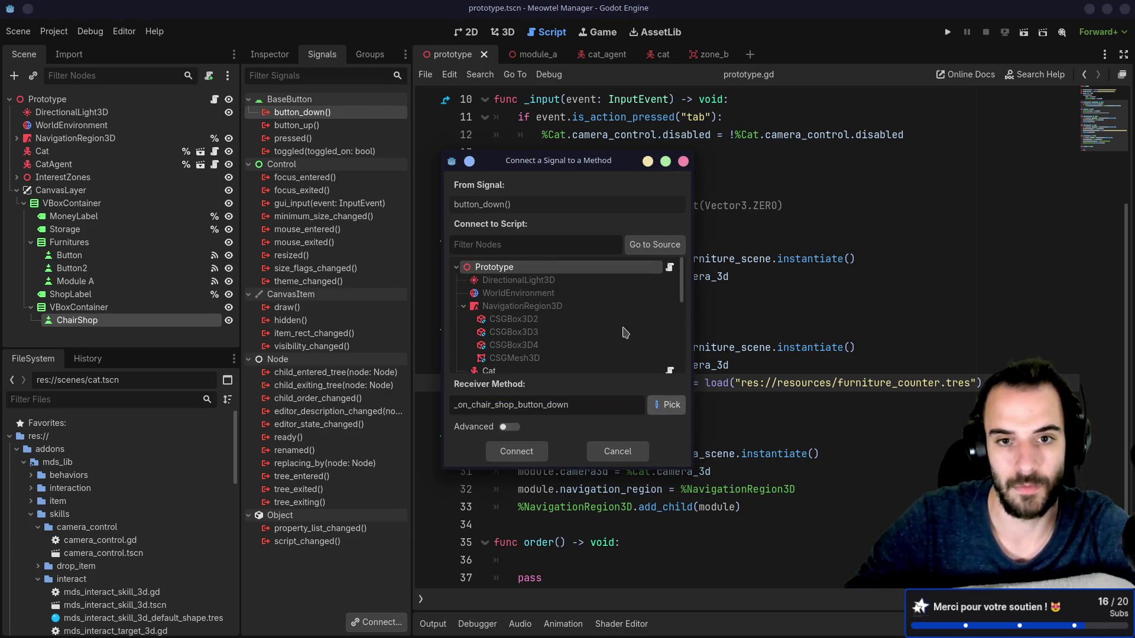
{"action": "key", "text": "Return"}
{"action": "double_click", "coordinate": [519, 245]}
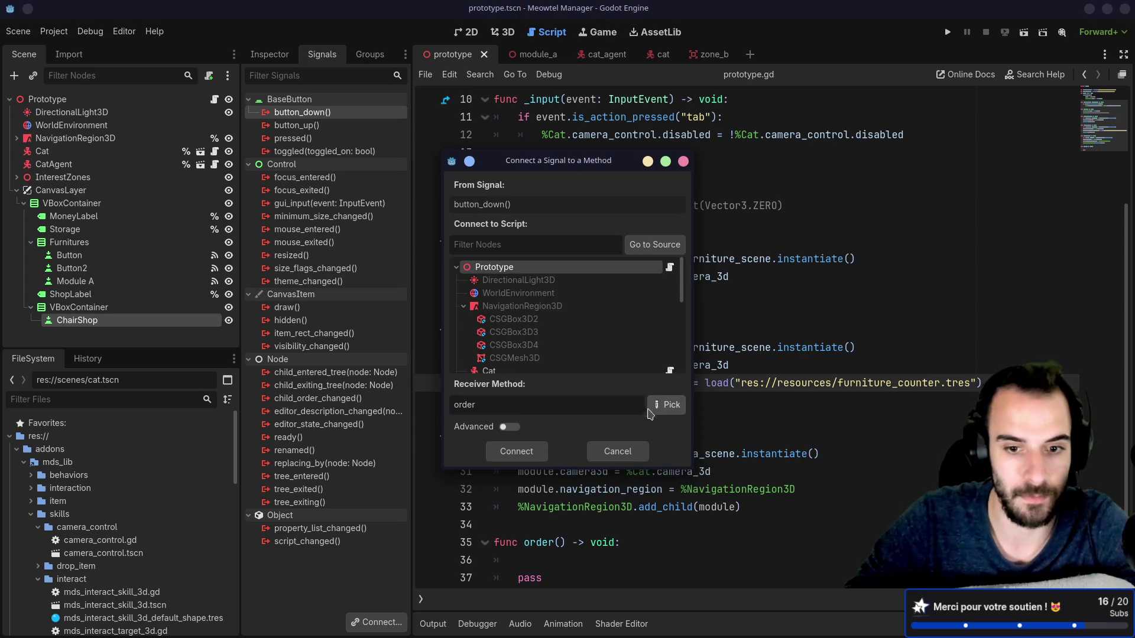
{"action": "left_click", "coordinate": [517, 450]}
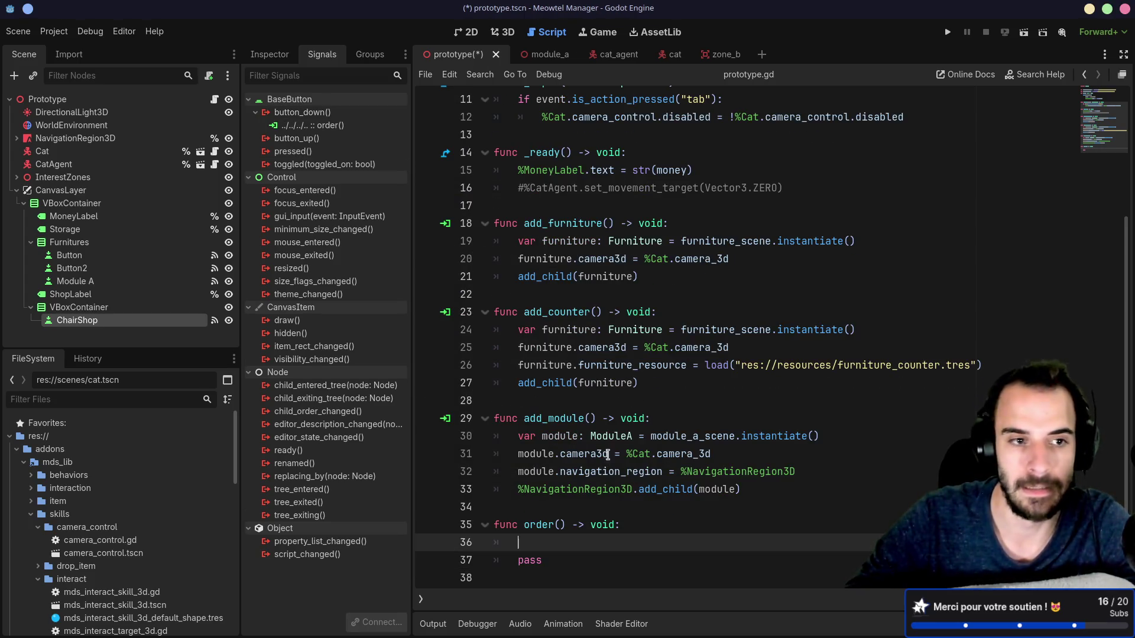
{"action": "left_click", "coordinate": [31, 242]}
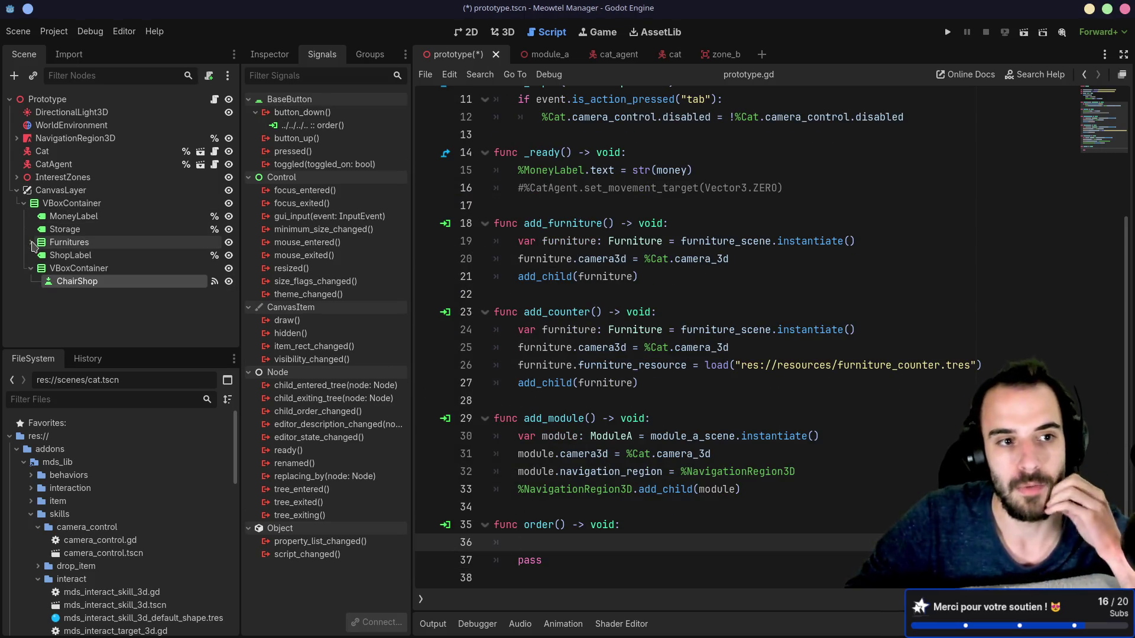
Add a Timer child to Prototype, rename it OrderTimer, and start editing its wait time
{"action": "left_click", "coordinate": [24, 203]}
{"action": "left_click", "coordinate": [16, 190]}
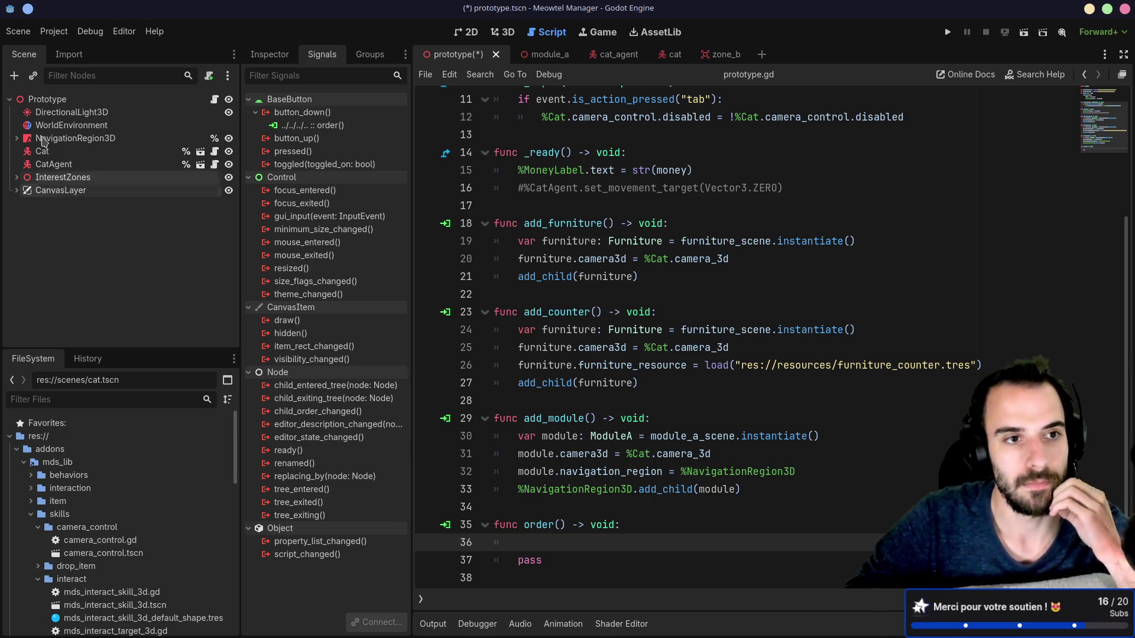
{"action": "right_click", "coordinate": [55, 107]}
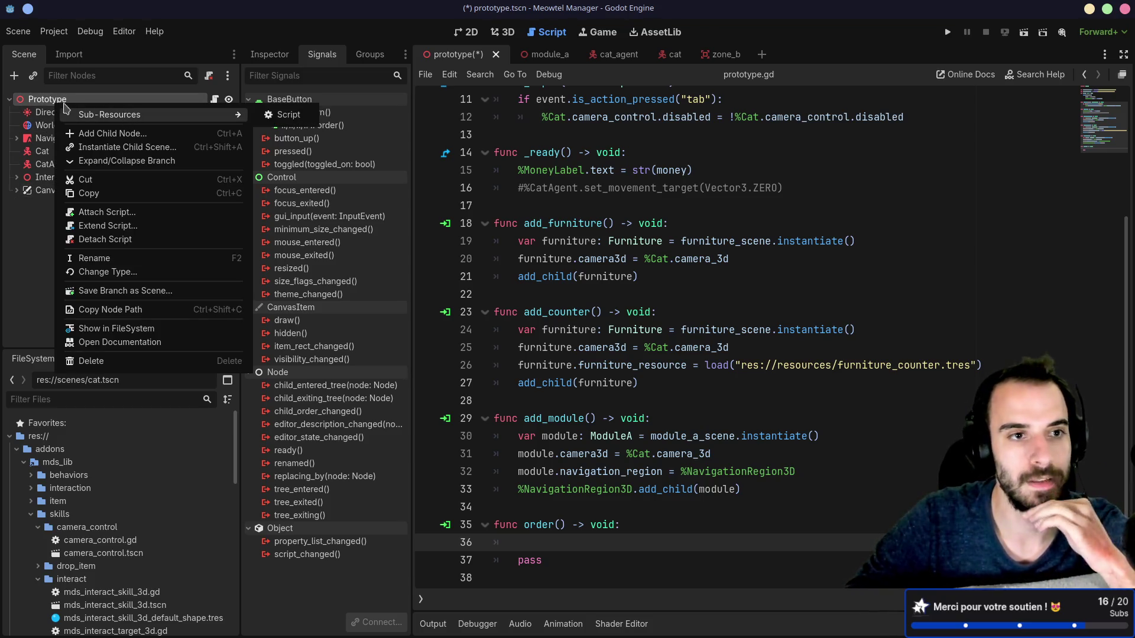
{"action": "key", "text": "Escape"}
{"action": "key", "text": "ctrl+a"}
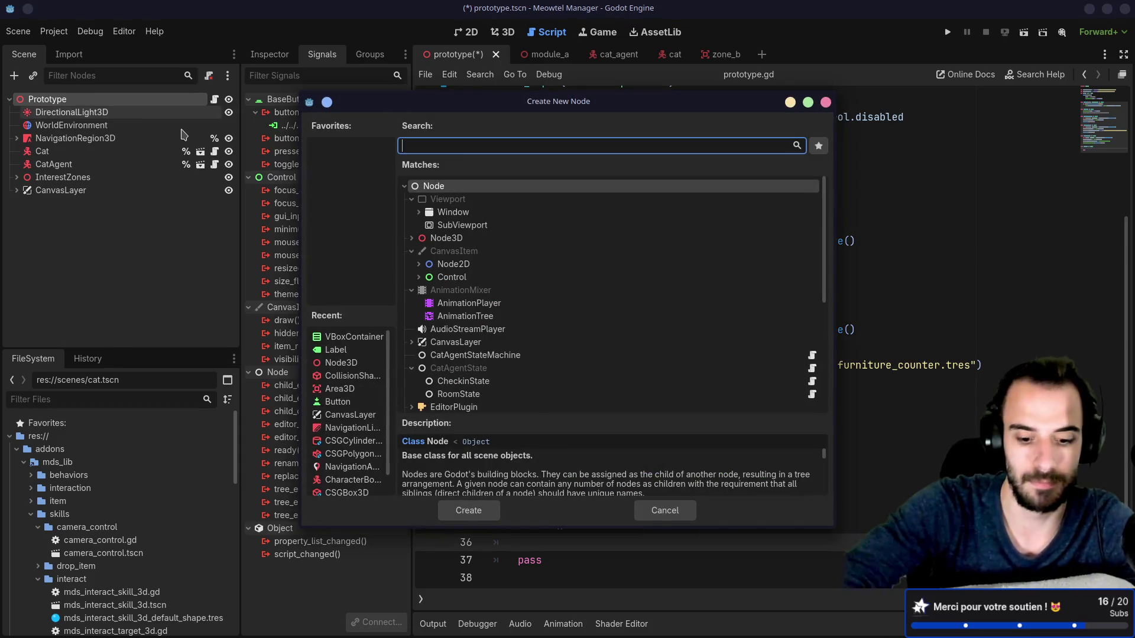
{"action": "type", "text": "timer"}
{"action": "key", "text": "Return"}
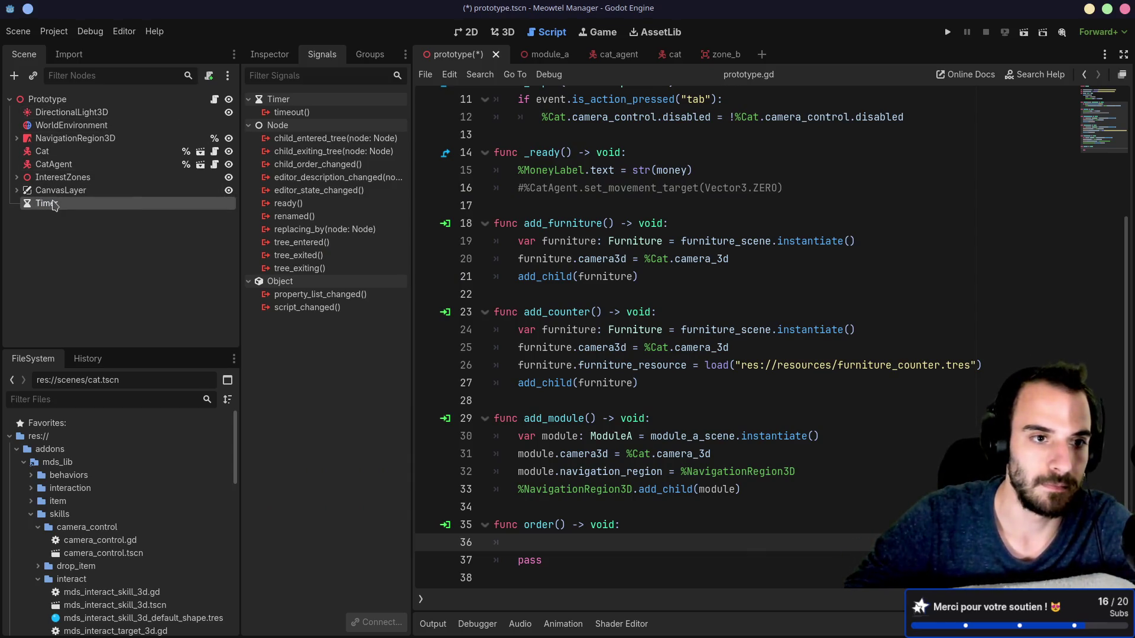
{"action": "double_click", "coordinate": [53, 205]}
{"action": "type", "text": "Ord"}
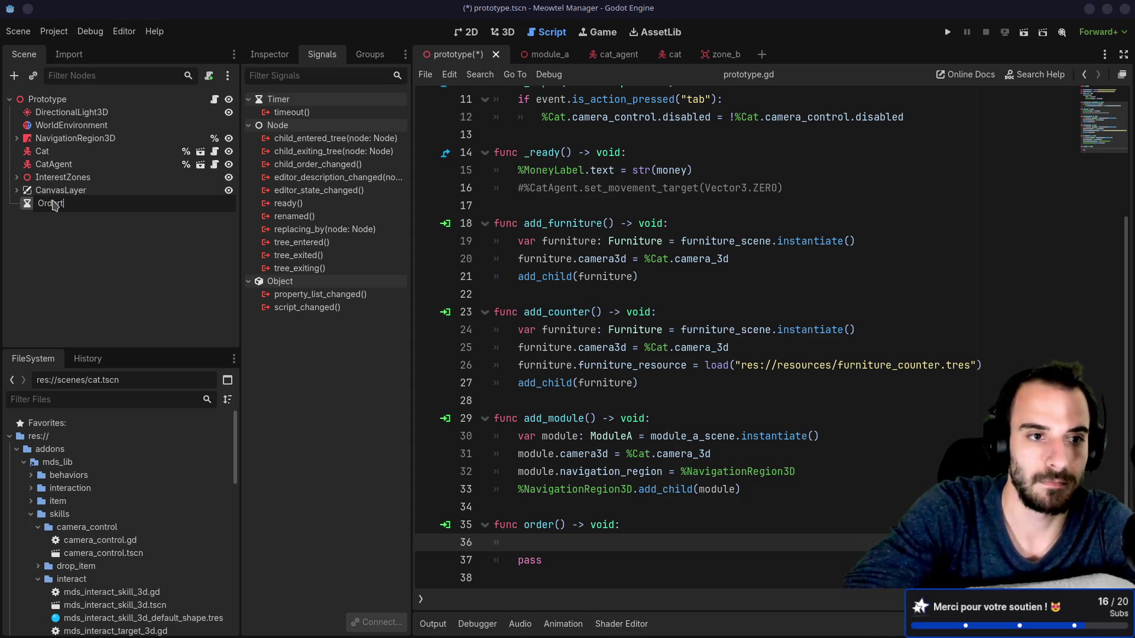
{"action": "type", "text": "er"}
{"action": "key", "text": "Return"}
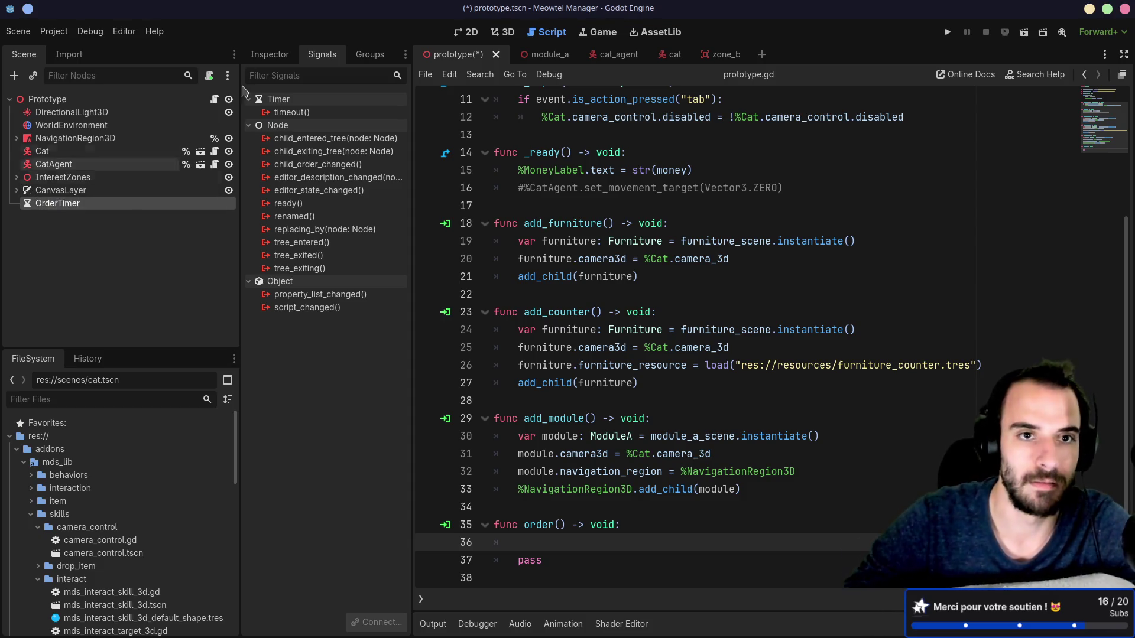
{"action": "left_click", "coordinate": [269, 53]}
{"action": "left_click", "coordinate": [347, 175]}
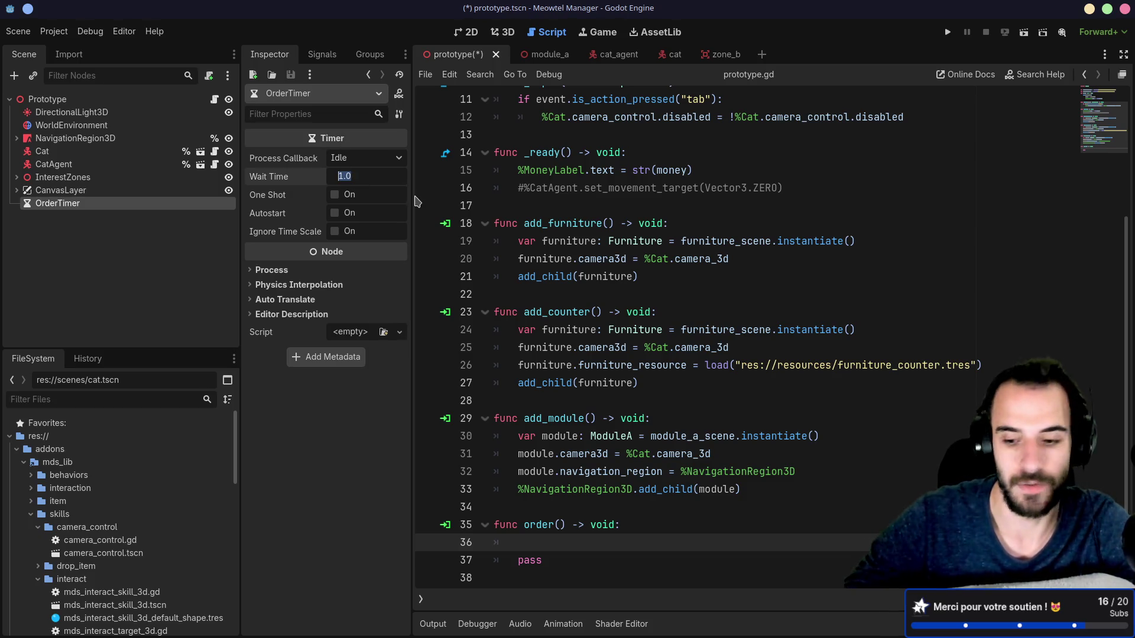
Make OrderTimer a one-shot timer with a 10-second Wait Time, accessible as a unique name
{"action": "key", "text": "ctrl+a"}
{"action": "type", "text": "10"}
{"action": "key", "text": "Return"}
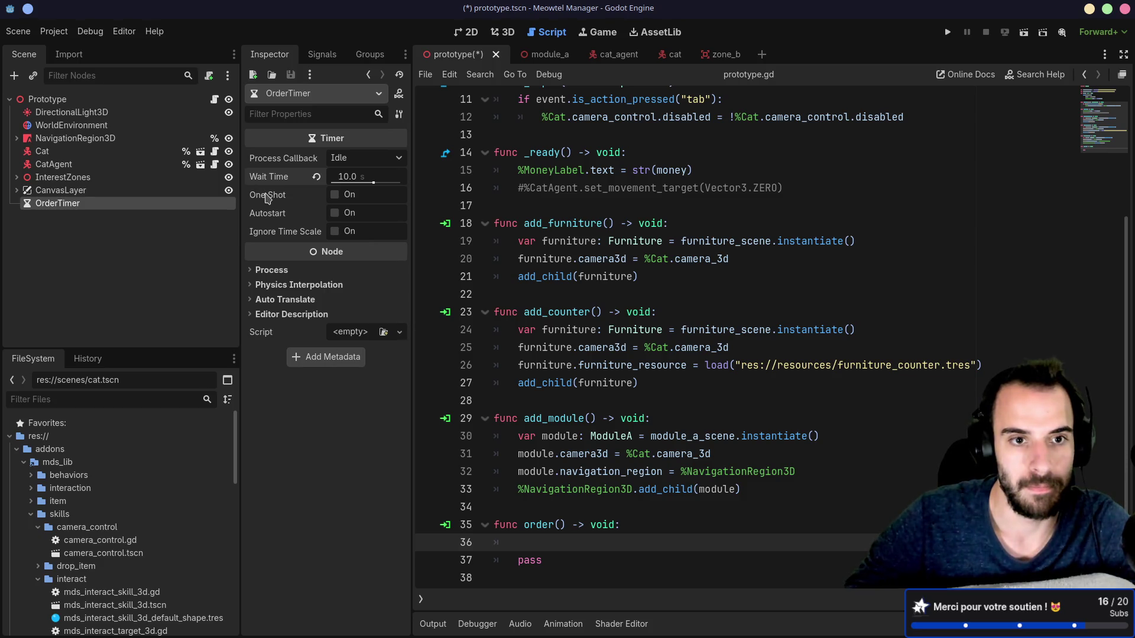
{"action": "mouse_move", "coordinate": [268, 198]}
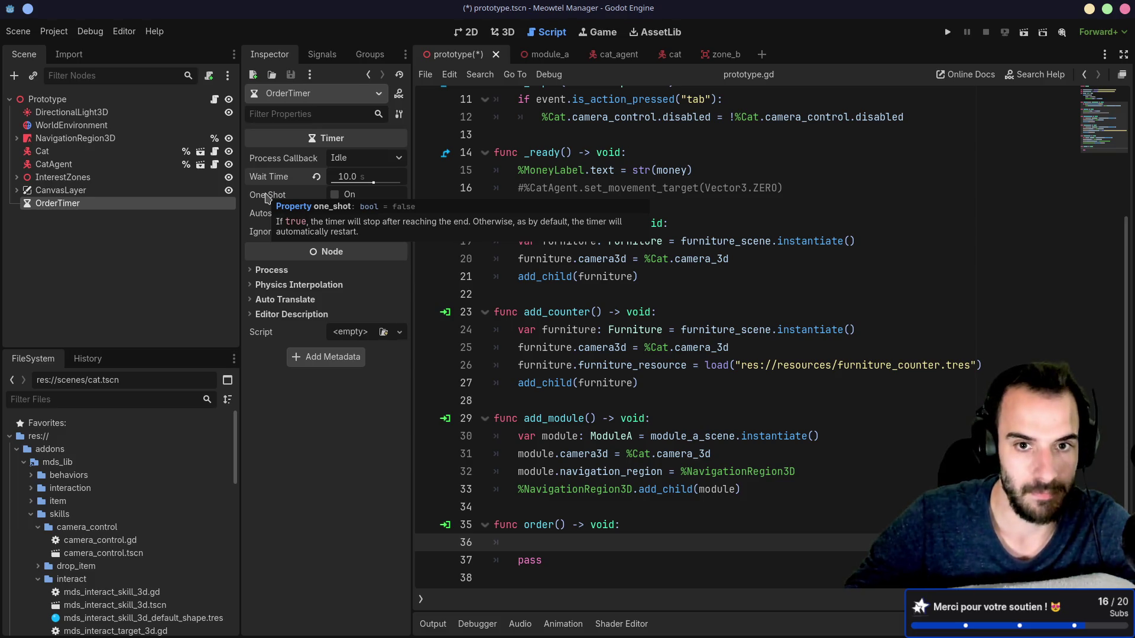
{"action": "left_click", "coordinate": [335, 194]}
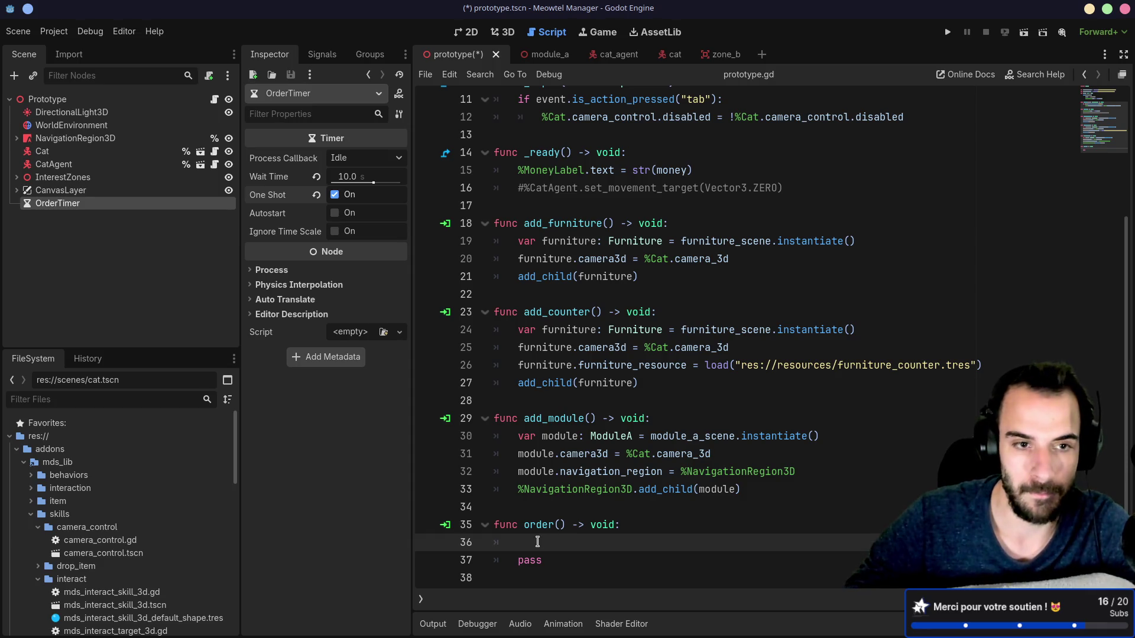
{"action": "right_click", "coordinate": [159, 204]}
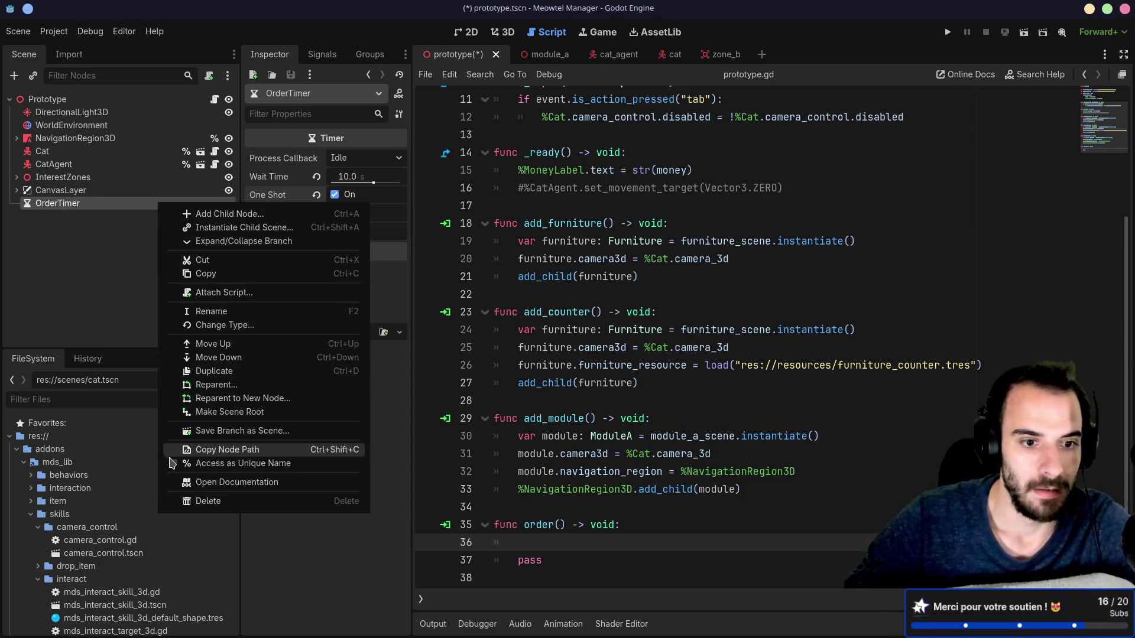
{"action": "left_click", "coordinate": [216, 464]}
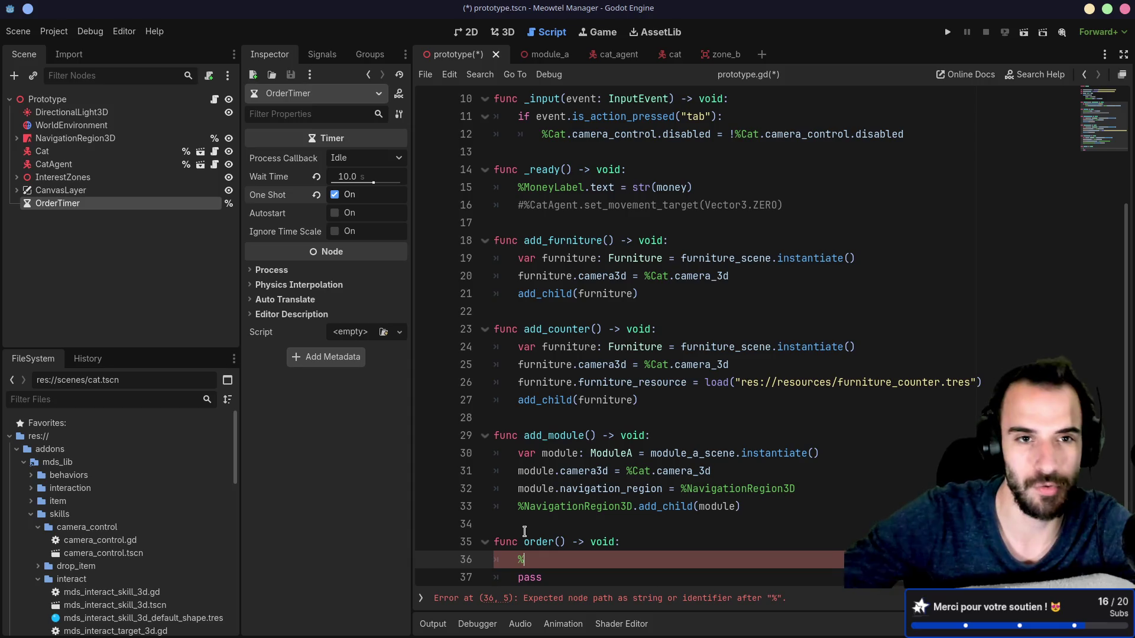
{"action": "left_click", "coordinate": [521, 535]}
{"action": "type", "text": "%Or"}
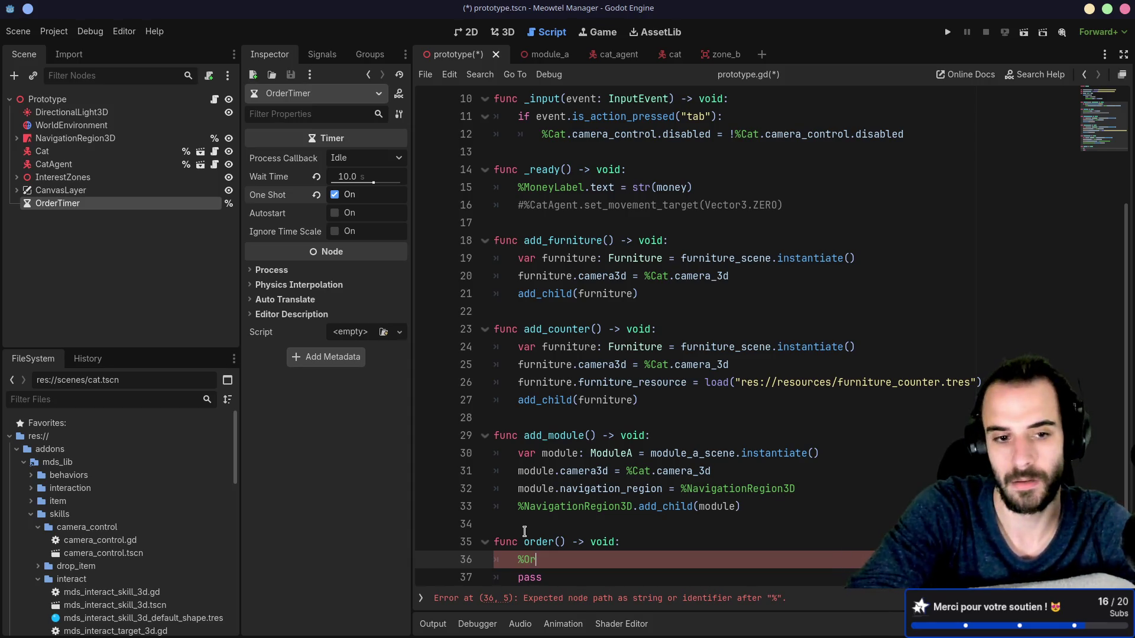
Add %OrderTimer.start() to the order() function and save the script
{"action": "type", "text": "der"}
{"action": "key", "text": "Return"}
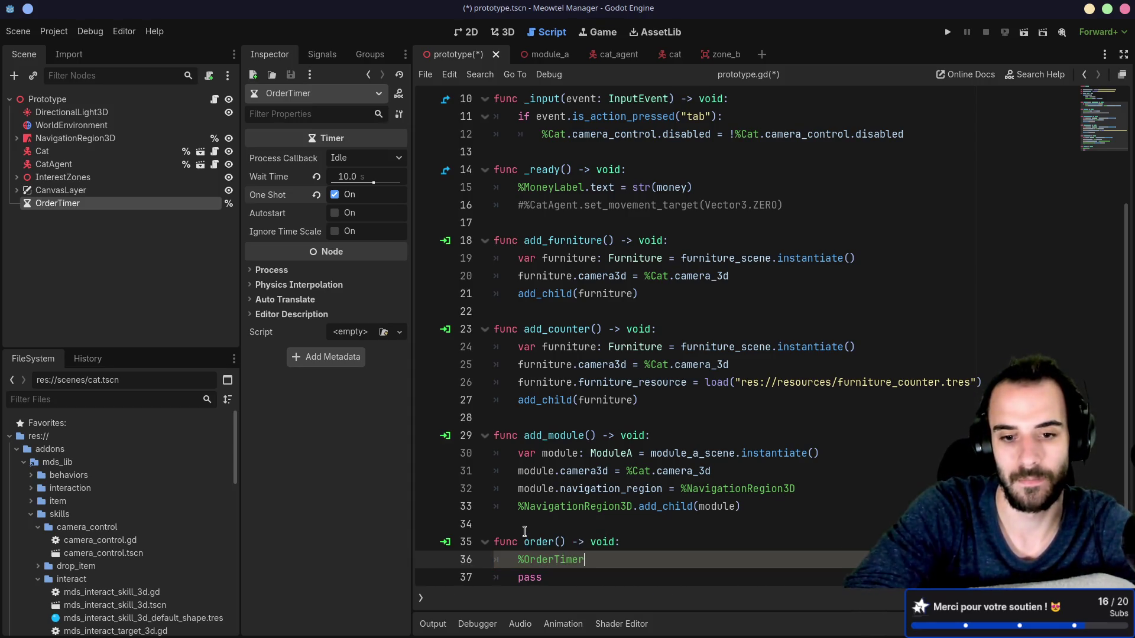
{"action": "type", "text": ".star"}
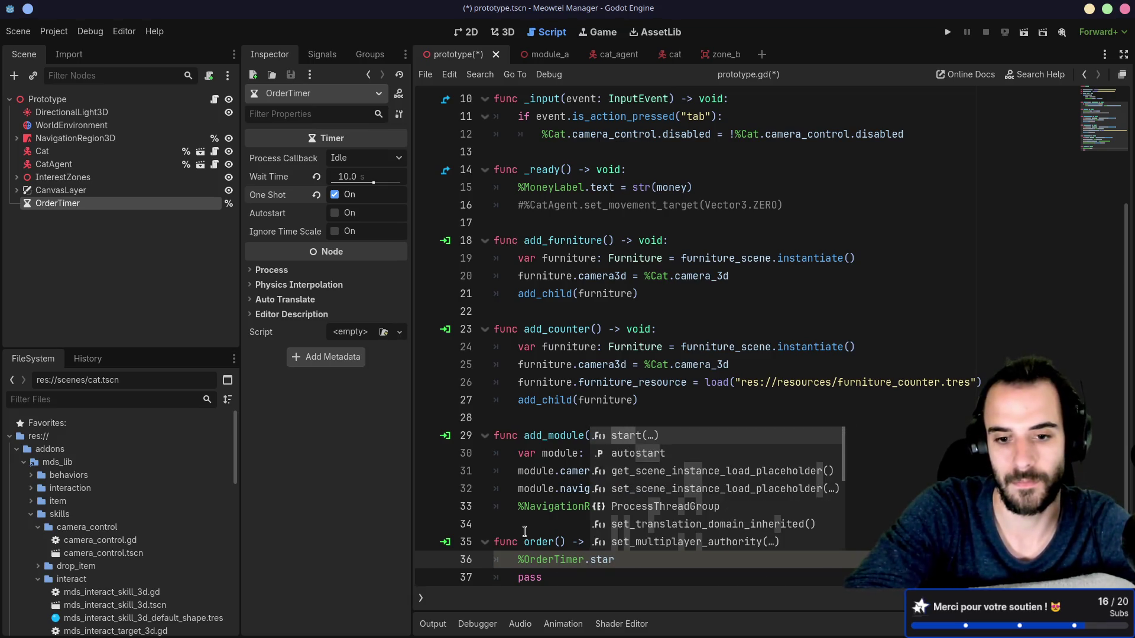
{"action": "key", "text": "Return"}
{"action": "key", "text": "ctrl+s"}
{"action": "left_click", "coordinate": [620, 471]}
{"action": "left_click", "coordinate": [578, 542]}
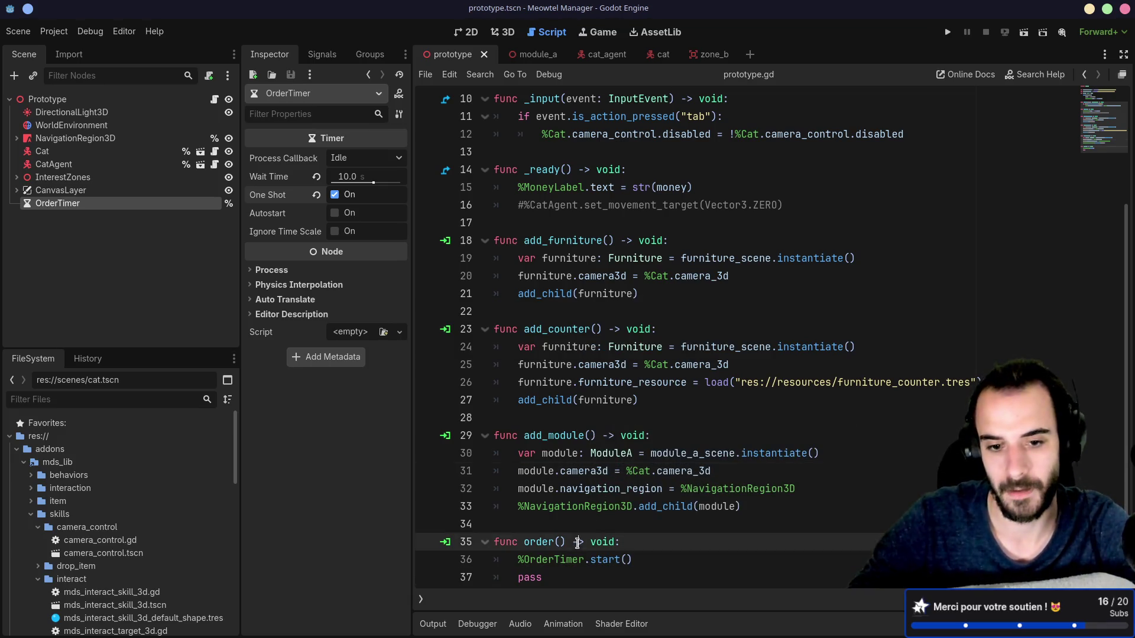
{"action": "left_click", "coordinate": [585, 573]}
{"action": "left_click", "coordinate": [16, 189]}
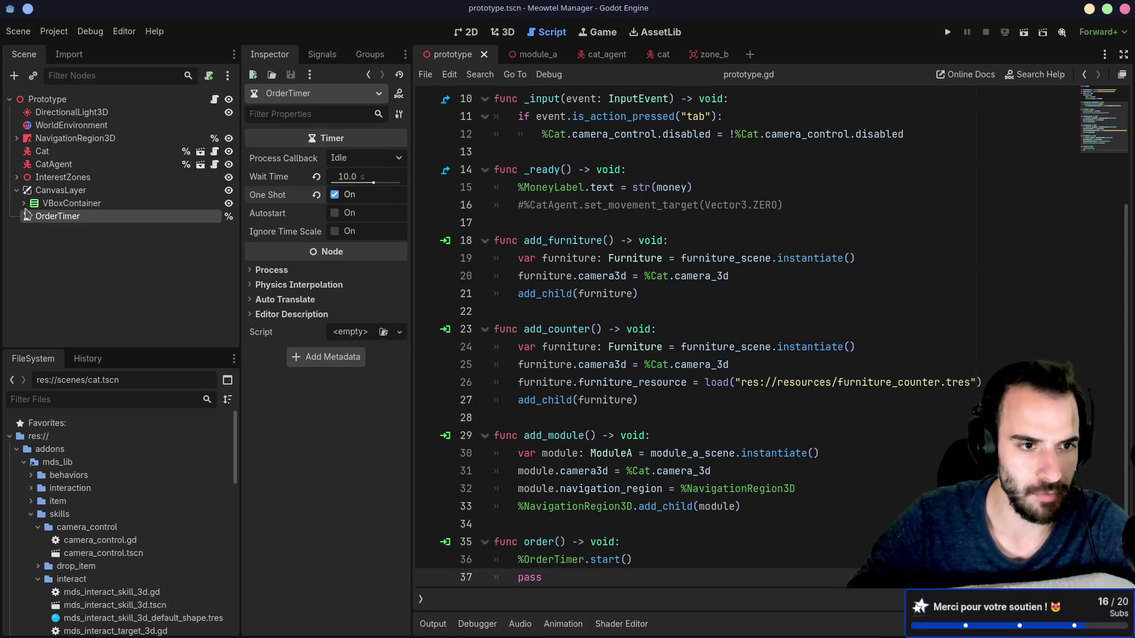
Inspect a connection for ChairShop's button_down signal, then close the dialog without connecting
{"action": "left_click", "coordinate": [23, 202]}
{"action": "left_click", "coordinate": [31, 268]}
{"action": "left_click", "coordinate": [77, 281]}
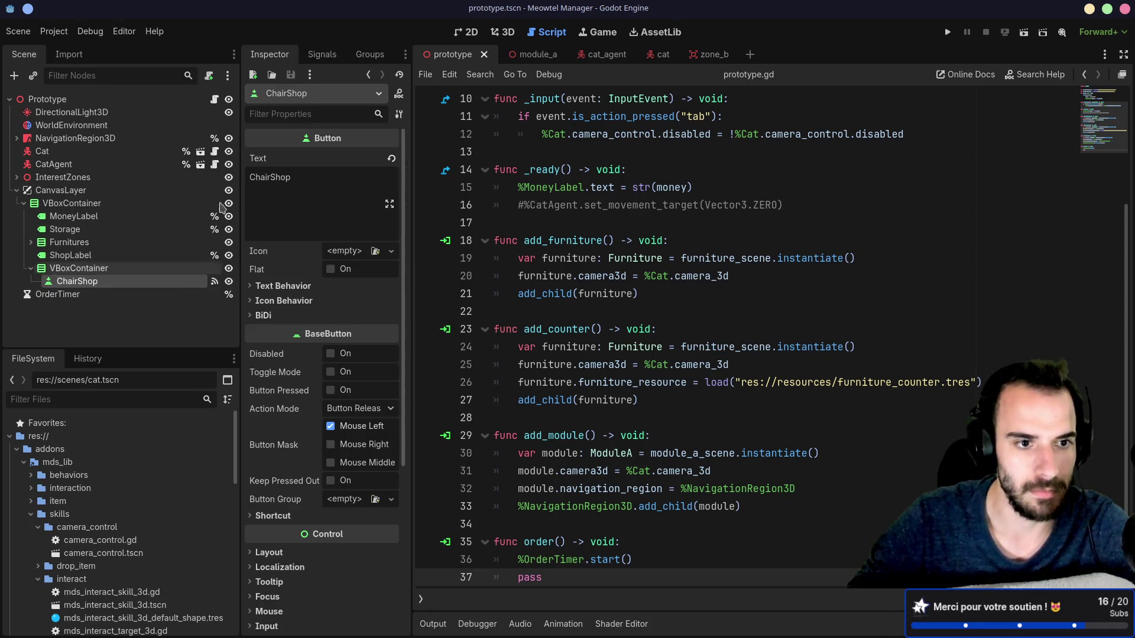
{"action": "left_click", "coordinate": [318, 52]}
{"action": "double_click", "coordinate": [299, 112]}
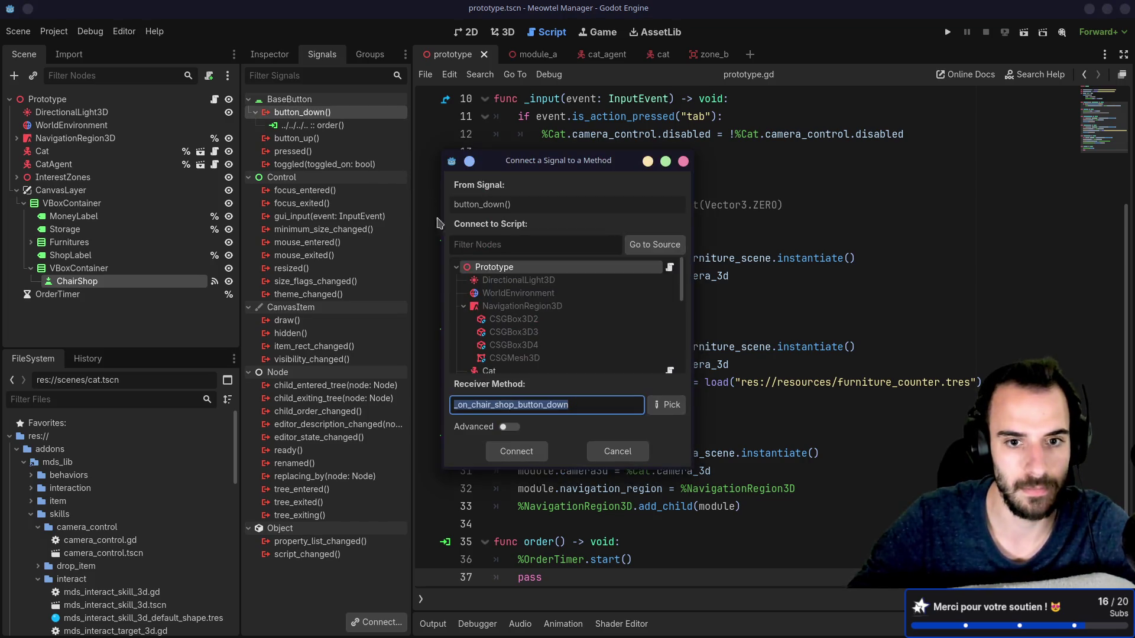
{"action": "scroll", "coordinate": [544, 317], "scroll_direction": "down", "scroll_amount": 8}
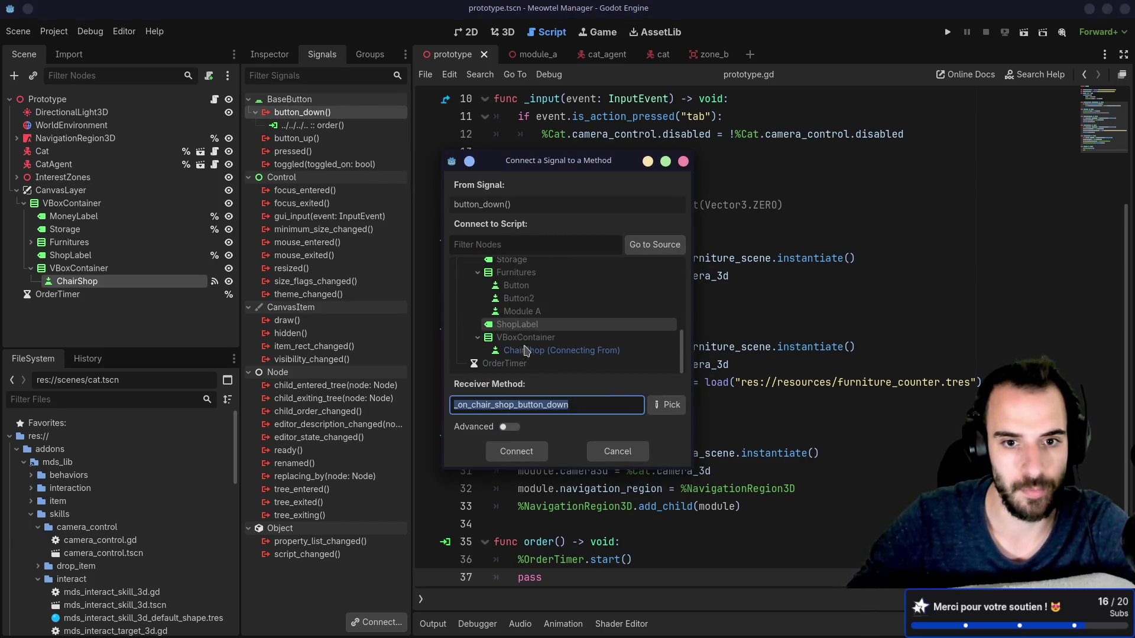
{"action": "left_click", "coordinate": [670, 404]}
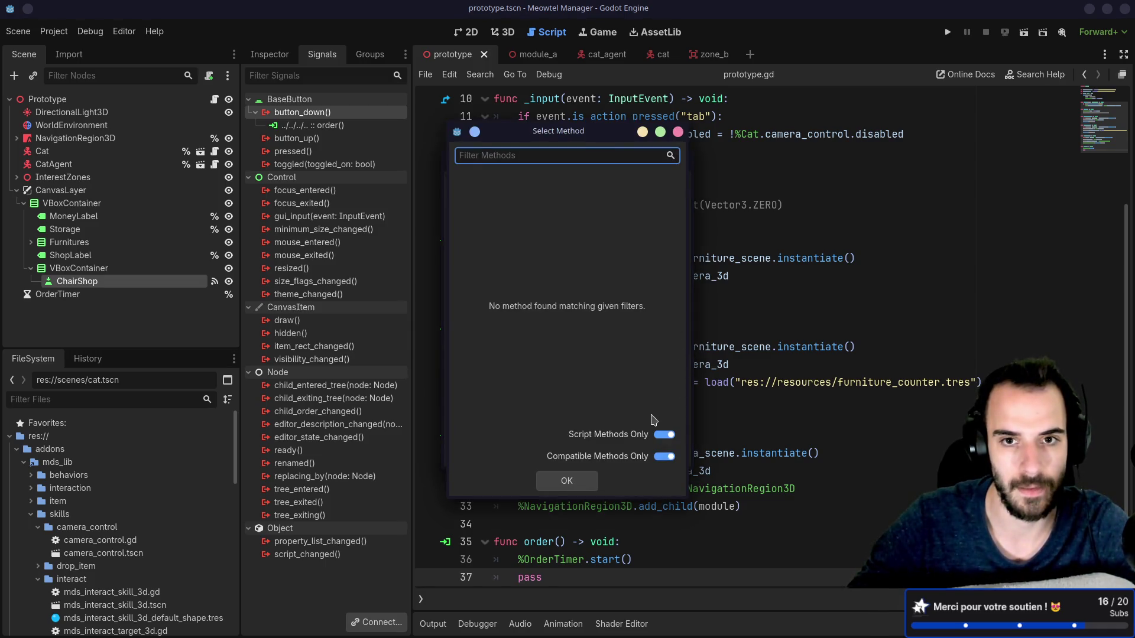
{"action": "left_click", "coordinate": [677, 131]}
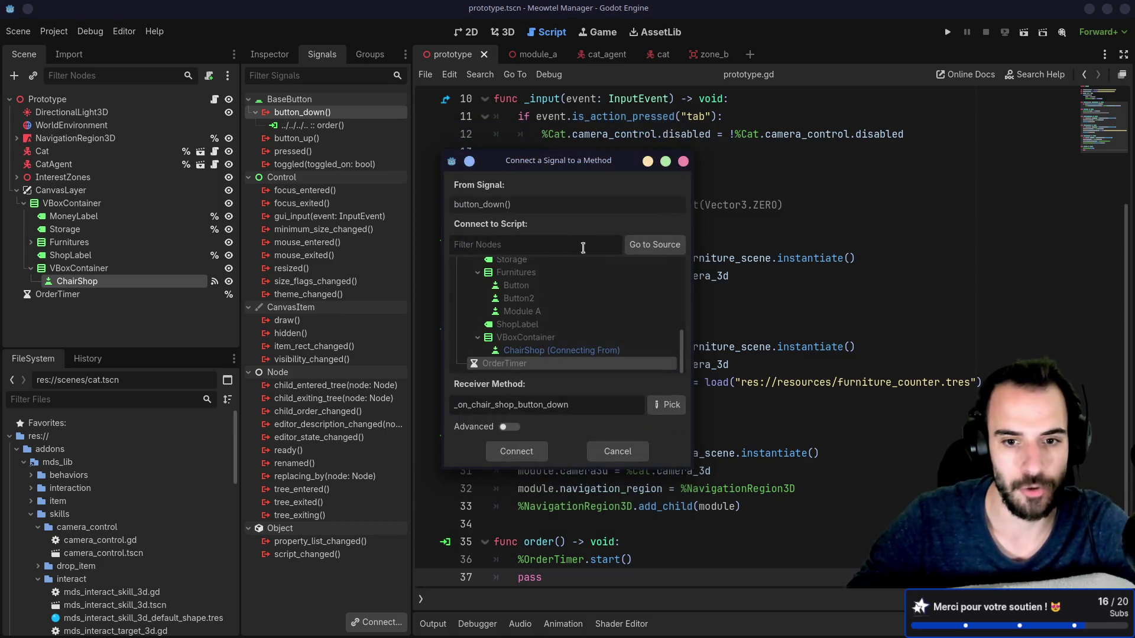
{"action": "left_click", "coordinate": [684, 161]}
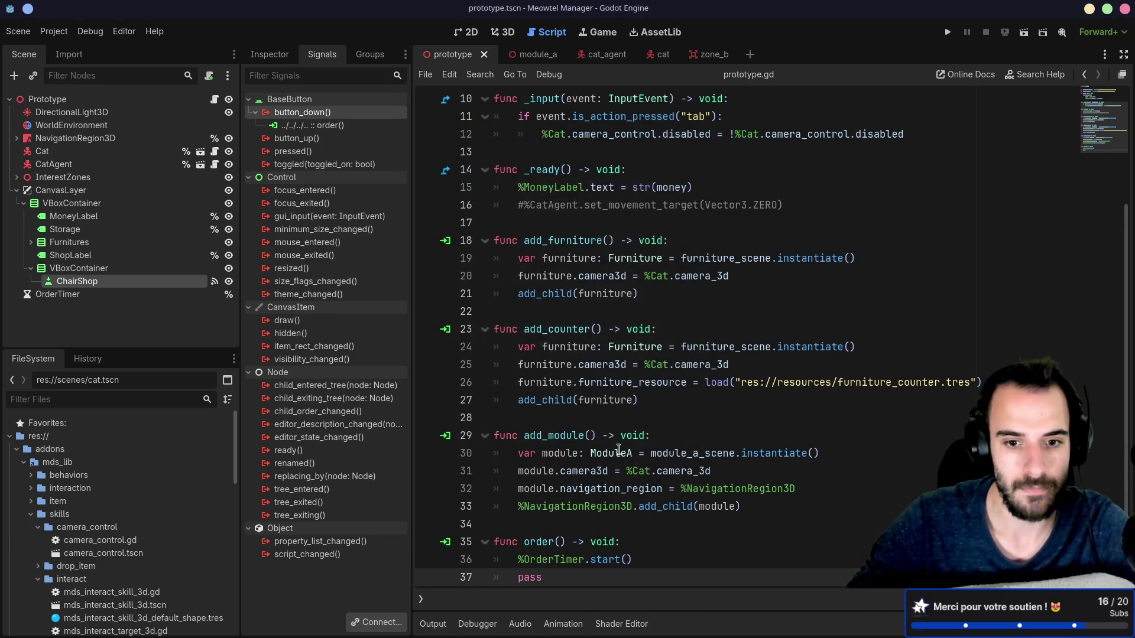
Delete the placeholder pass line under %OrderTimer.start() and save
{"action": "scroll", "coordinate": [617, 450], "scroll_direction": "down", "scroll_amount": 1}
{"action": "left_click_drag", "start_coordinate": [617, 558], "coordinate": [689, 545]}
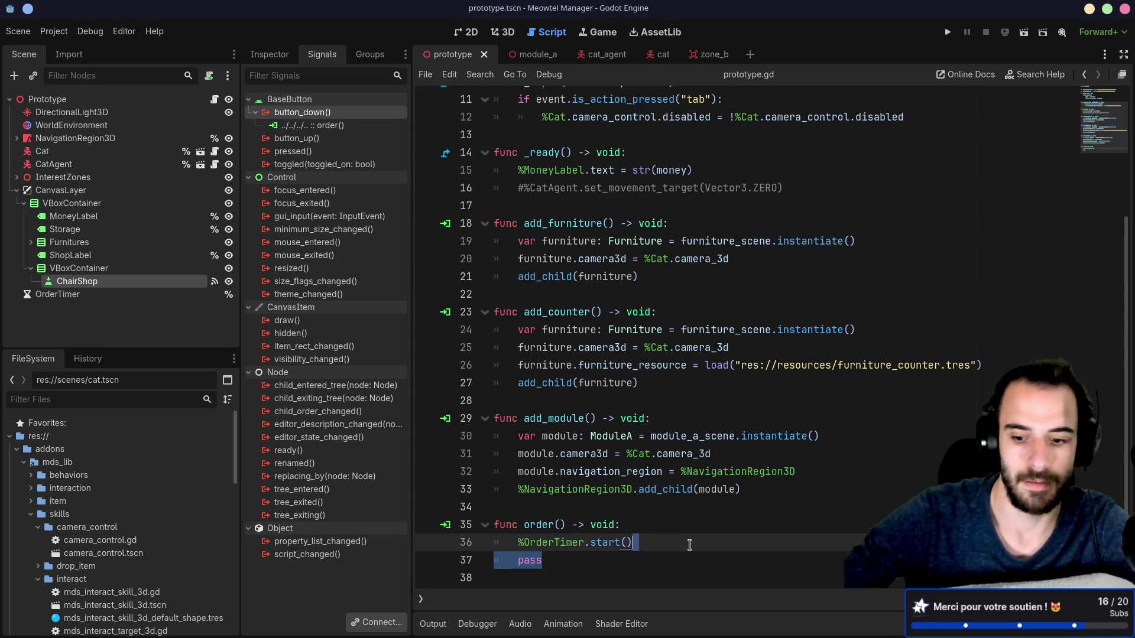
{"action": "key", "text": "BackSpace"}
{"action": "key", "text": "ctrl+s"}
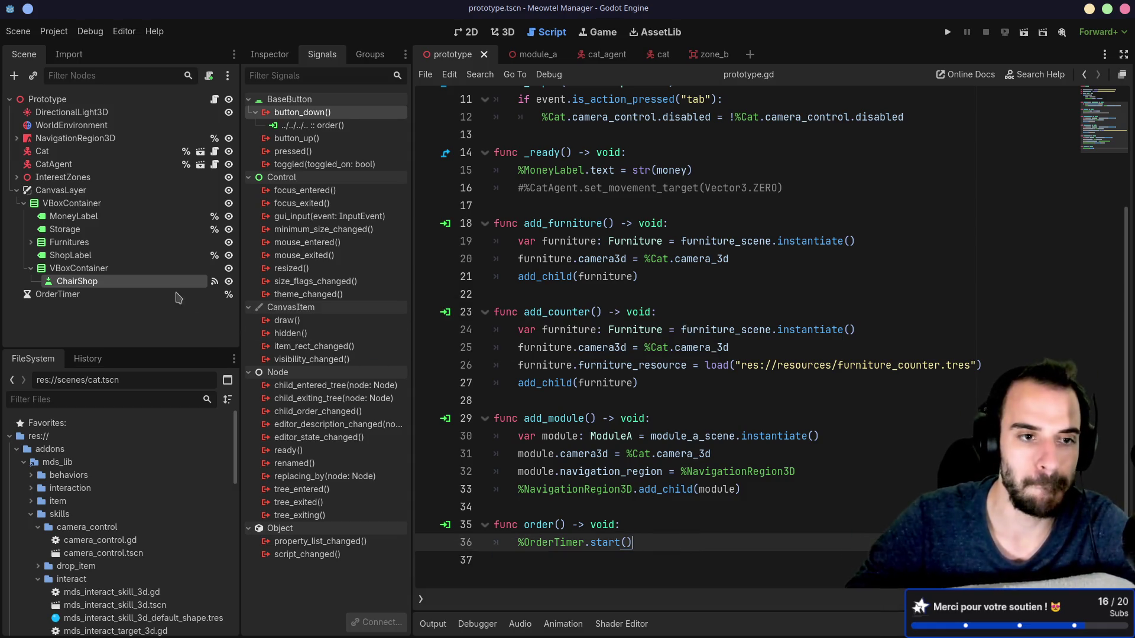
{"action": "left_click", "coordinate": [102, 295]}
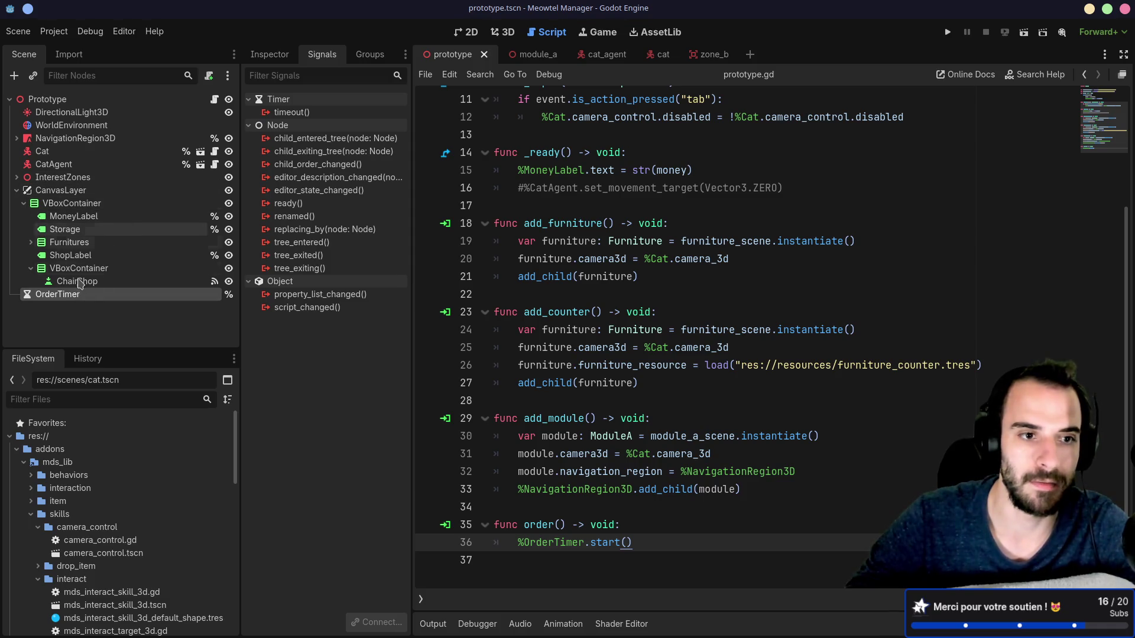
{"action": "right_click", "coordinate": [52, 294]}
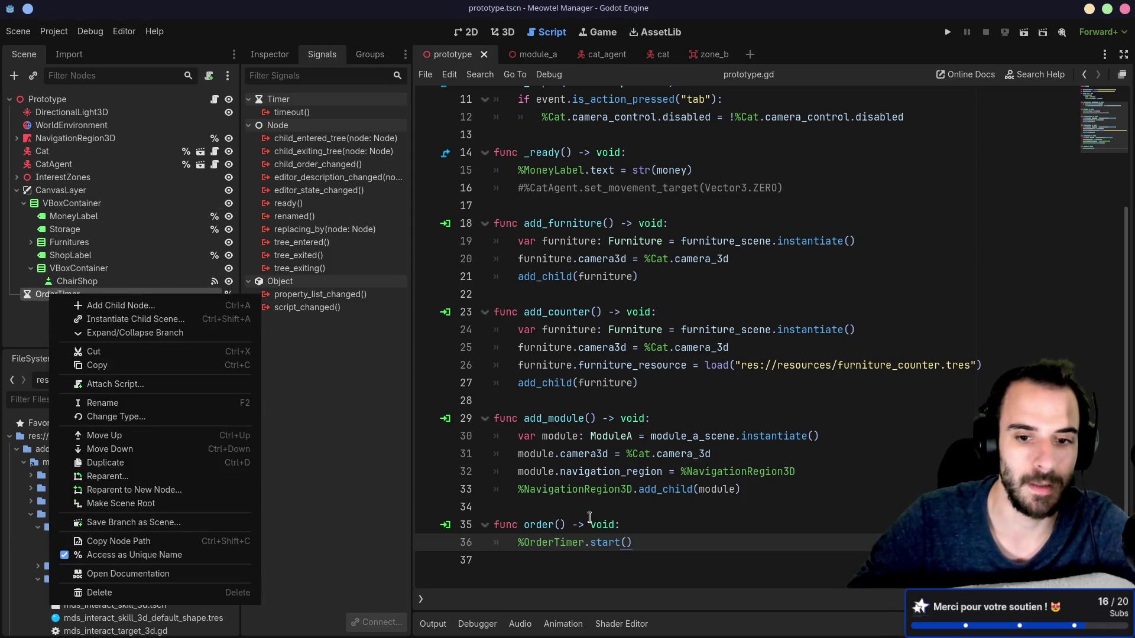
Below order(), declare a new function func on_order_delivery() -> void
{"action": "left_click", "coordinate": [521, 566]}
{"action": "key", "text": "Return"}
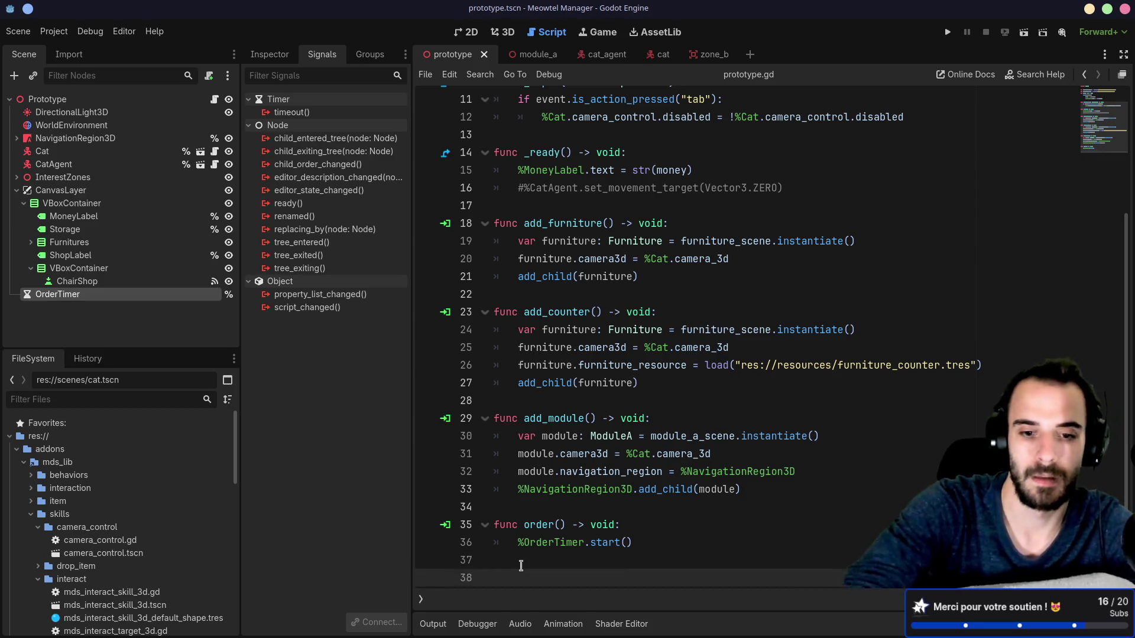
{"action": "type", "text": "func"}
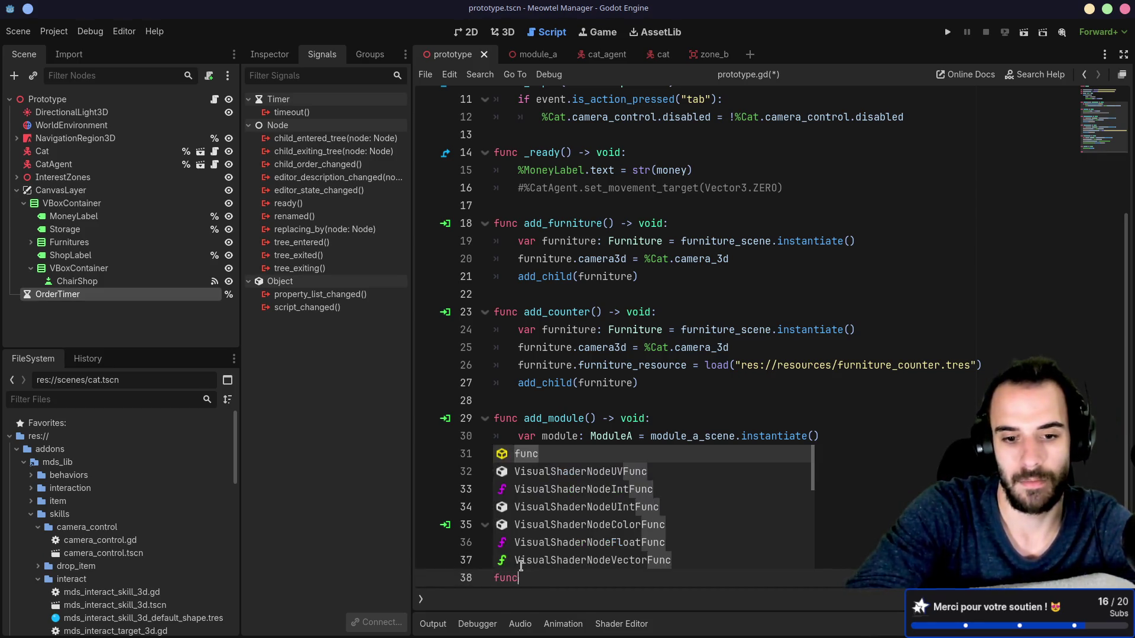
{"action": "type", "text": " _on_order_timer() -> "}
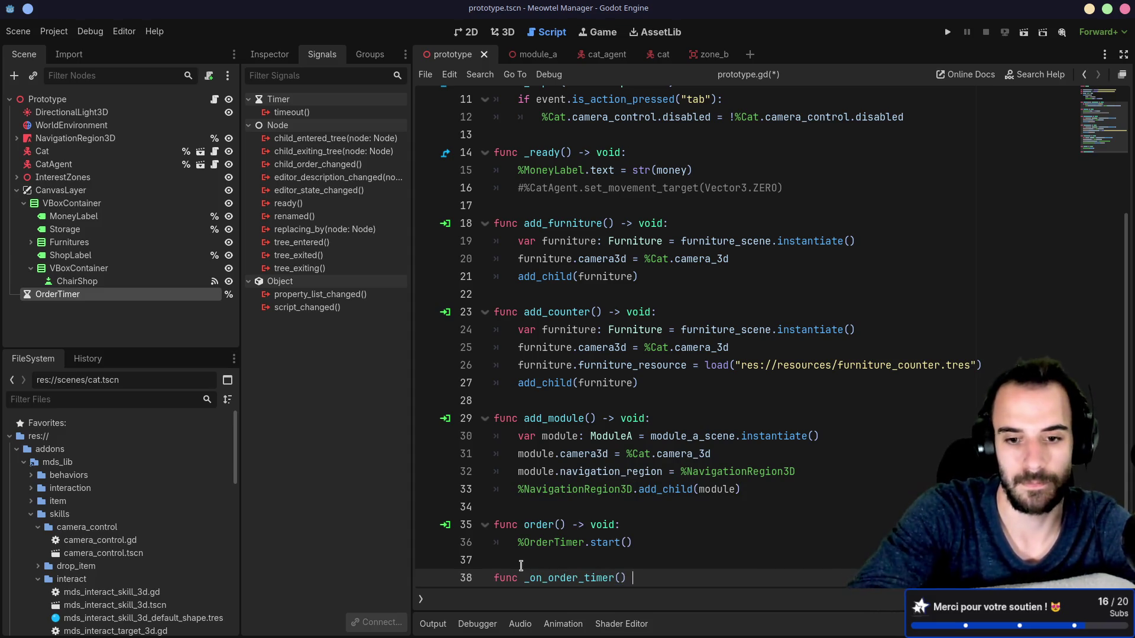
{"action": "type", "text": "void:"}
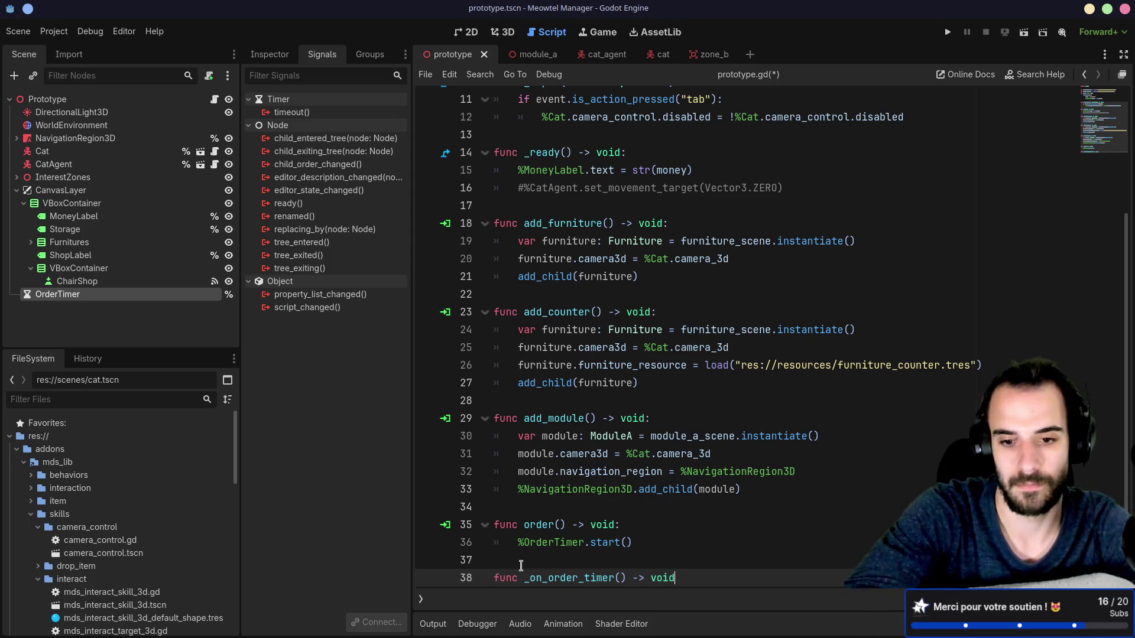
{"action": "key", "text": "Return"}
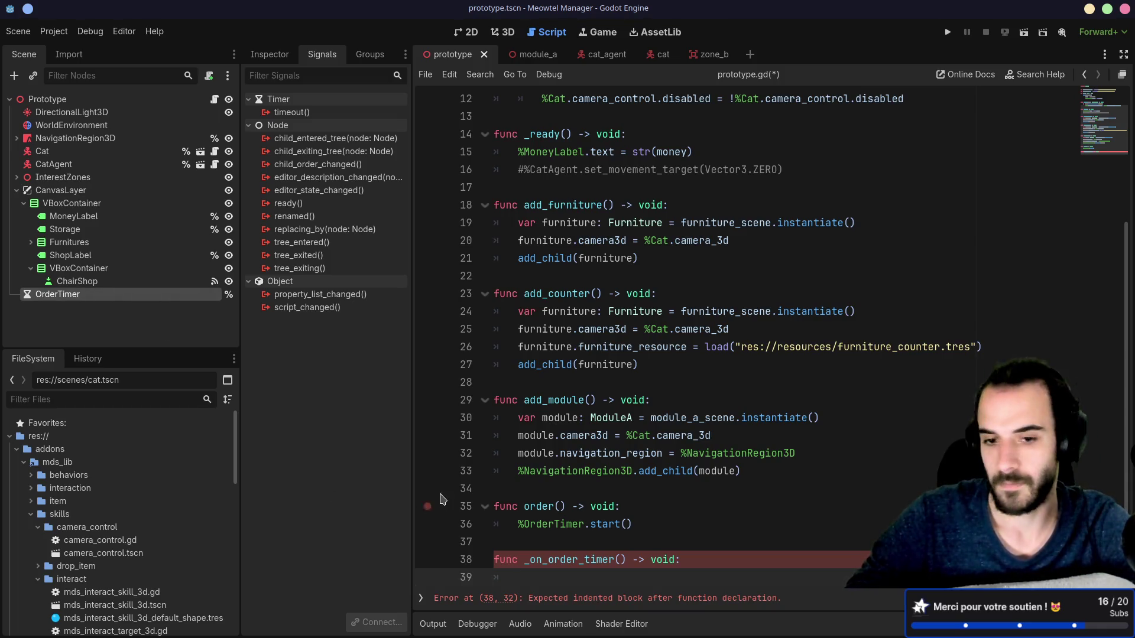
{"action": "double_click", "coordinate": [573, 560]}
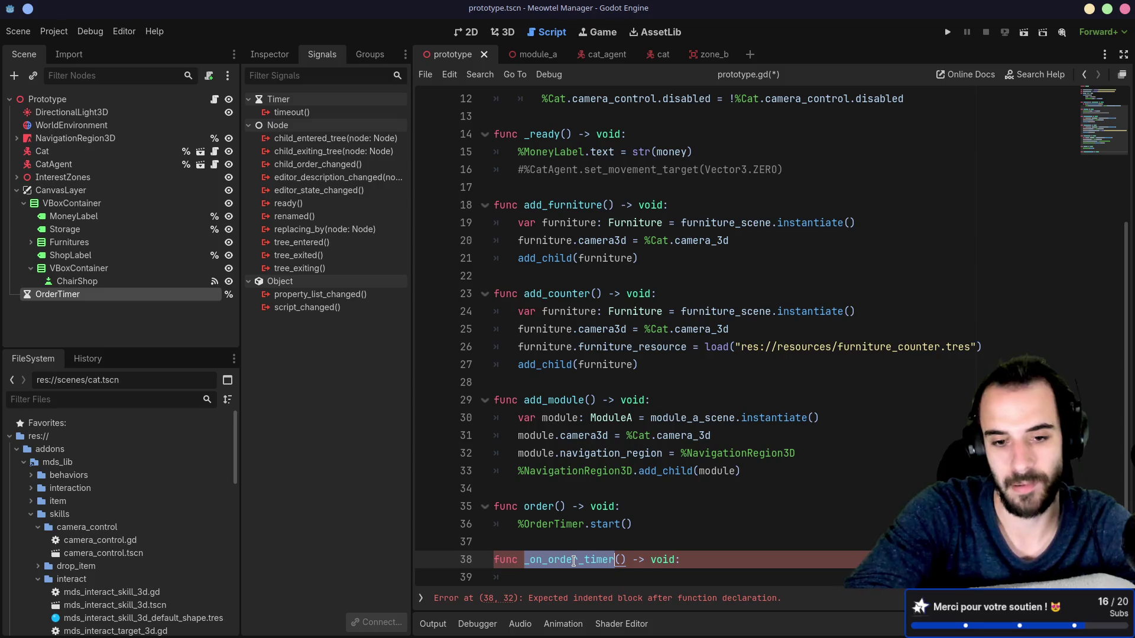
{"action": "type", "text": "on_order"}
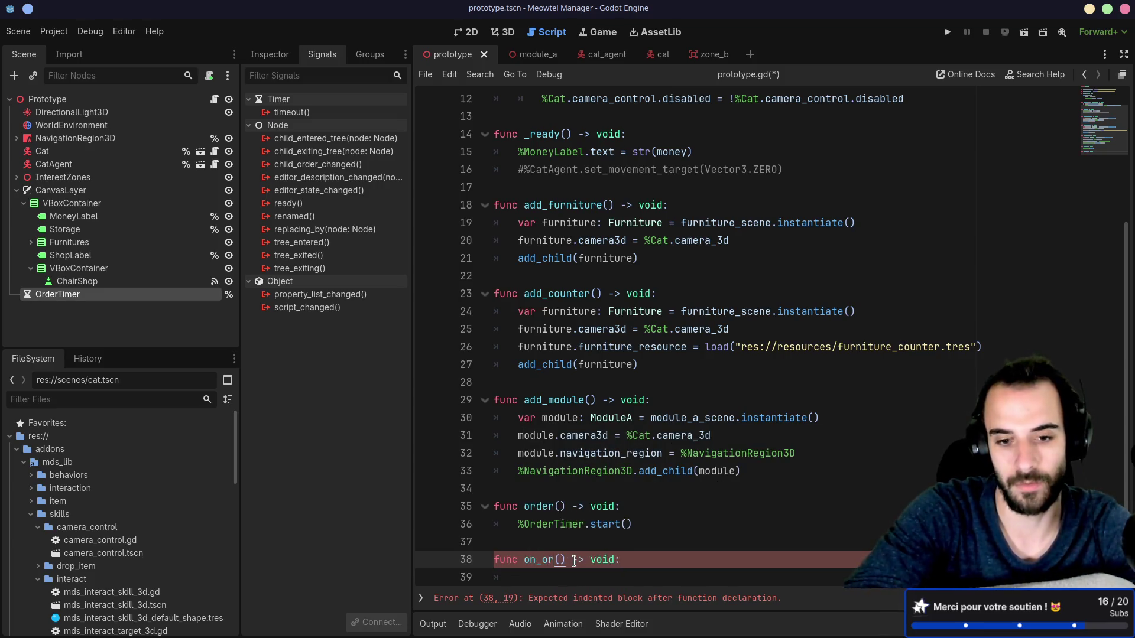
{"action": "type", "text": "_delivery"}
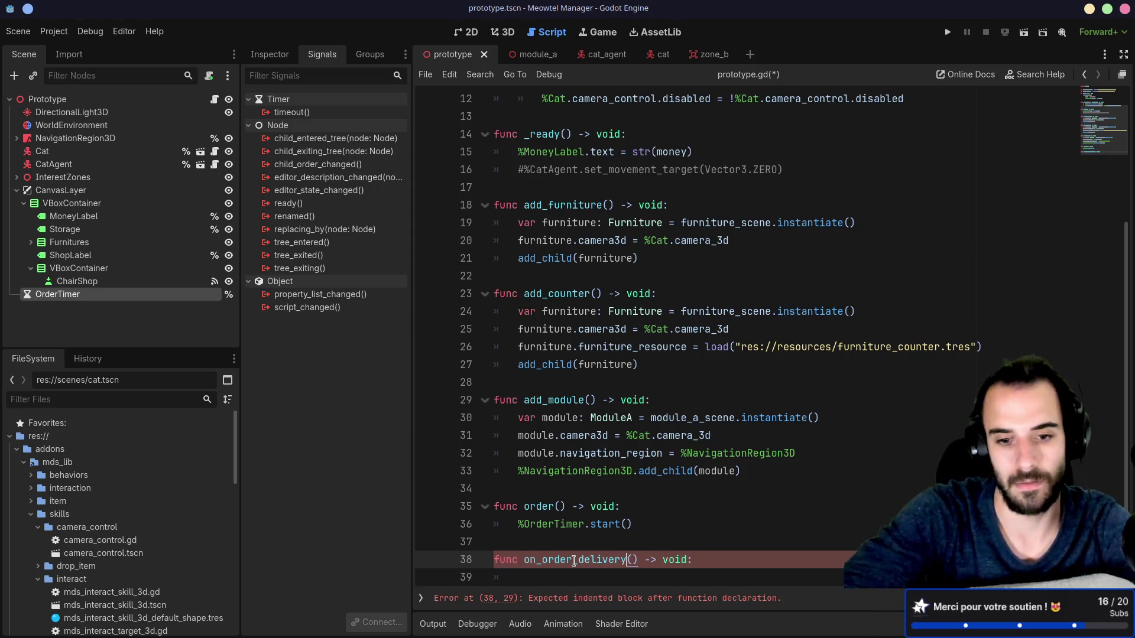
Give on_order_delivery() a body of print("Delivery") and save prototype.gd
{"action": "left_click", "coordinate": [541, 574]}
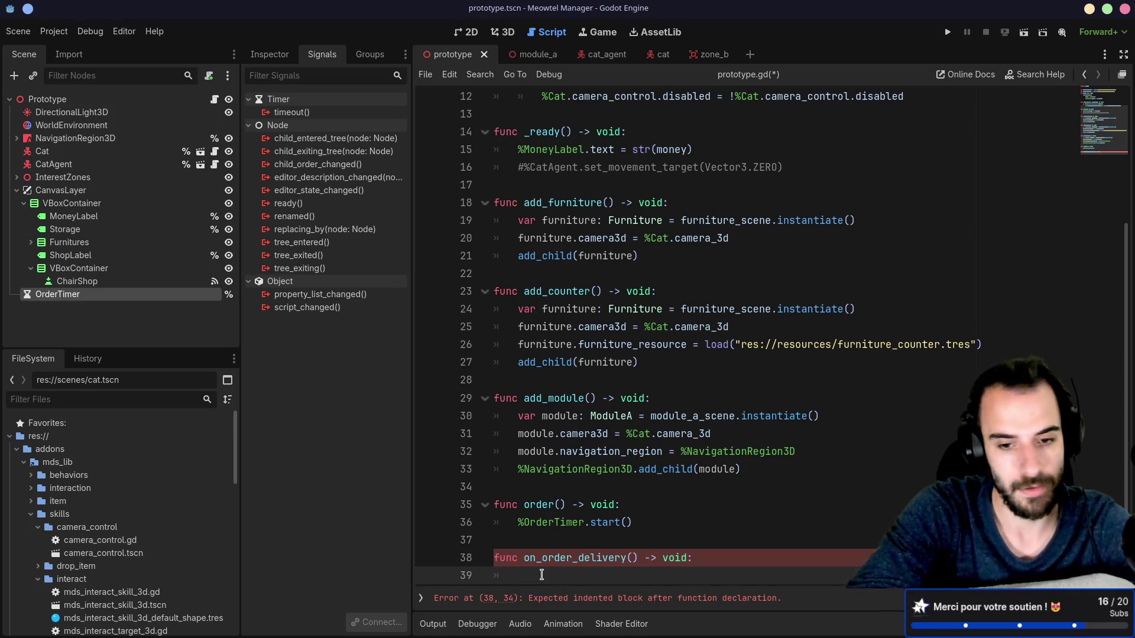
{"action": "type", "text": "p"}
{"action": "key", "text": "BackSpace"}
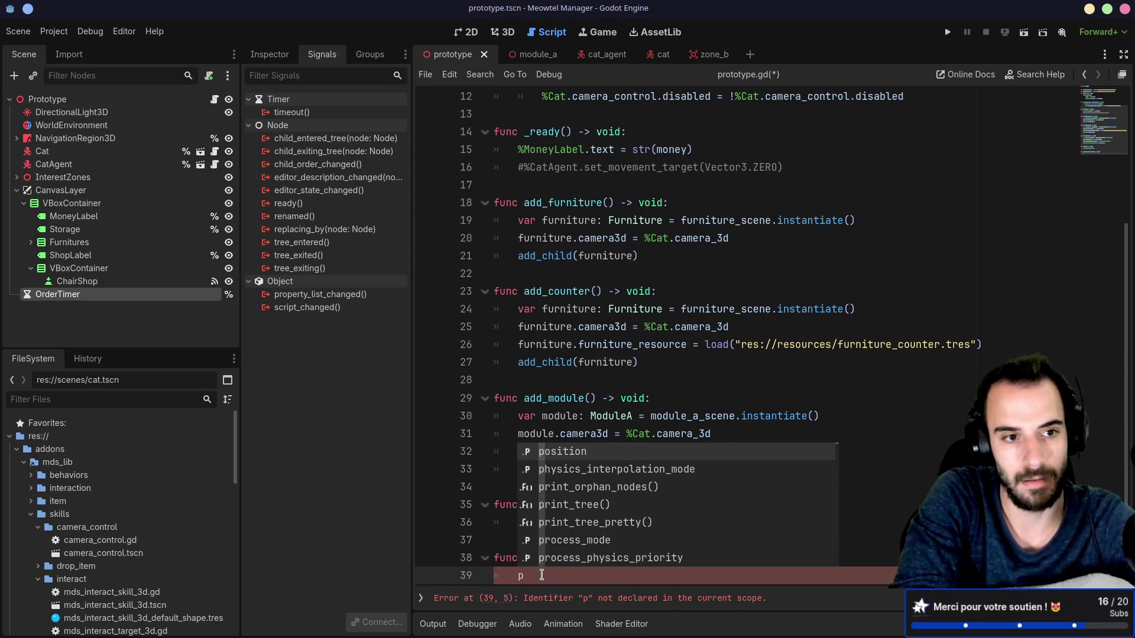
{"action": "key", "text": "BackSpace"}
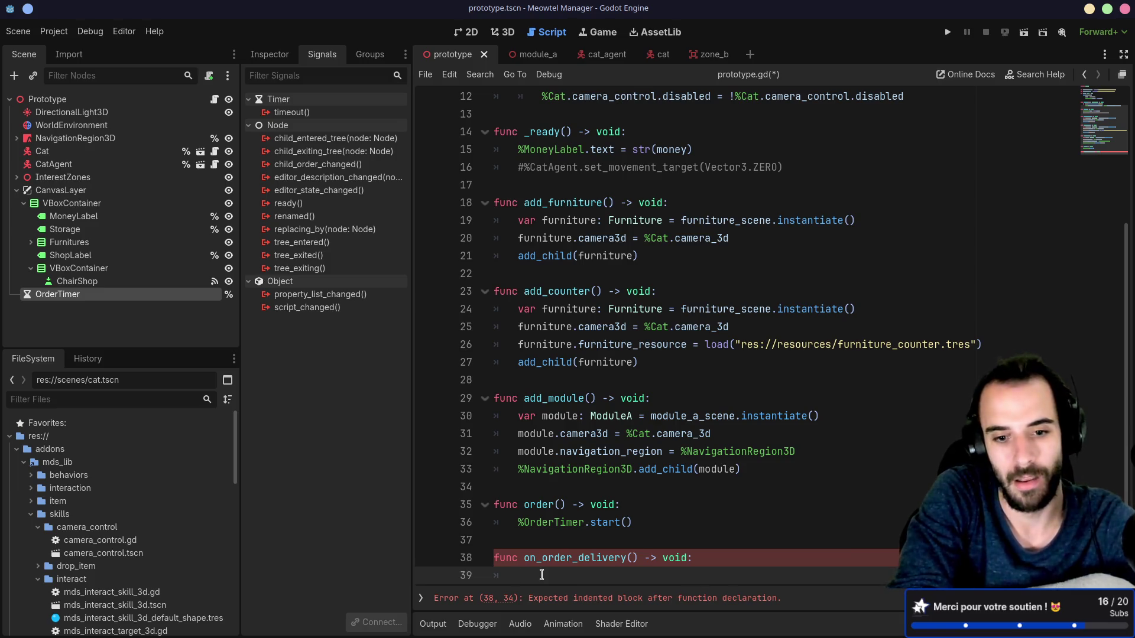
{"action": "type", "text": "print(\"\")"}
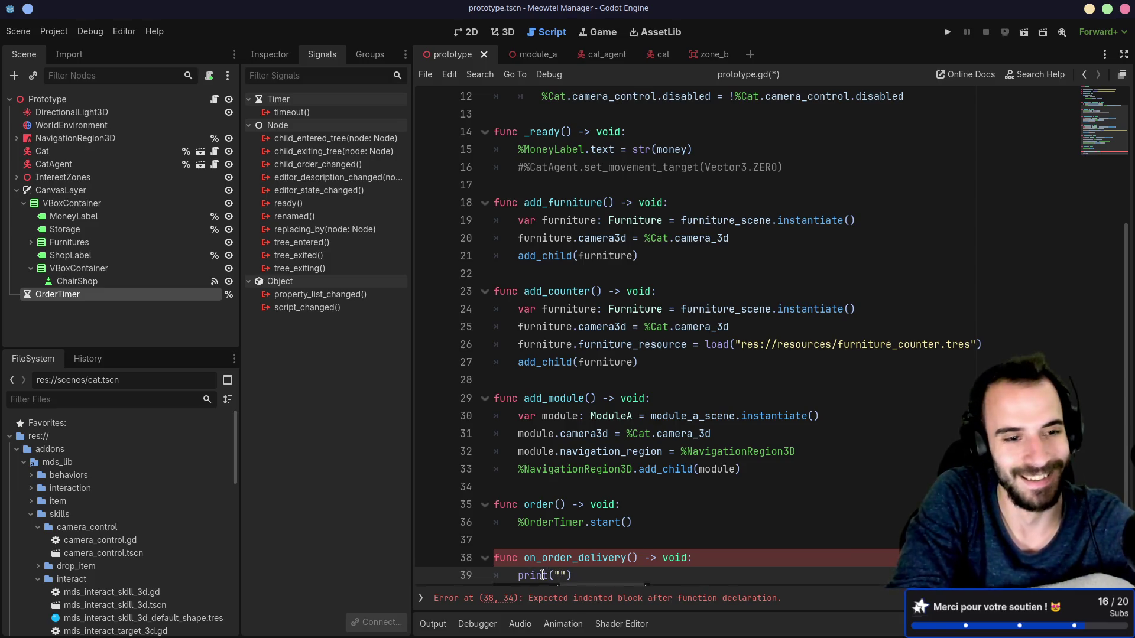
{"action": "type", "text": "DE"}
{"action": "key", "text": "BackSpace"}
{"action": "type", "text": "elivery"}
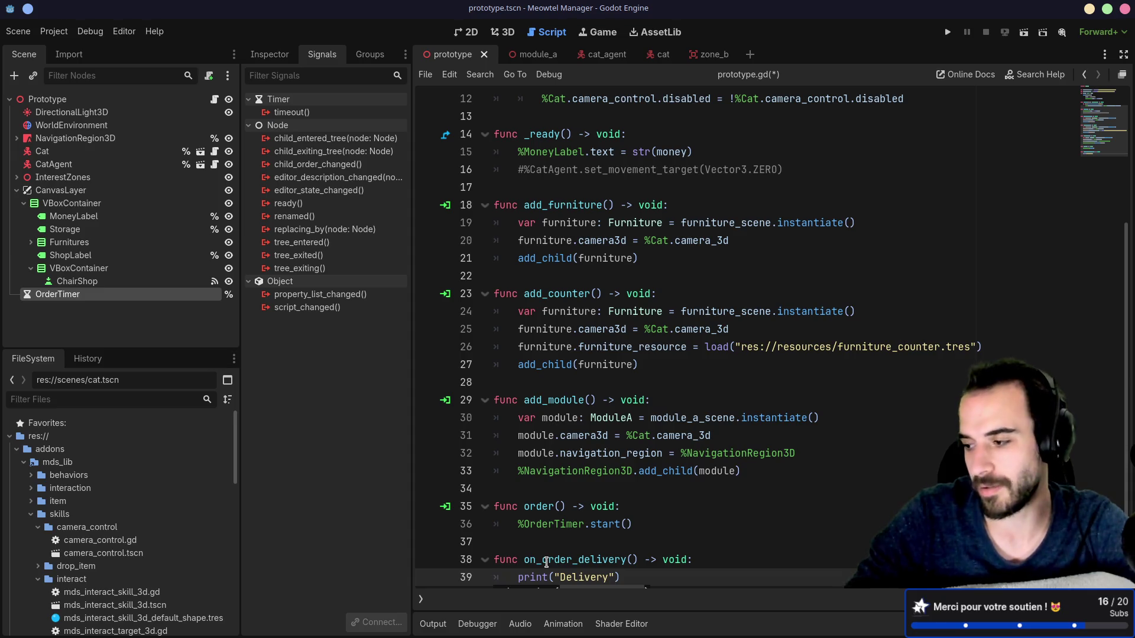
{"action": "left_click", "coordinate": [670, 542]}
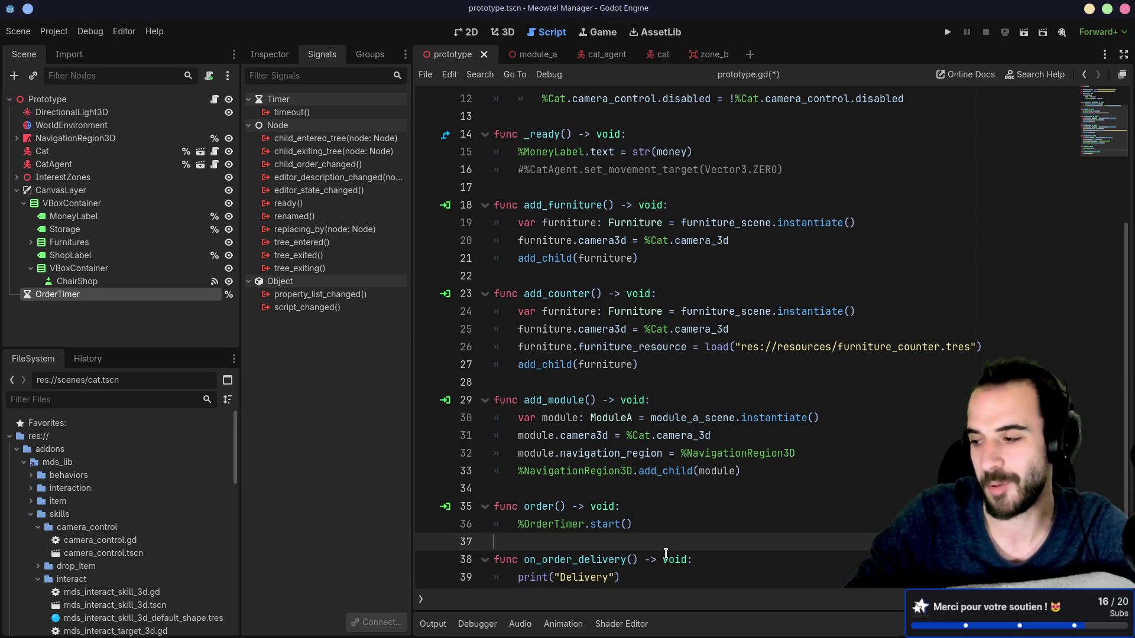
{"action": "scroll", "coordinate": [670, 546], "scroll_direction": "down", "scroll_amount": 1}
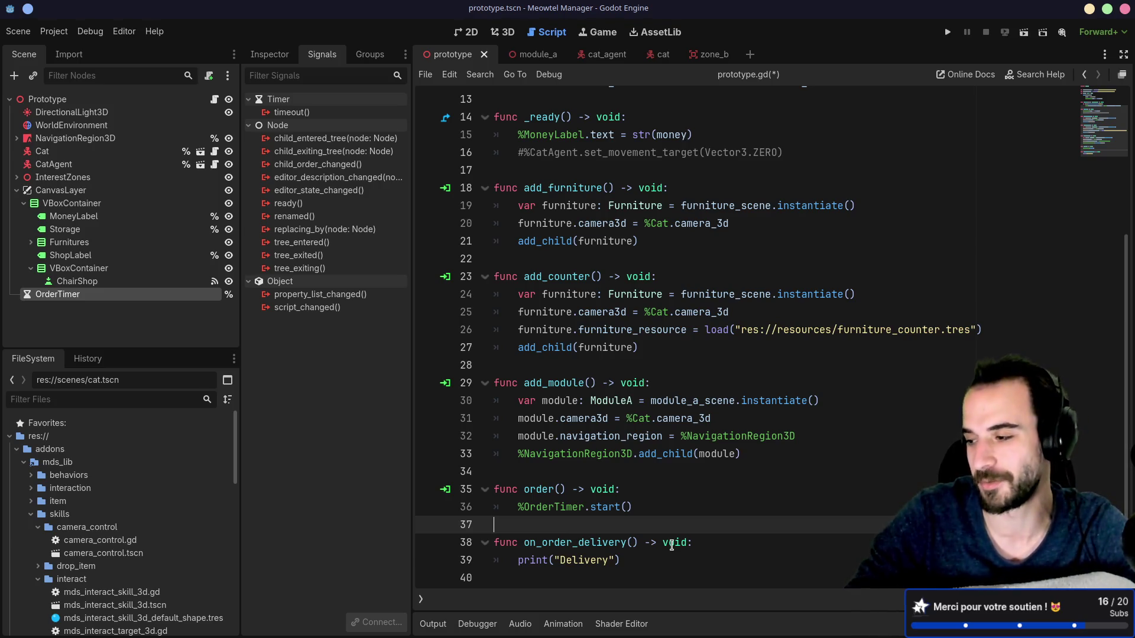
{"action": "left_click", "coordinate": [646, 561]}
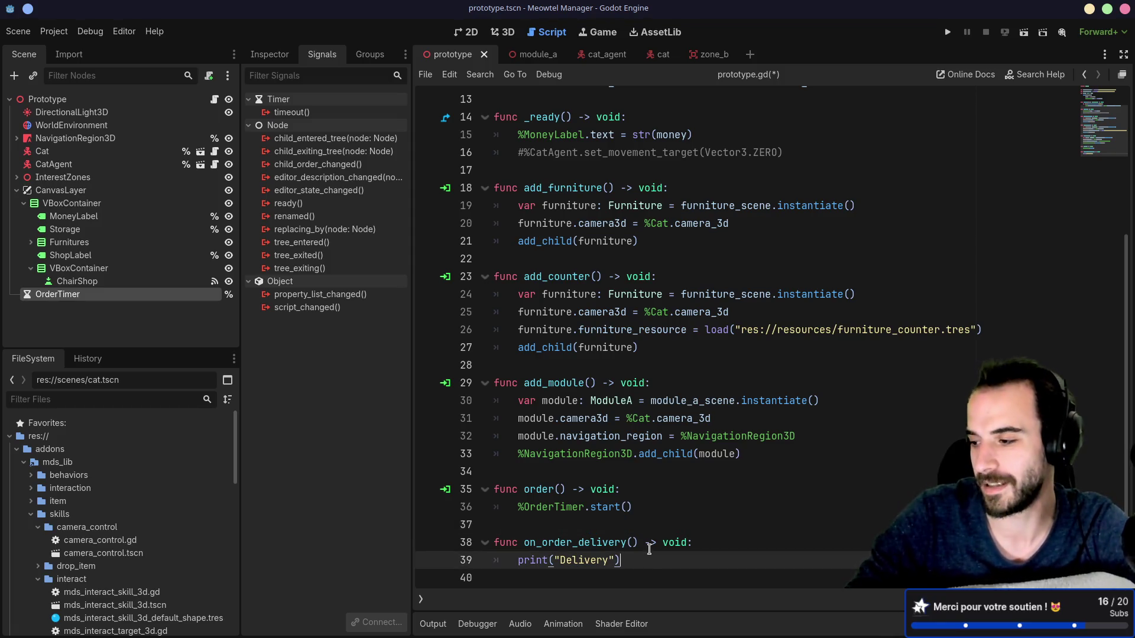
{"action": "left_click", "coordinate": [618, 490]}
{"action": "key", "text": "ctrl+s"}
{"action": "left_click", "coordinate": [515, 579]}
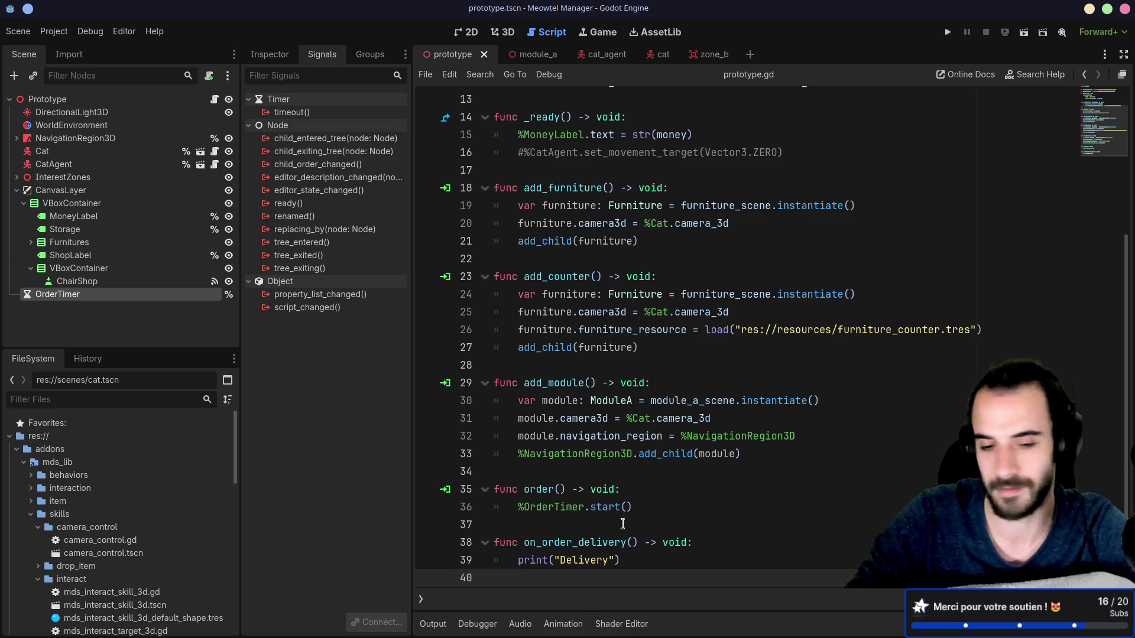
{"action": "left_click", "coordinate": [585, 507]}
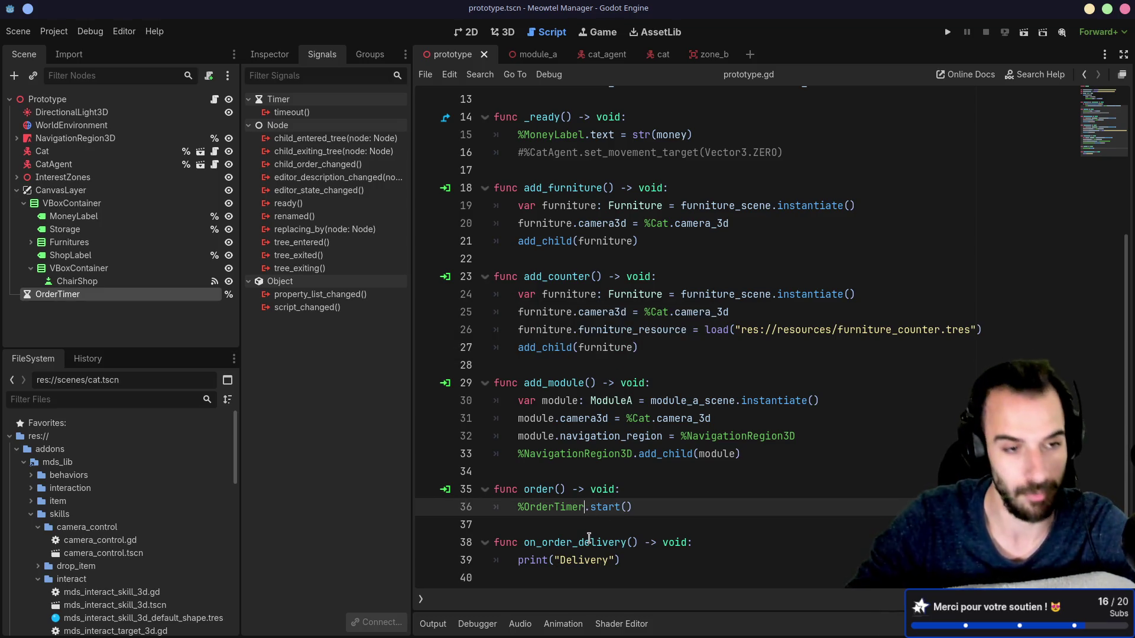
Review the order() and on_order_delivery() lines in the script
{"action": "left_click", "coordinate": [518, 577]}
{"action": "left_click", "coordinate": [612, 508]}
{"action": "left_click", "coordinate": [611, 542]}
{"action": "left_click", "coordinate": [538, 577]}
{"action": "left_click", "coordinate": [628, 563]}
{"action": "left_click", "coordinate": [634, 526]}
{"action": "left_click", "coordinate": [633, 562]}
Run the game, order a chair from ChairShop, and place it from storage
{"action": "left_click", "coordinate": [947, 32]}
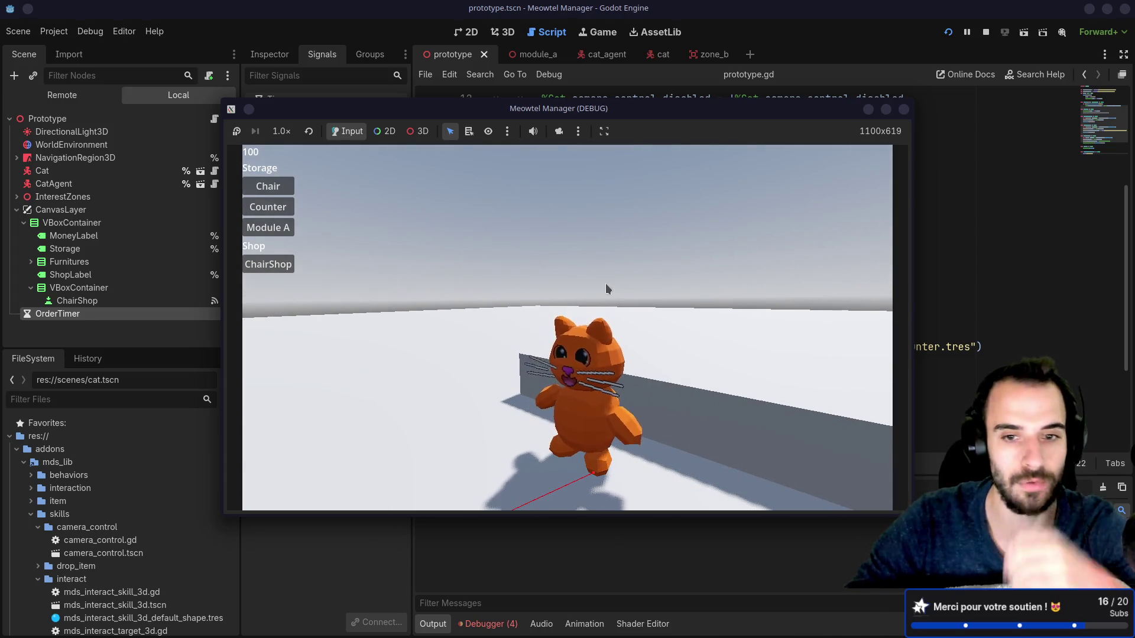
{"action": "left_click_drag", "start_coordinate": [604, 282], "coordinate": [498, 292]}
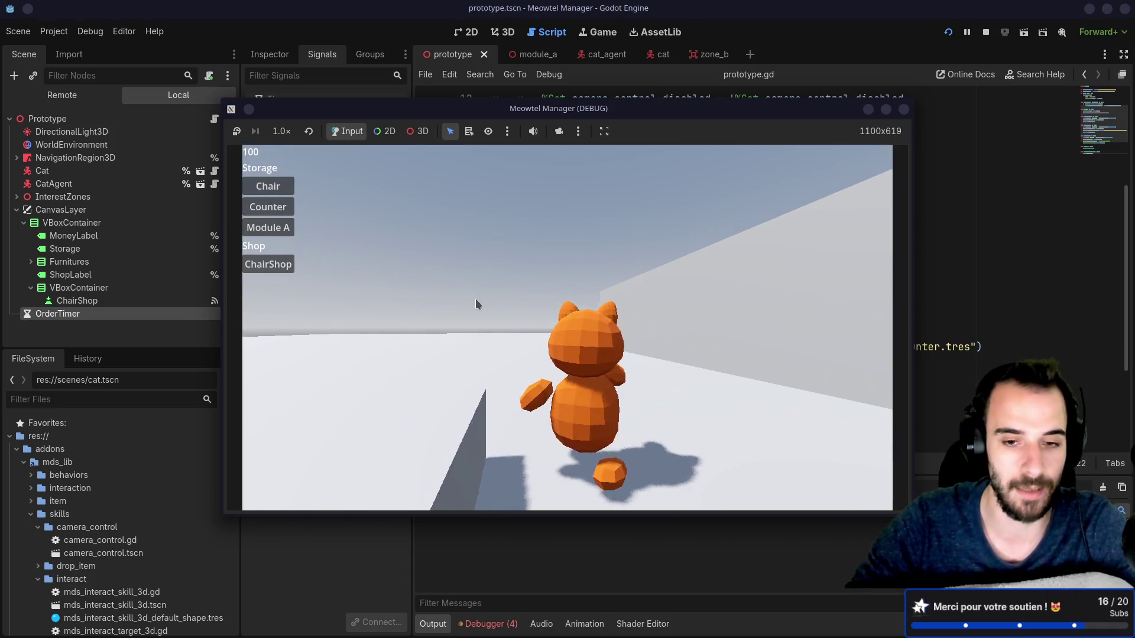
{"action": "left_click", "coordinate": [268, 264]}
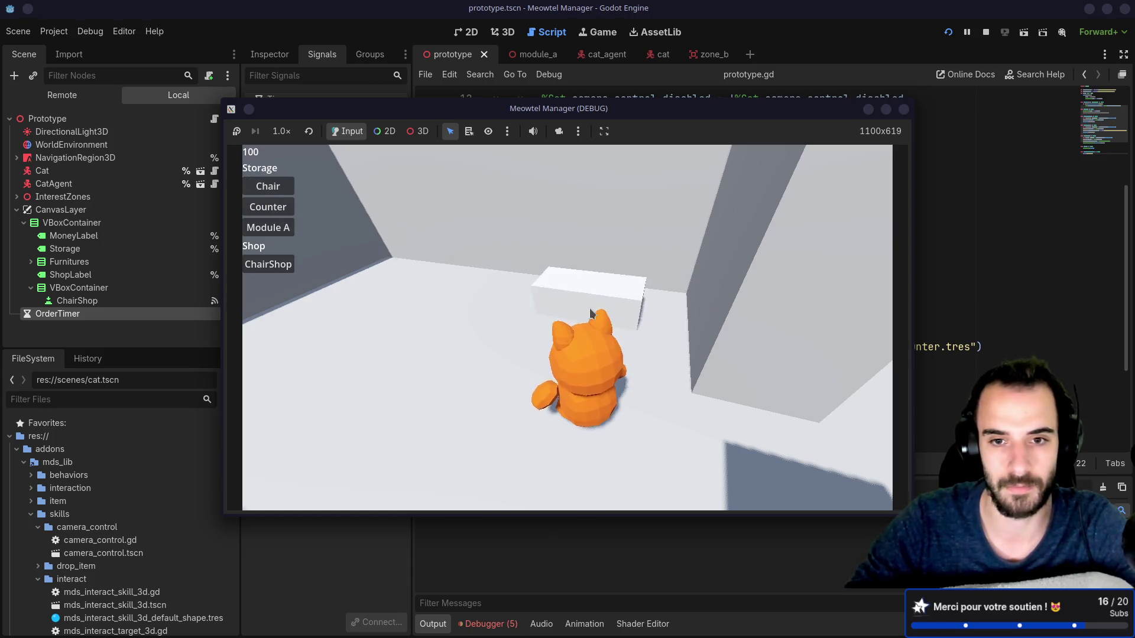
{"action": "left_click", "coordinate": [267, 186]}
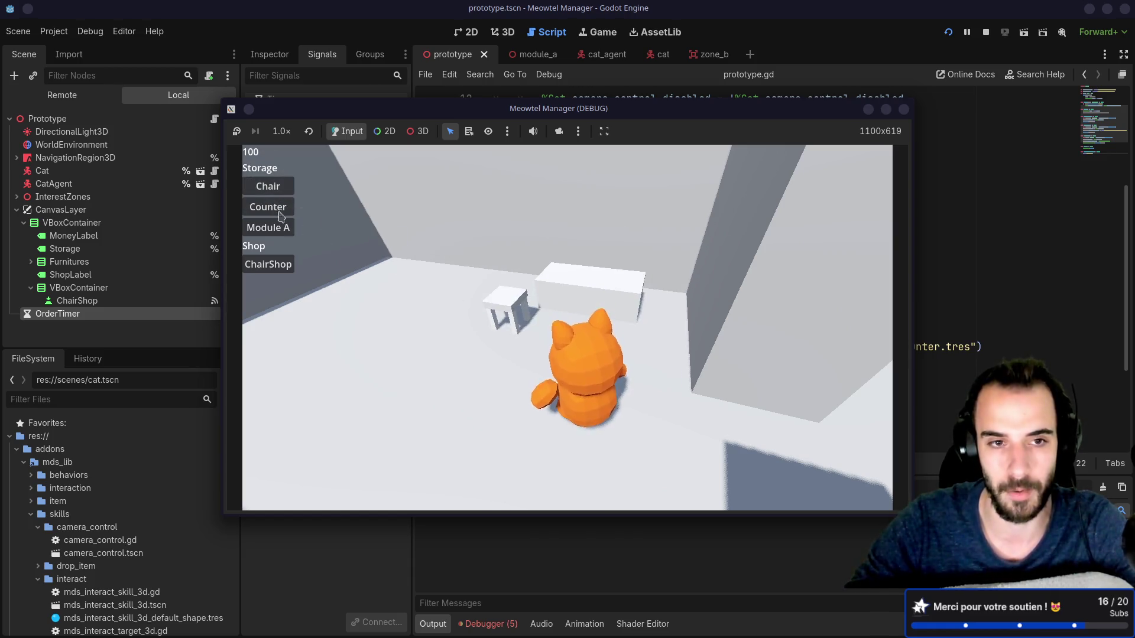
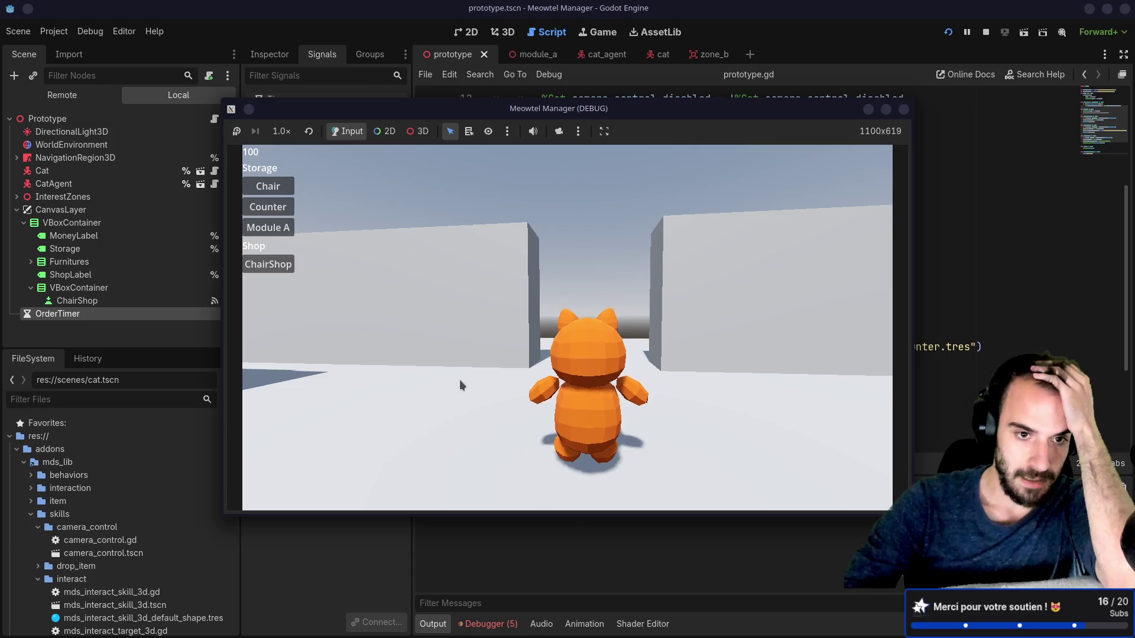
Bring the editor back over the game and scroll prototype.gd to order() and on_order_delivery()
{"action": "left_click", "coordinate": [489, 558]}
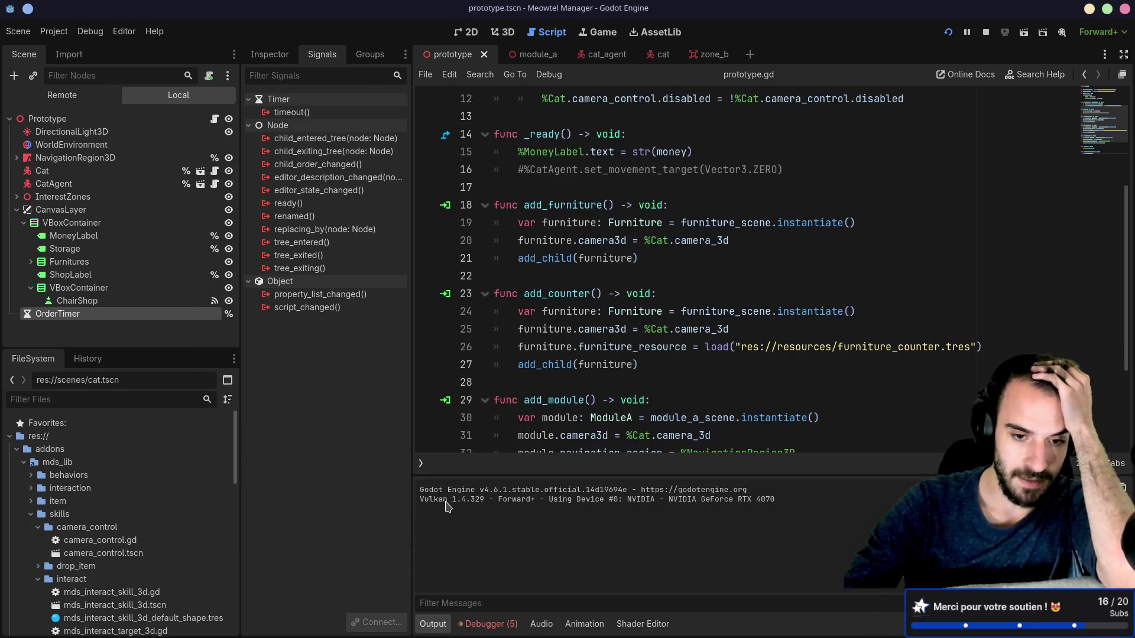
{"action": "scroll", "coordinate": [551, 373], "scroll_direction": "down", "scroll_amount": 3}
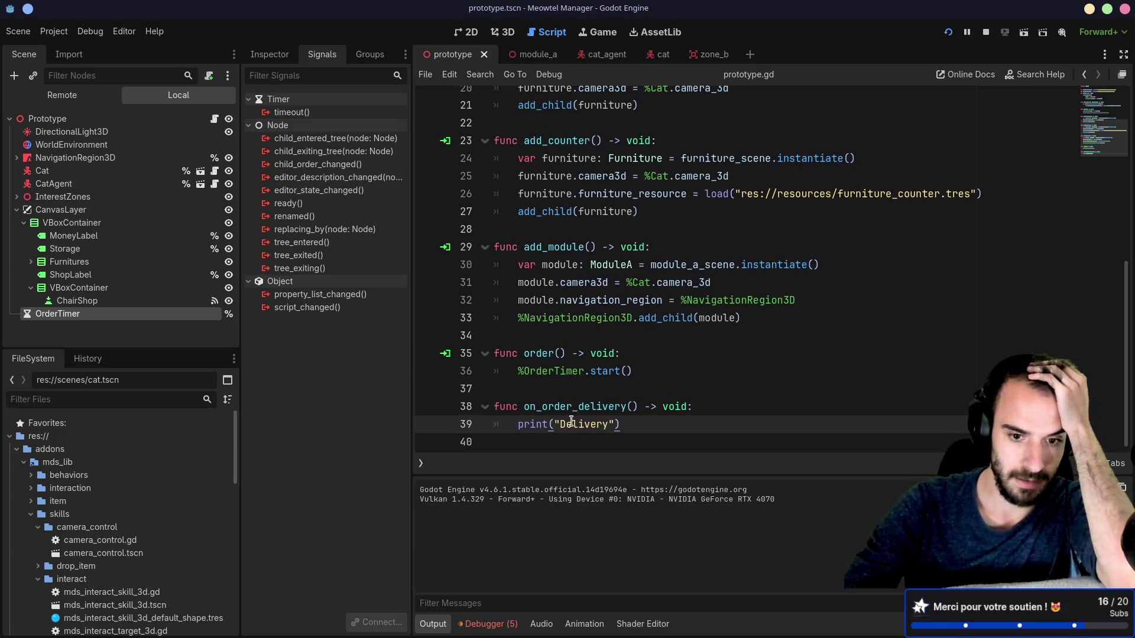
Connect OrderTimer's timeout() signal to the existing on_order_delivery() function
{"action": "left_click", "coordinate": [285, 112]}
{"action": "key", "text": "Return"}
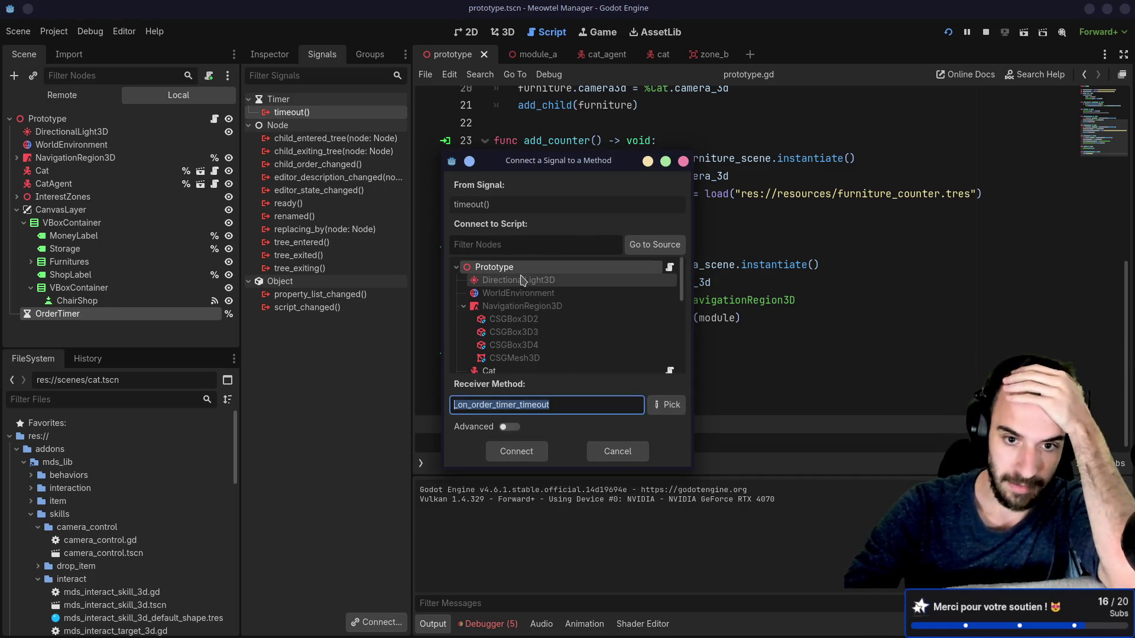
{"action": "left_click", "coordinate": [666, 409]}
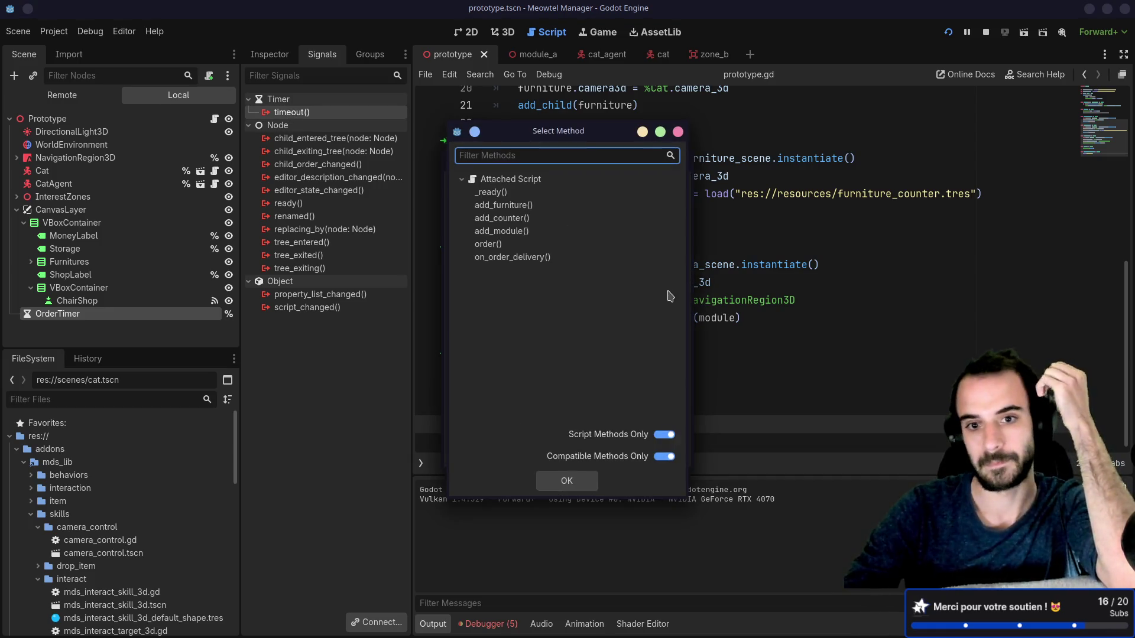
{"action": "double_click", "coordinate": [520, 257]}
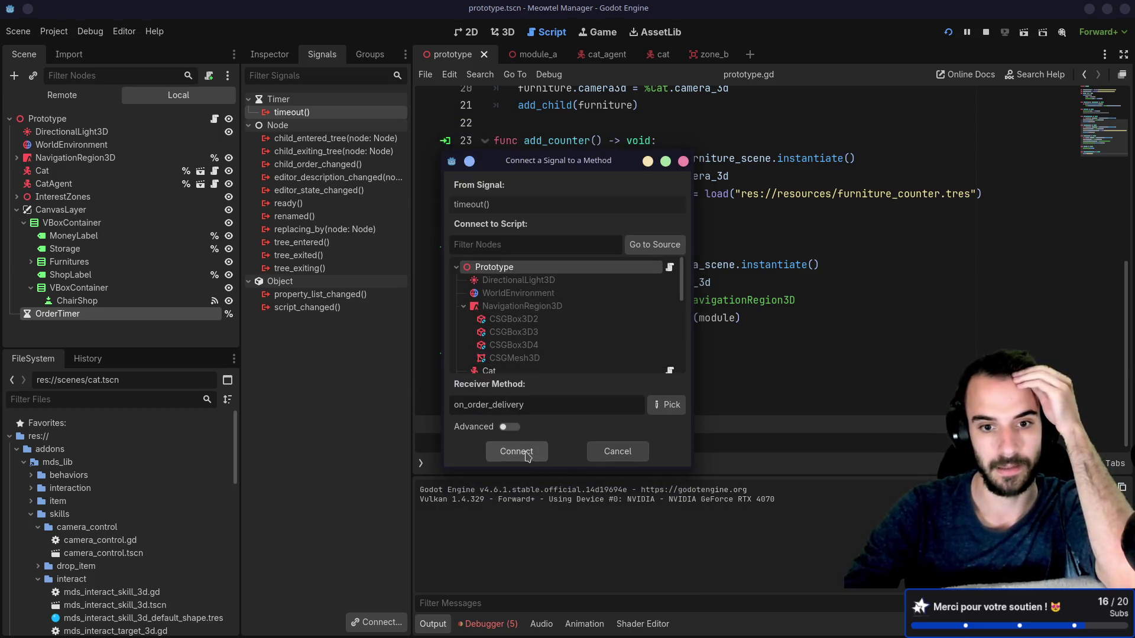
{"action": "key", "text": "Return"}
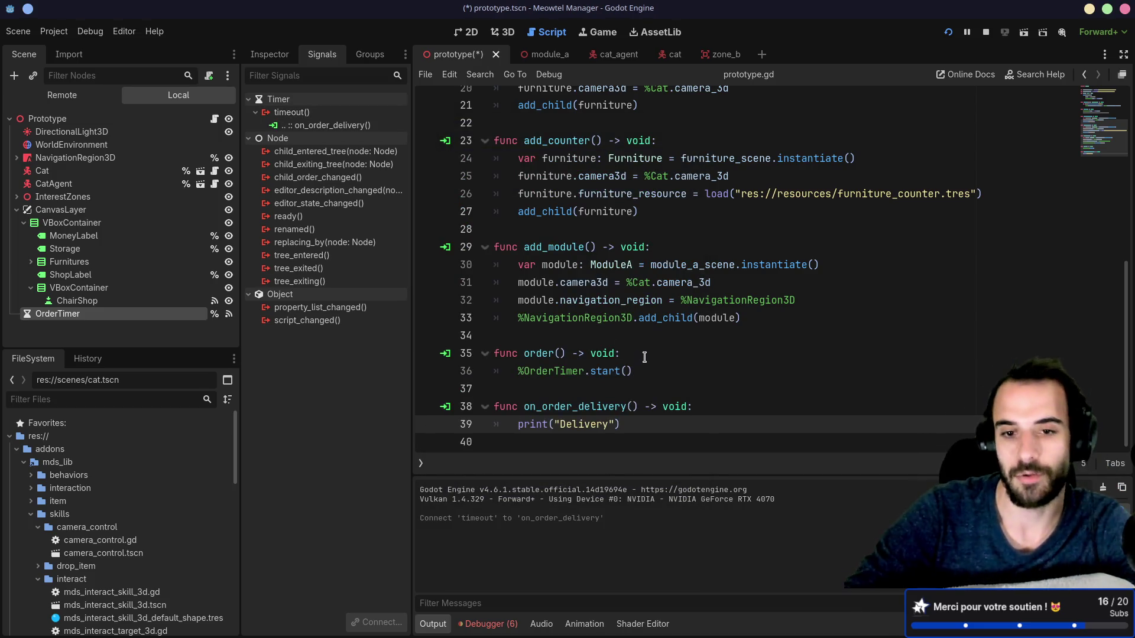
{"action": "left_click", "coordinate": [644, 357]}
Add 'money -= 10' at the top of order() and save the script
{"action": "key", "text": "Return"}
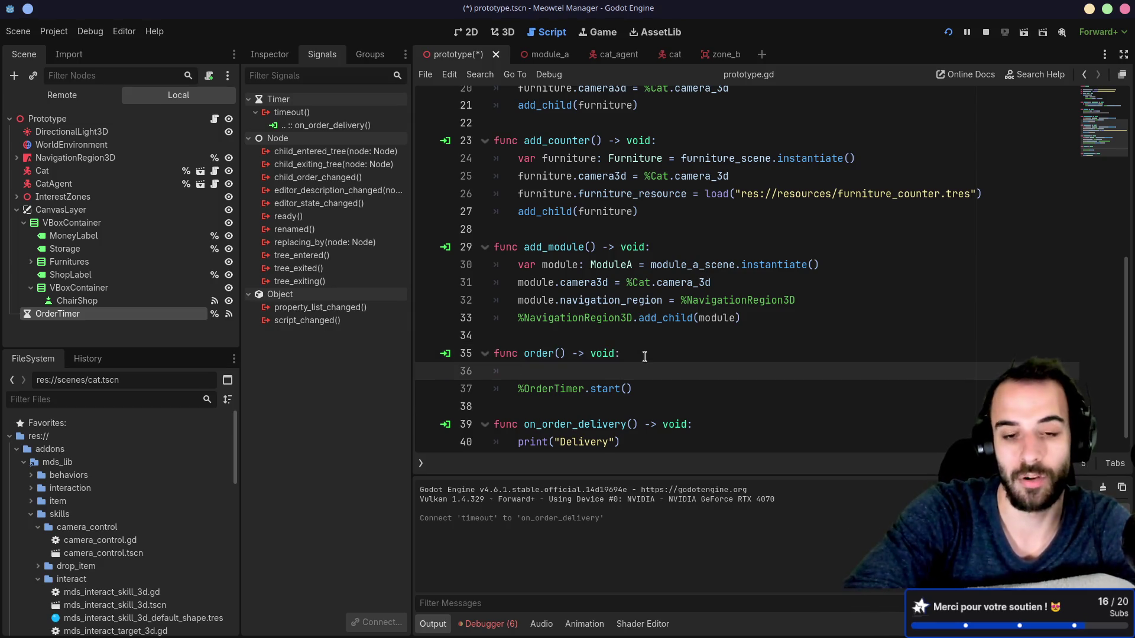
{"action": "type", "text": "money -"}
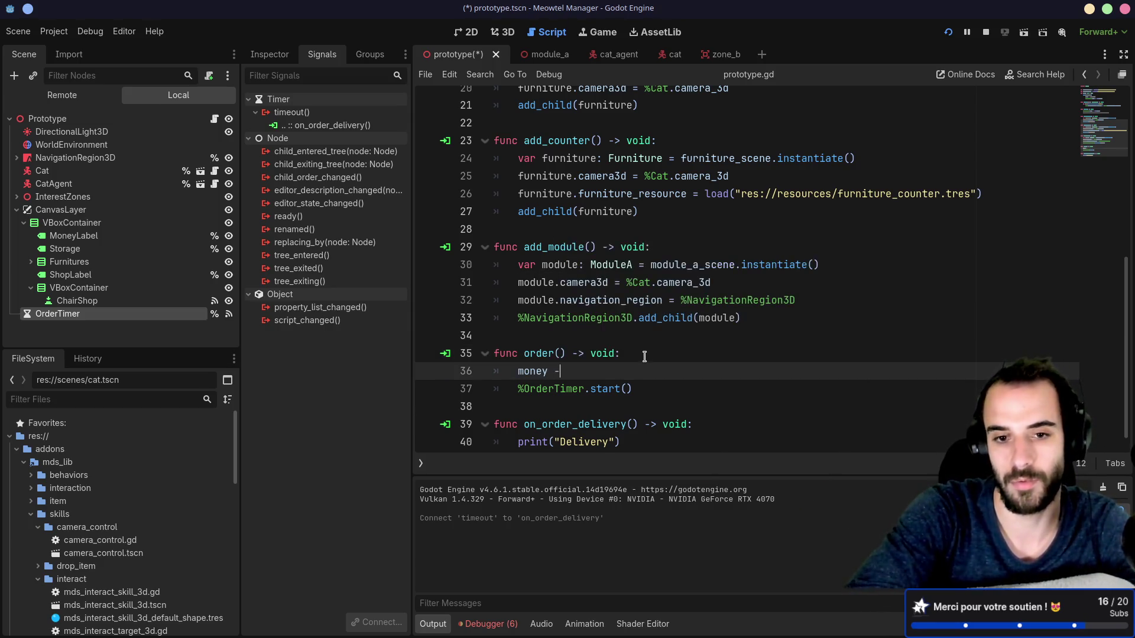
{"action": "type", "text": "= 10"}
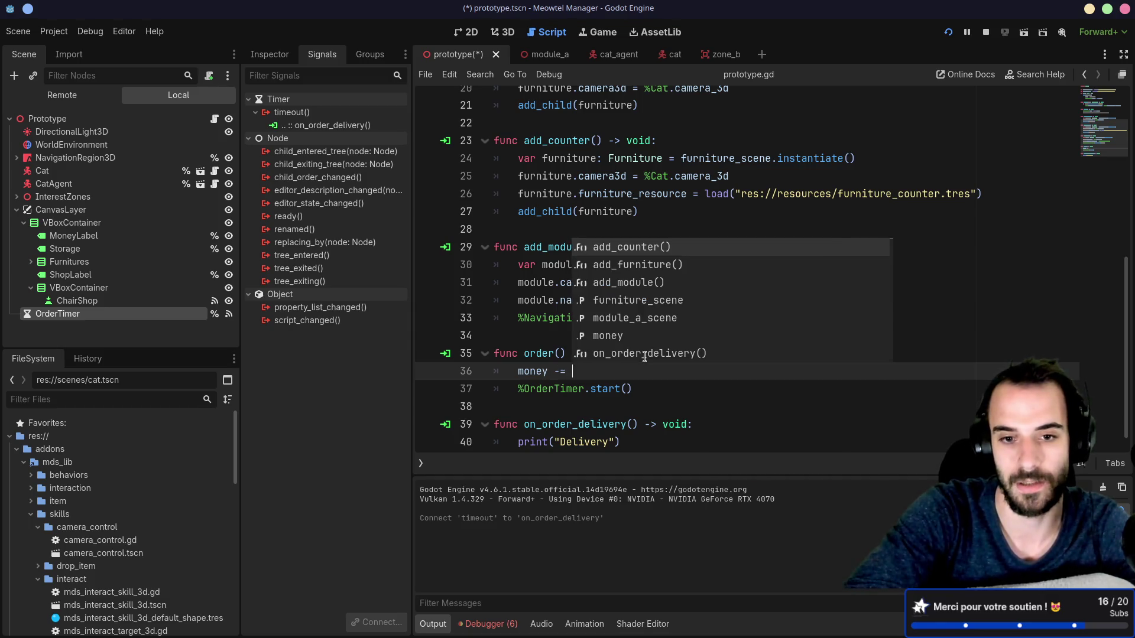
{"action": "key", "text": "ctrl+s"}
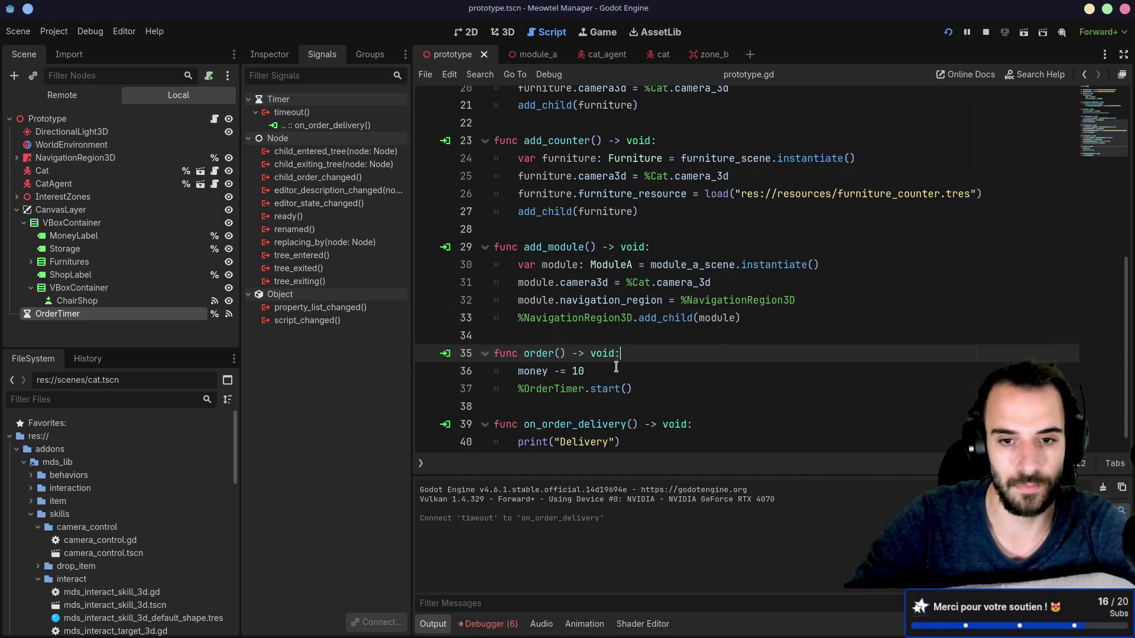
{"action": "key", "text": "Down"}
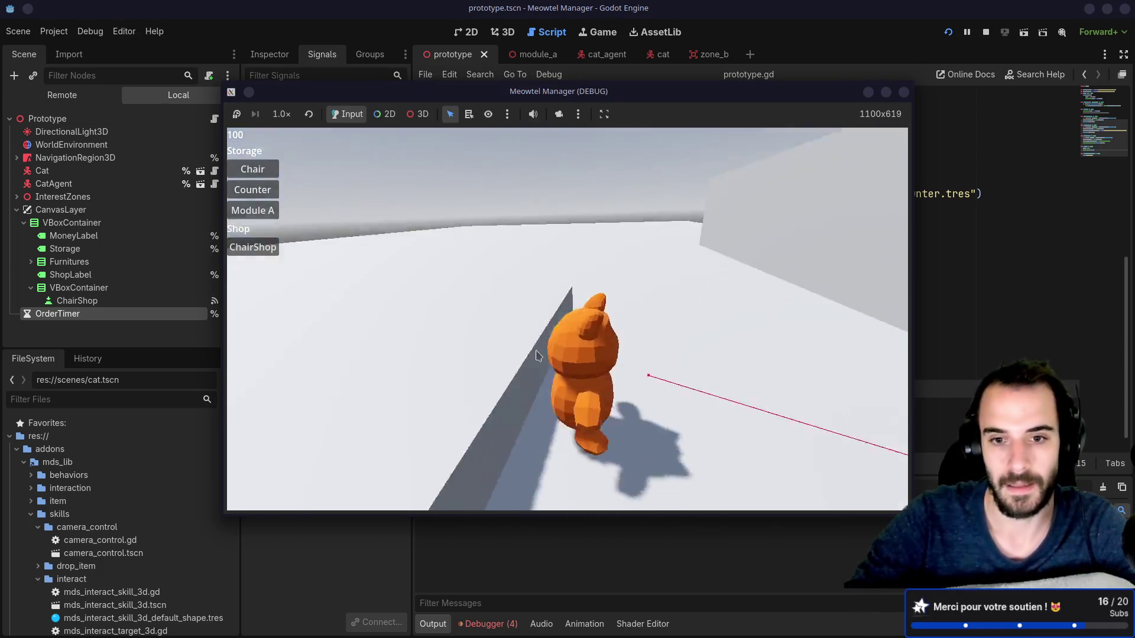
Place several ChairShop orders, dropping money to 60, and check 'Delivery' in the Output panel
{"action": "left_click", "coordinate": [253, 247]}
{"action": "triple_click", "coordinate": [249, 248]}
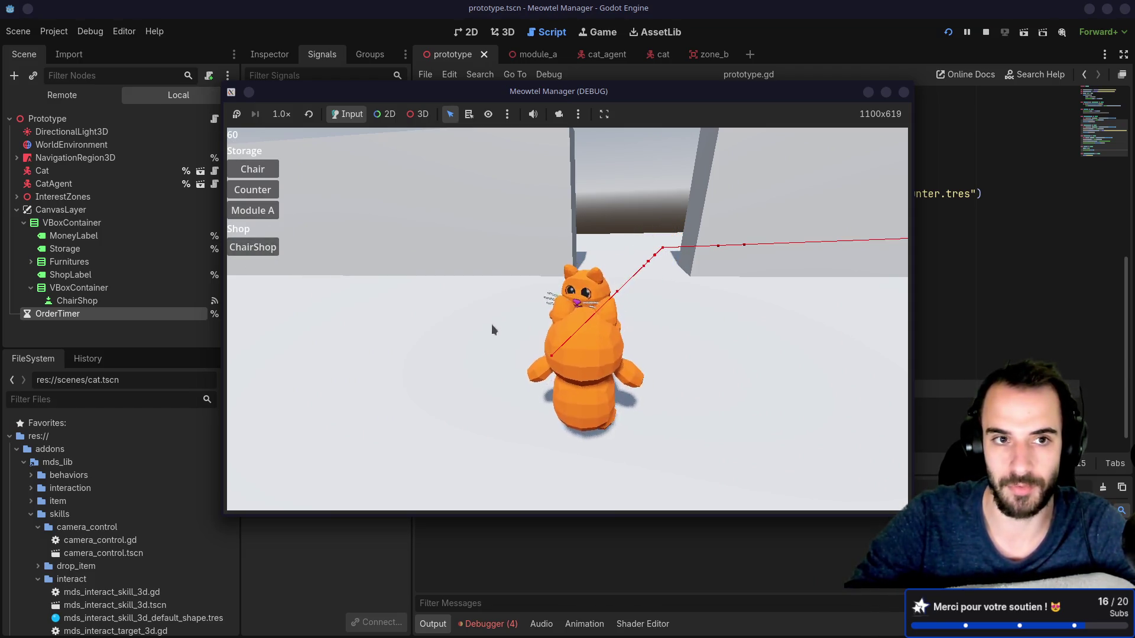
{"action": "left_click", "coordinate": [657, 533]}
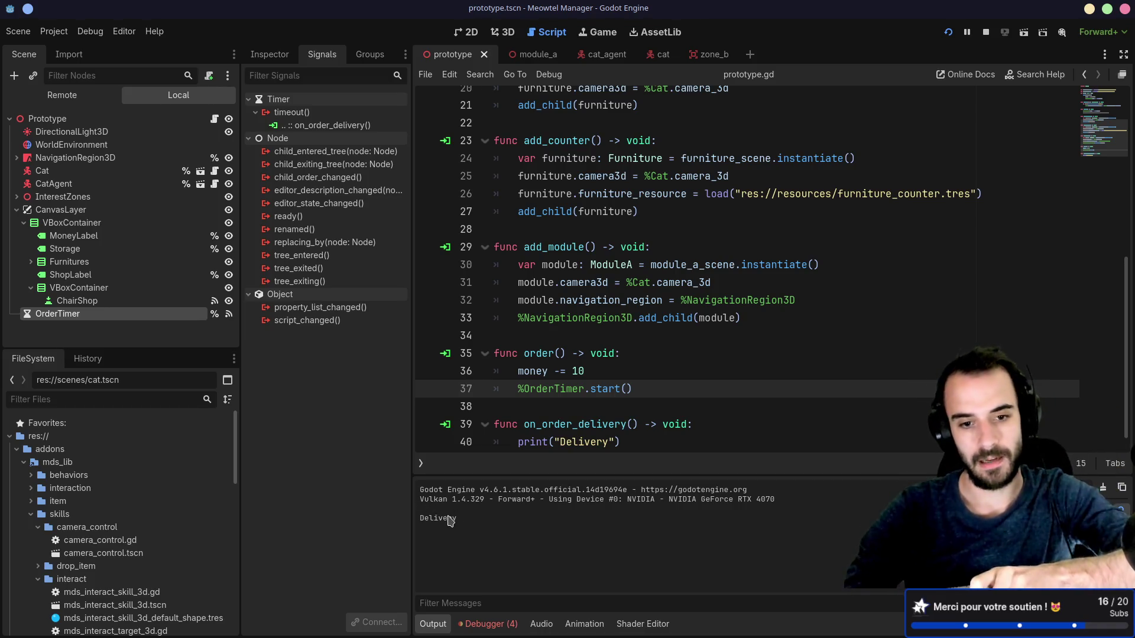
{"action": "scroll", "coordinate": [645, 359], "scroll_direction": "down", "scroll_amount": 1}
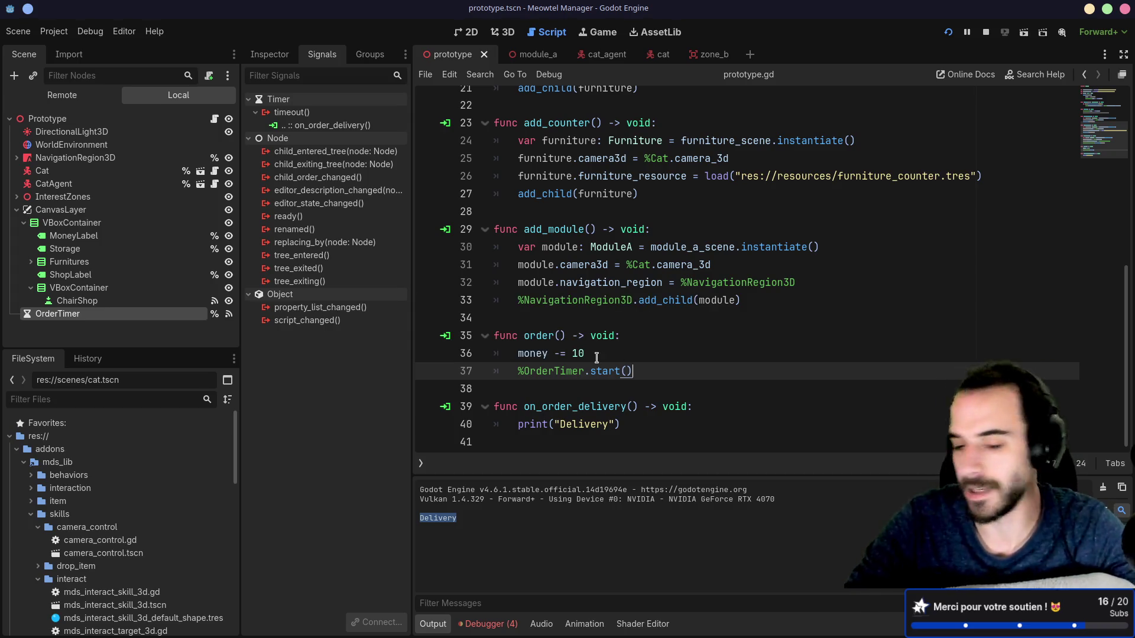
{"action": "left_click", "coordinate": [17, 449]}
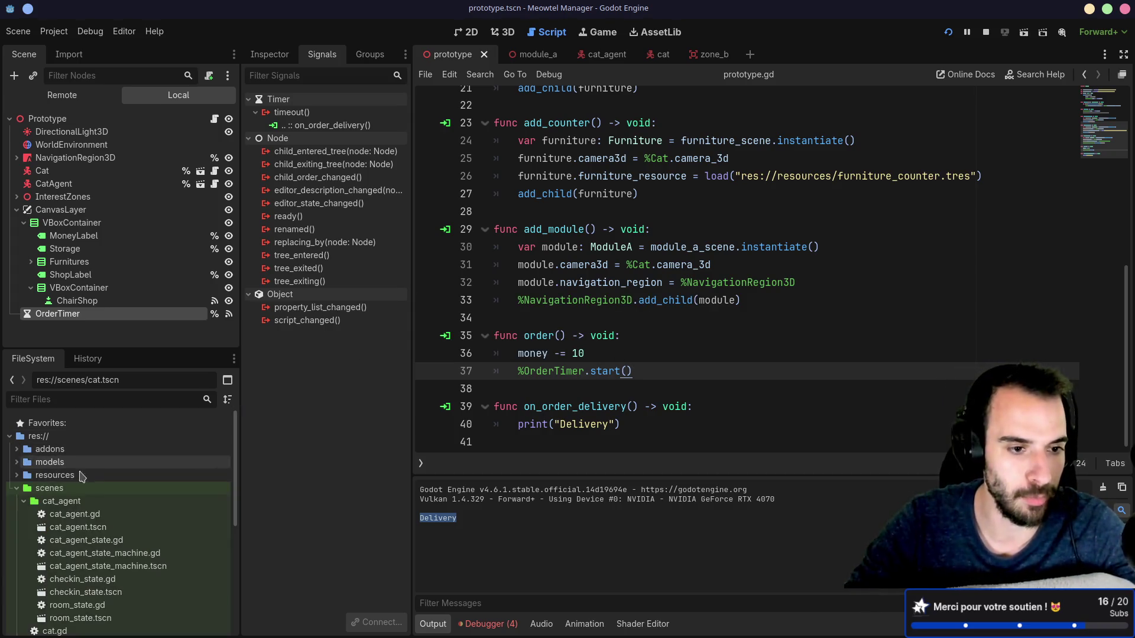
Collapse cat_agent and select the scenes folder in the FileSystem dock
{"action": "scroll", "coordinate": [78, 506], "scroll_direction": "down", "scroll_amount": 3}
{"action": "scroll", "coordinate": [78, 505], "scroll_direction": "up", "scroll_amount": 5}
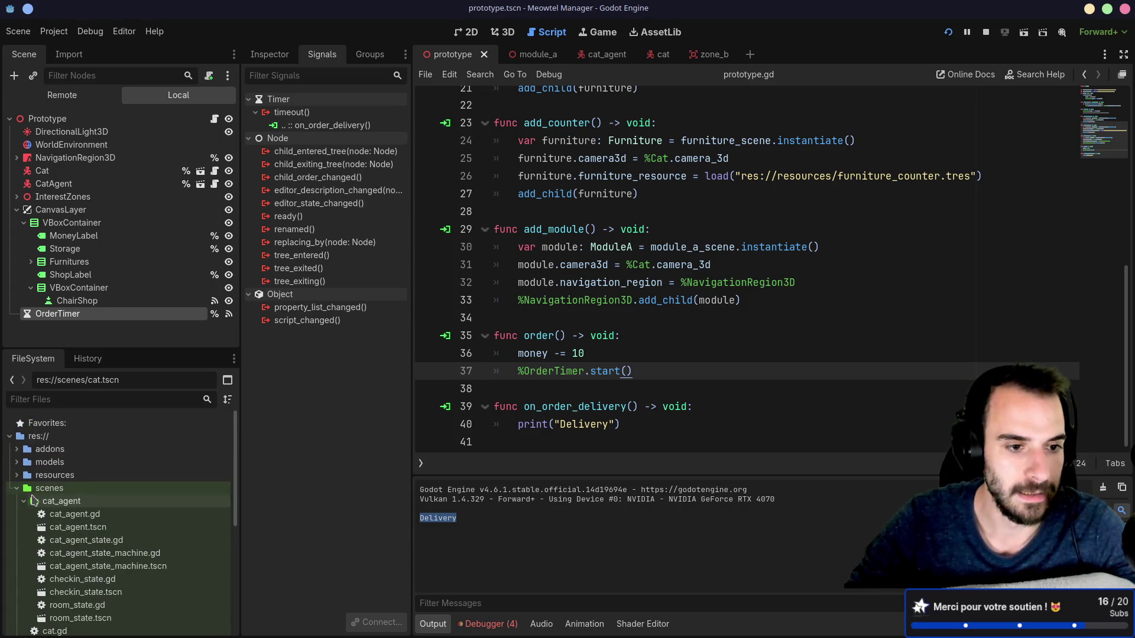
{"action": "double_click", "coordinate": [68, 501]}
{"action": "left_click", "coordinate": [66, 489]}
Create a new 3D scene named delivery_package in the scenes folder
{"action": "right_click", "coordinate": [68, 494]}
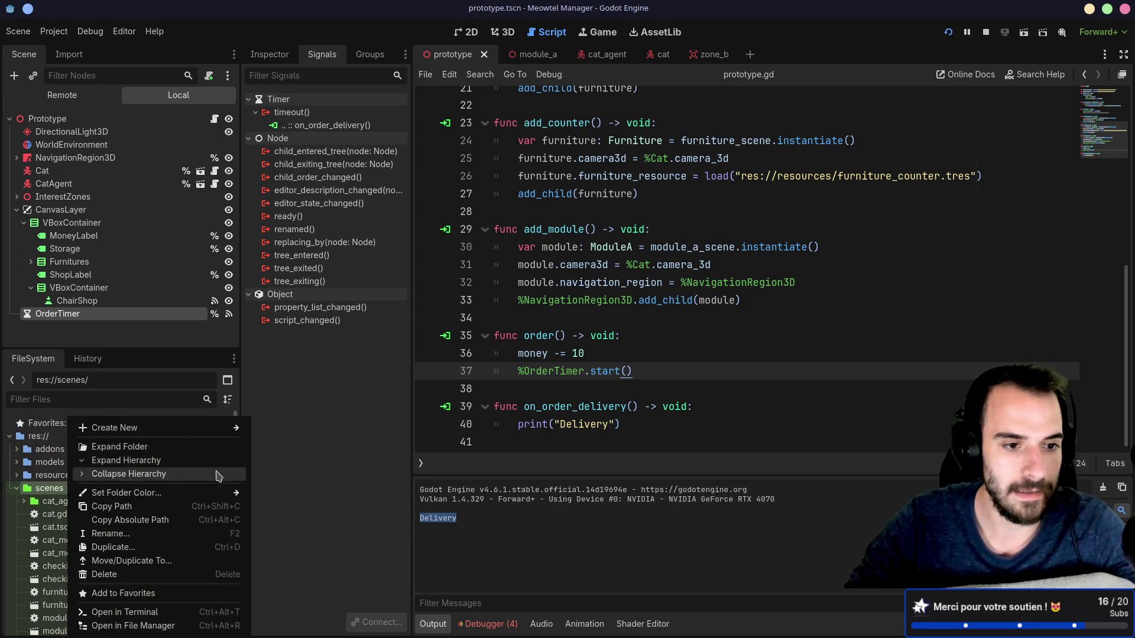
{"action": "mouse_move", "coordinate": [205, 432]}
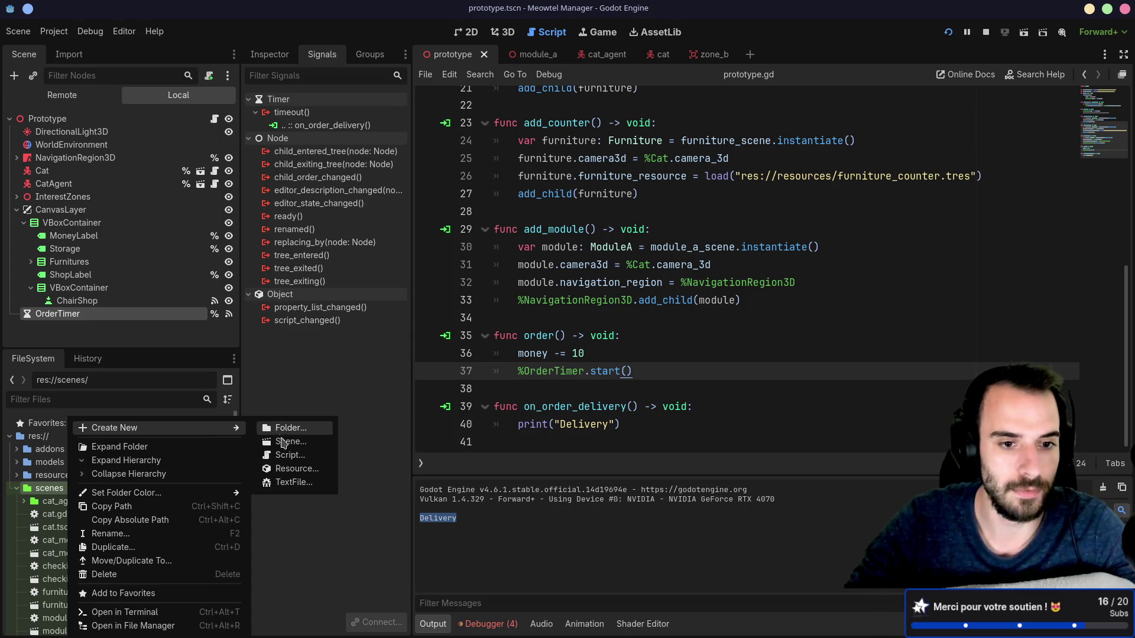
{"action": "left_click", "coordinate": [285, 444]}
{"action": "left_click", "coordinate": [286, 443]}
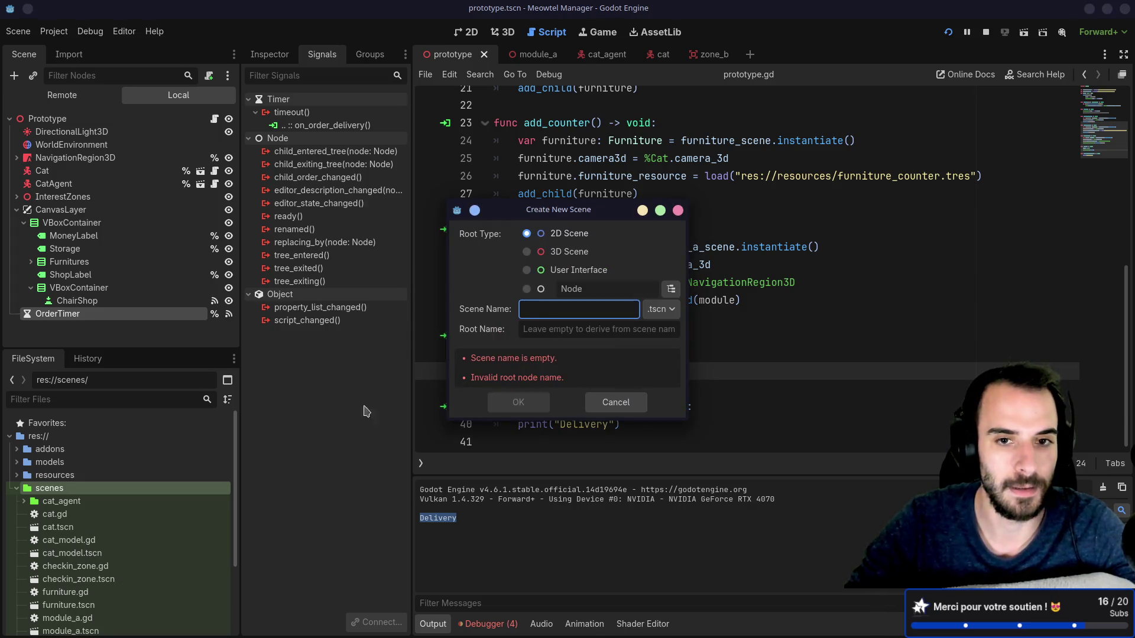
{"action": "left_click", "coordinate": [527, 252]}
{"action": "left_click", "coordinate": [537, 309]}
{"action": "type", "text": "delivery_package"}
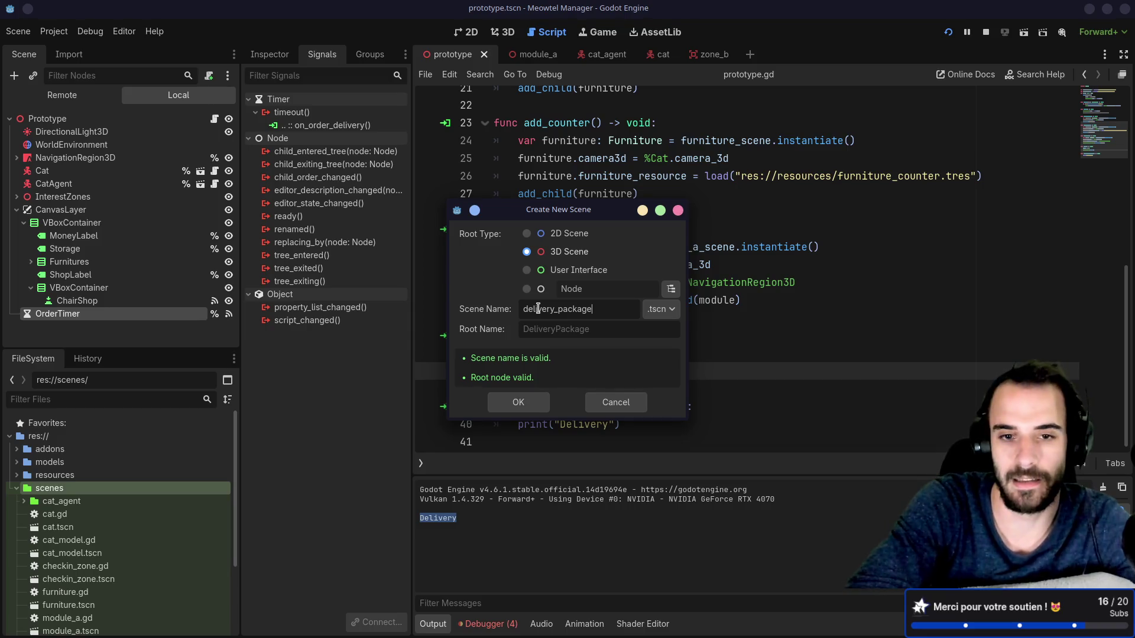
{"action": "left_click", "coordinate": [514, 401]}
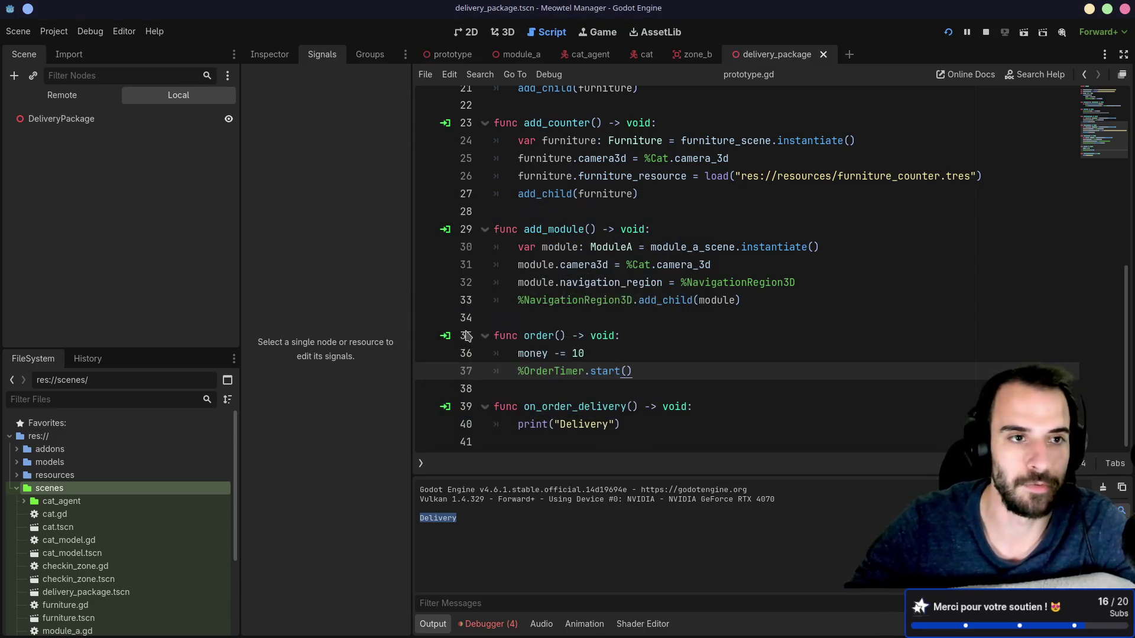
{"action": "left_click", "coordinate": [500, 34]}
Add a MeshInstance3D child under DeliveryPackage and show its Inspector properties
{"action": "left_click", "coordinate": [92, 121]}
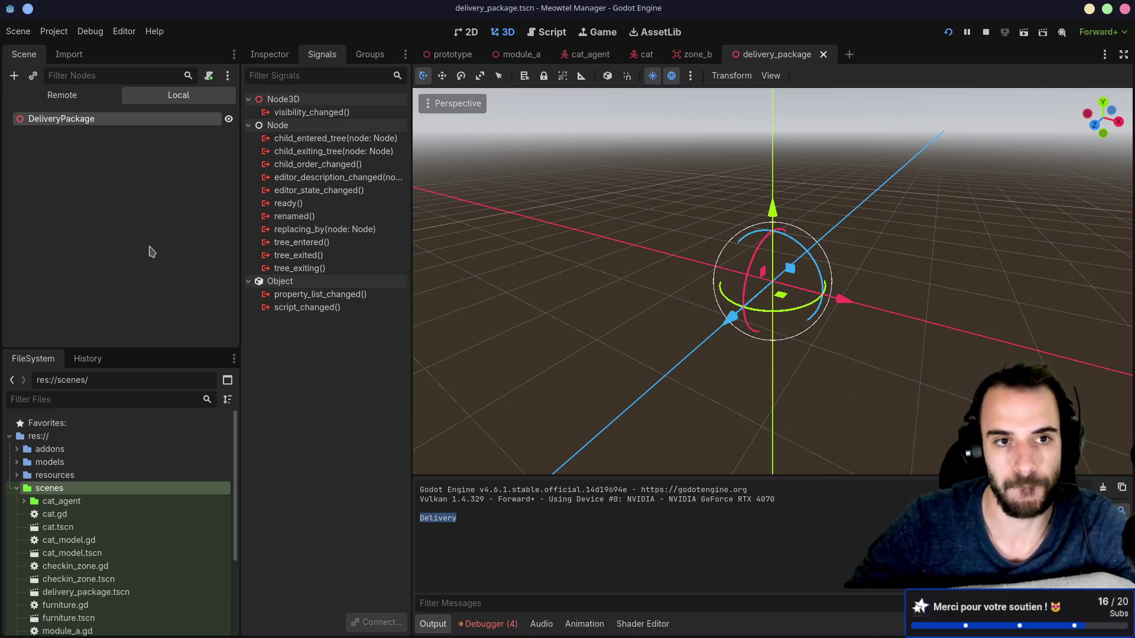
{"action": "key", "text": "ctrl+a"}
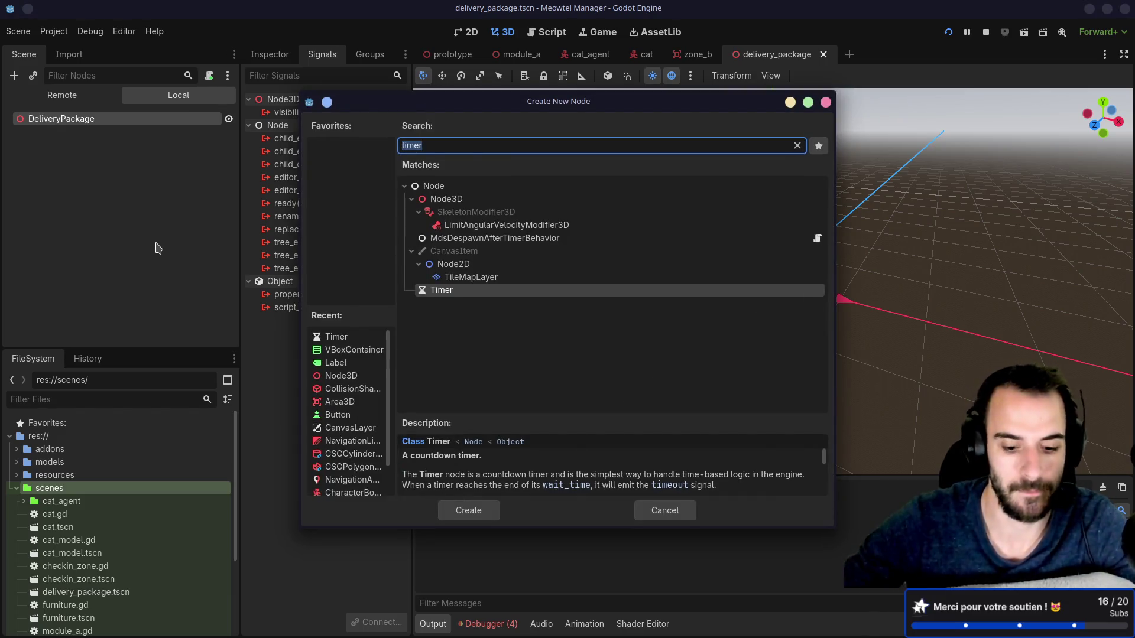
{"action": "type", "text": "mesh"}
{"action": "key", "text": "Up"}
{"action": "key", "text": "Down"}
{"action": "key", "text": "Return"}
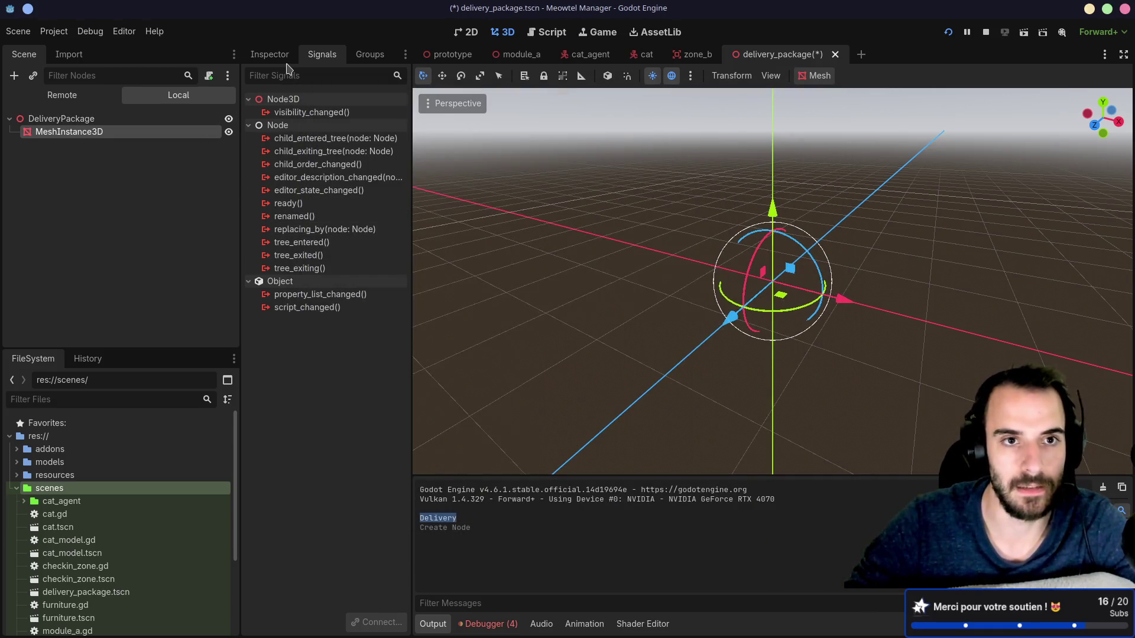
{"action": "left_click", "coordinate": [273, 55]}
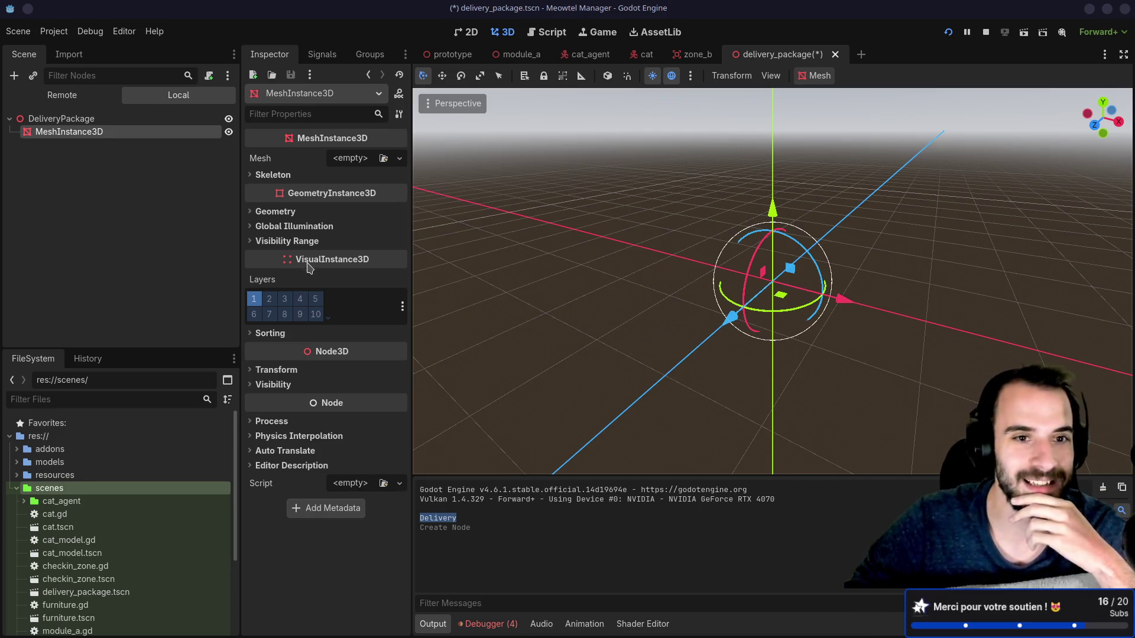
{"action": "left_click", "coordinate": [356, 158]}
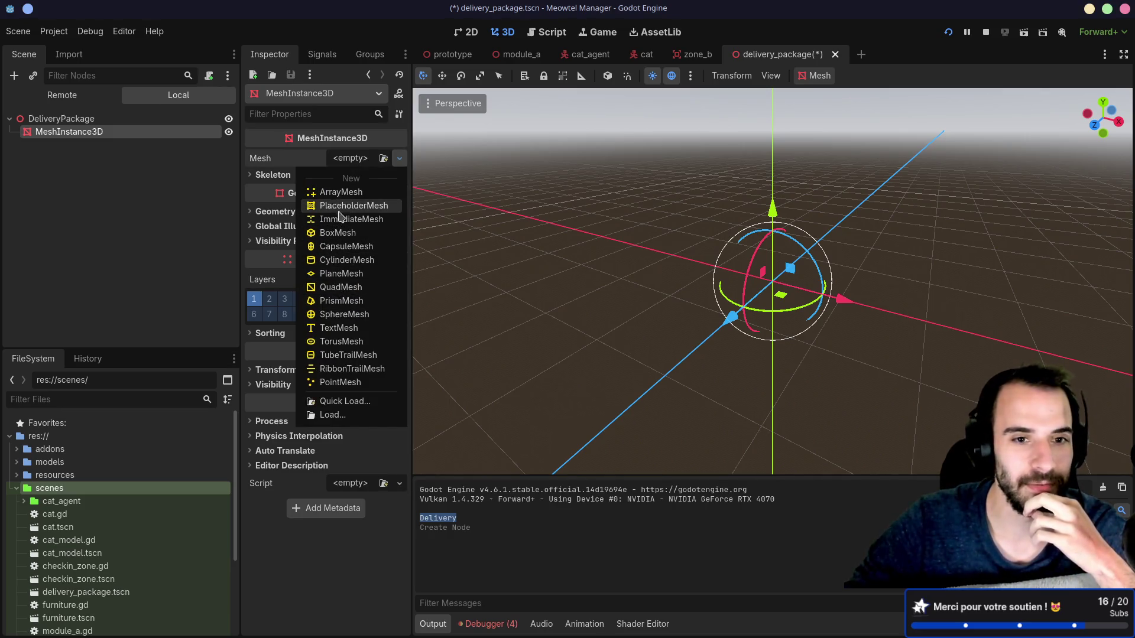
Assign a new BoxMesh to the MeshInstance3D's Mesh property
{"action": "left_click", "coordinate": [342, 233]}
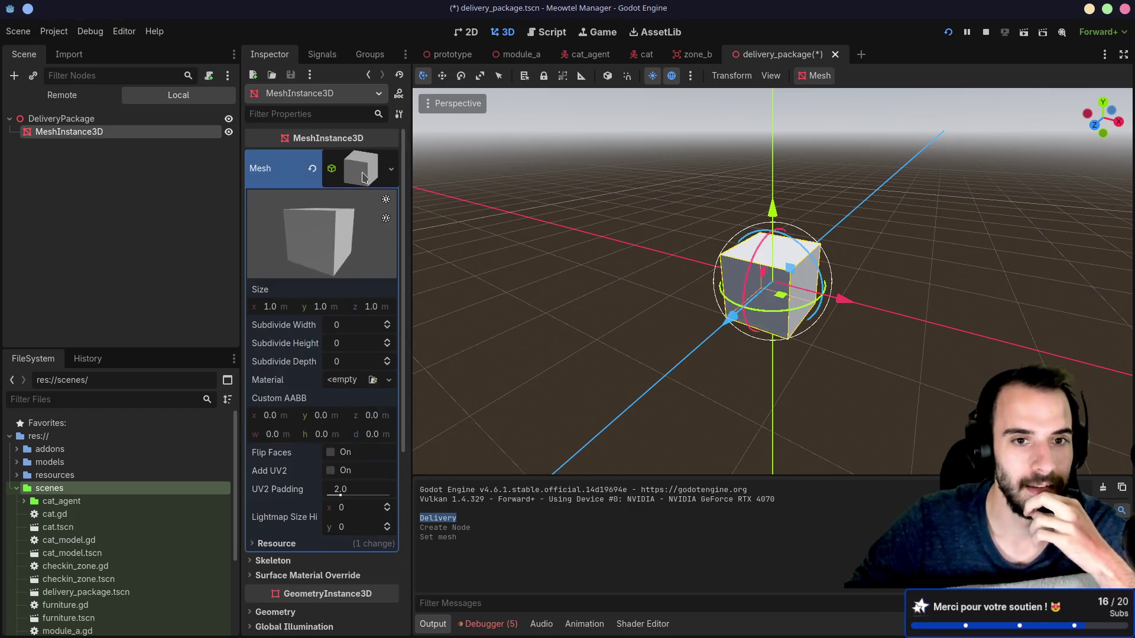
{"action": "scroll", "coordinate": [340, 335], "scroll_direction": "down", "scroll_amount": 4}
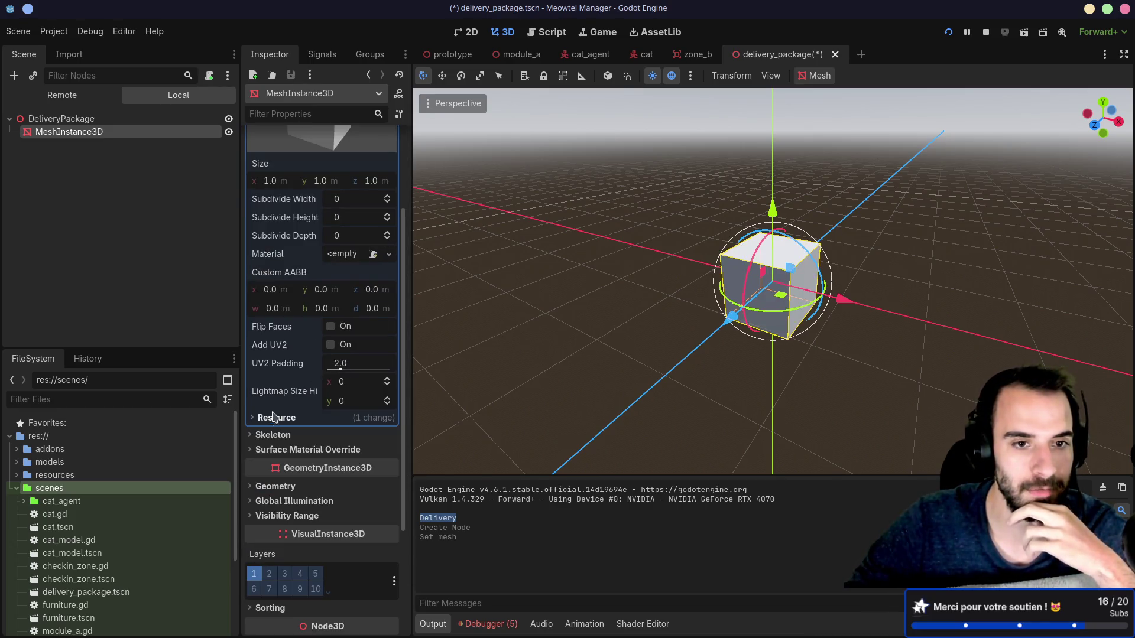
{"action": "scroll", "coordinate": [278, 414], "scroll_direction": "up", "scroll_amount": 4}
{"action": "scroll", "coordinate": [332, 361], "scroll_direction": "down", "scroll_amount": 4}
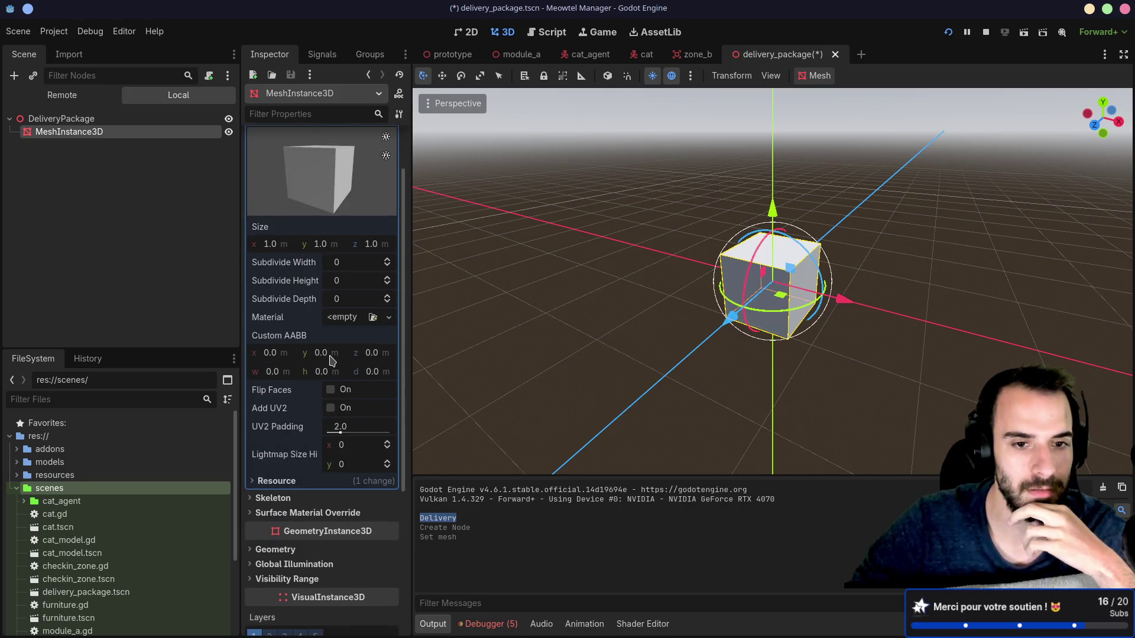
Give the box mesh a new StandardMaterial3D as its material
{"action": "left_click", "coordinate": [283, 418]}
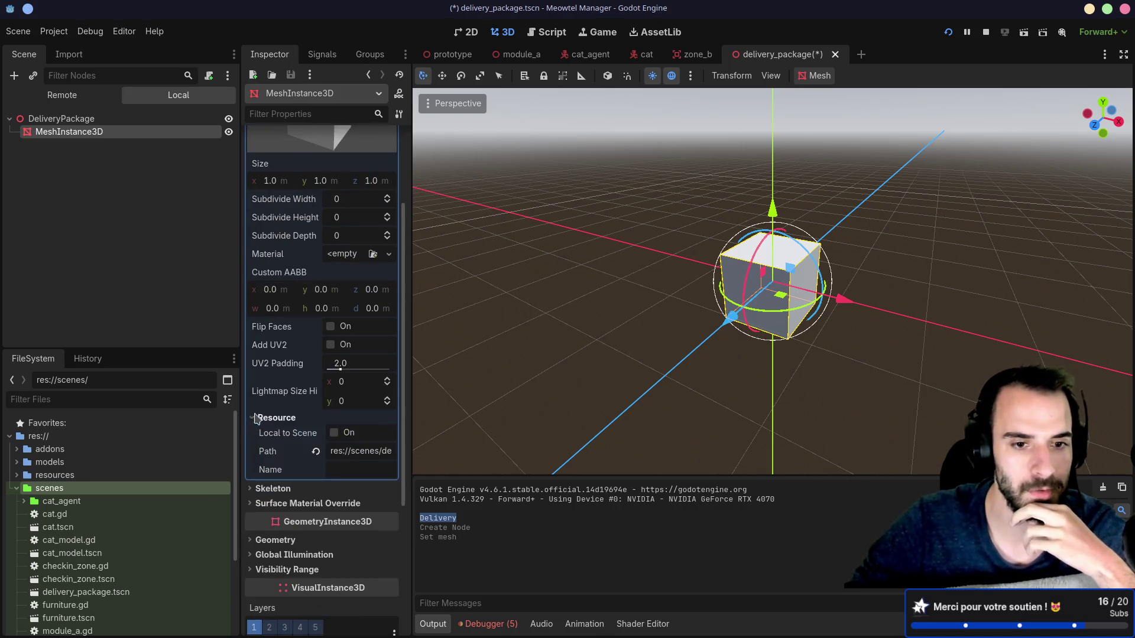
{"action": "scroll", "coordinate": [286, 394], "scroll_direction": "down", "scroll_amount": 2}
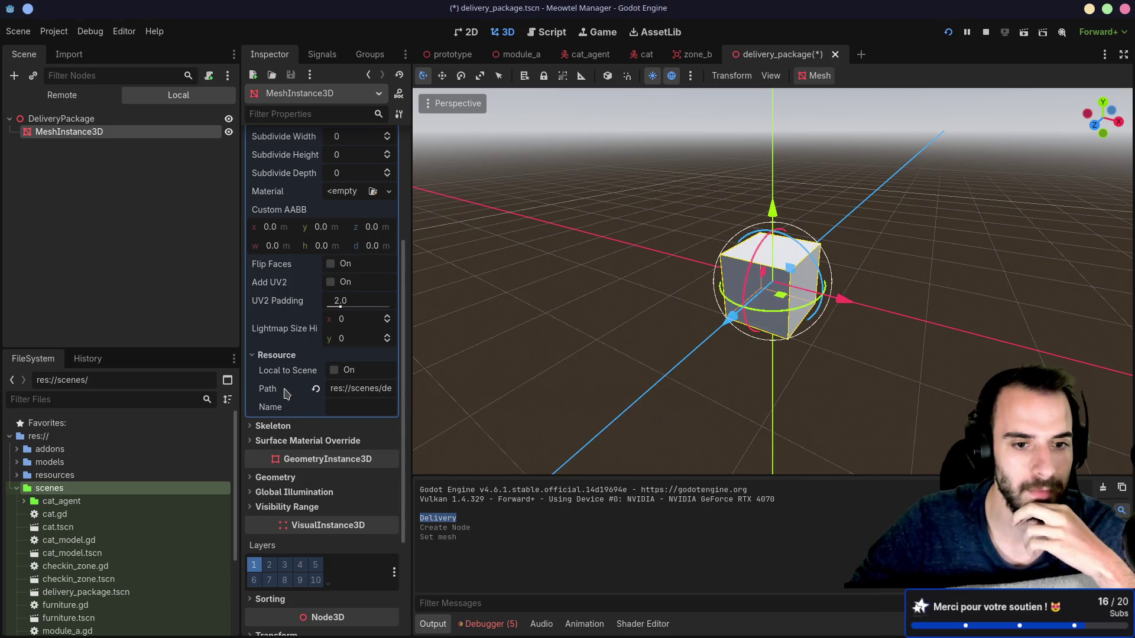
{"action": "left_click", "coordinate": [258, 440]}
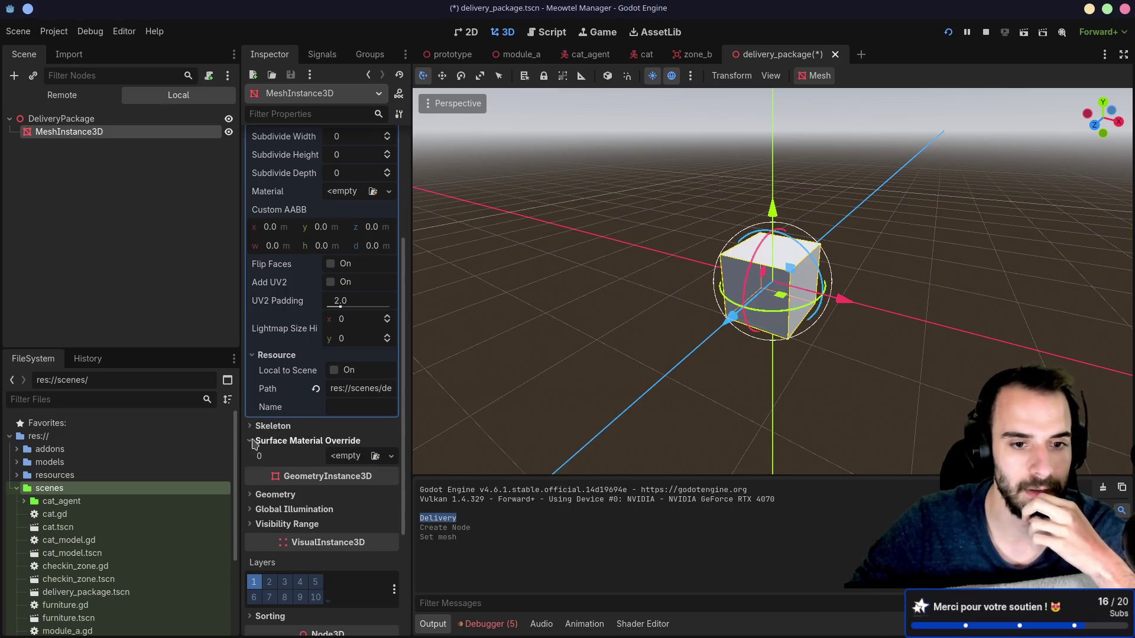
{"action": "scroll", "coordinate": [278, 432], "scroll_direction": "down", "scroll_amount": 2}
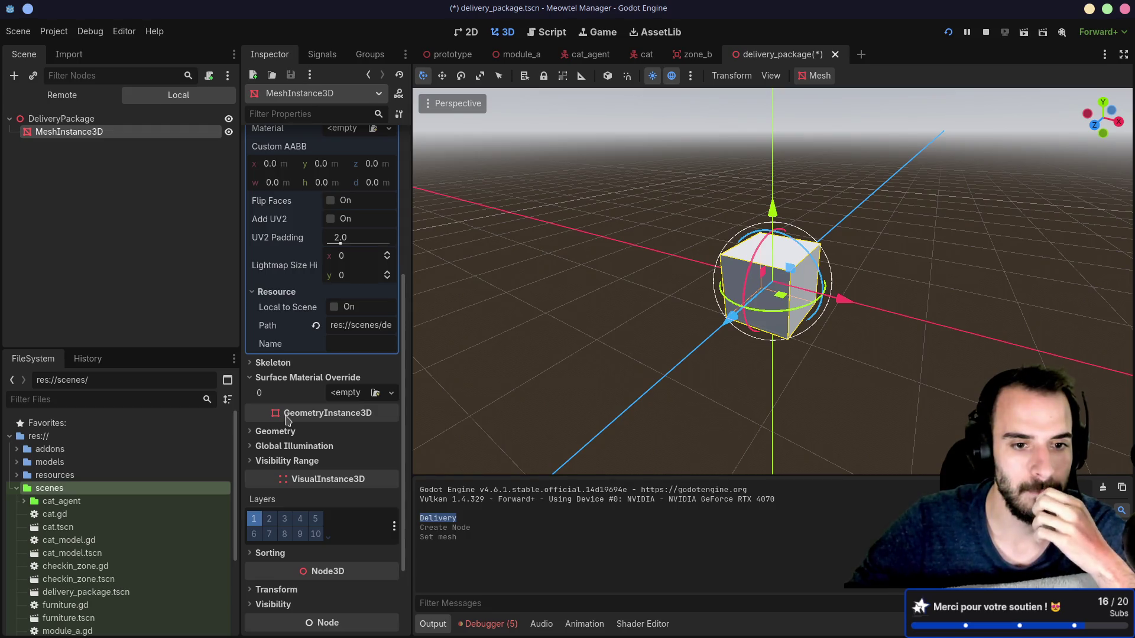
{"action": "scroll", "coordinate": [287, 419], "scroll_direction": "up", "scroll_amount": 8}
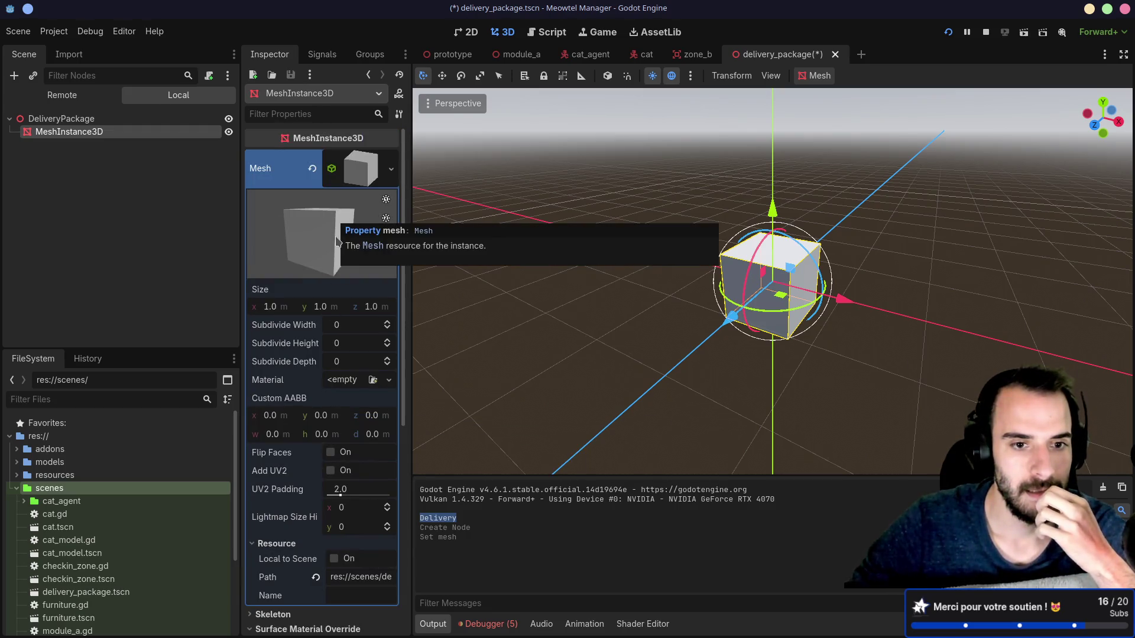
{"action": "left_click", "coordinate": [352, 382]}
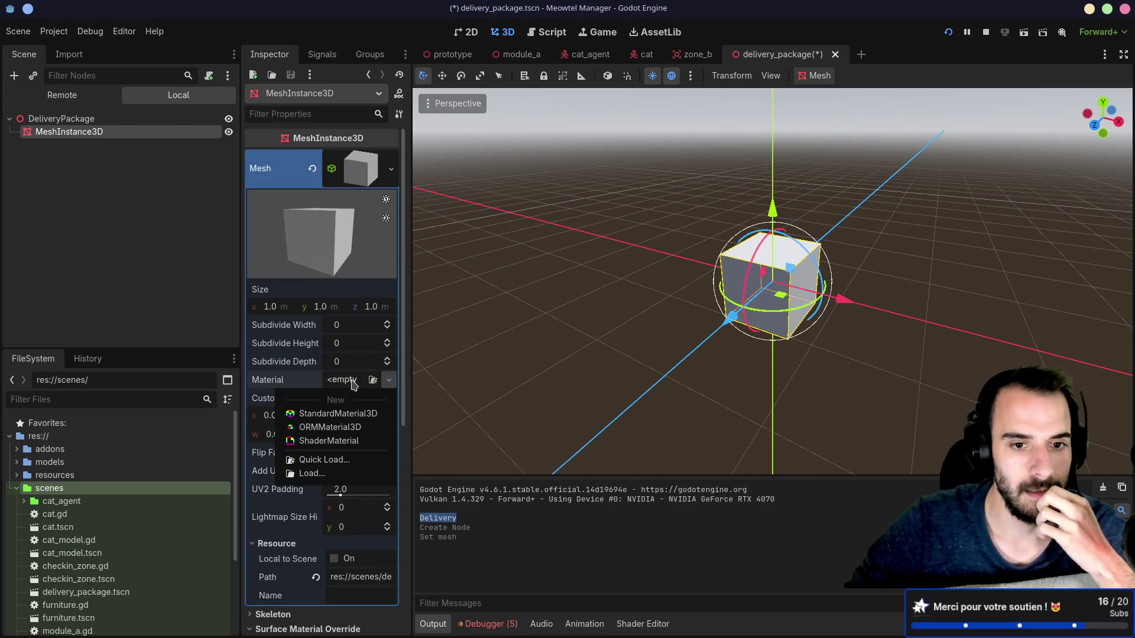
{"action": "left_click", "coordinate": [337, 413]}
{"action": "left_click", "coordinate": [361, 397]}
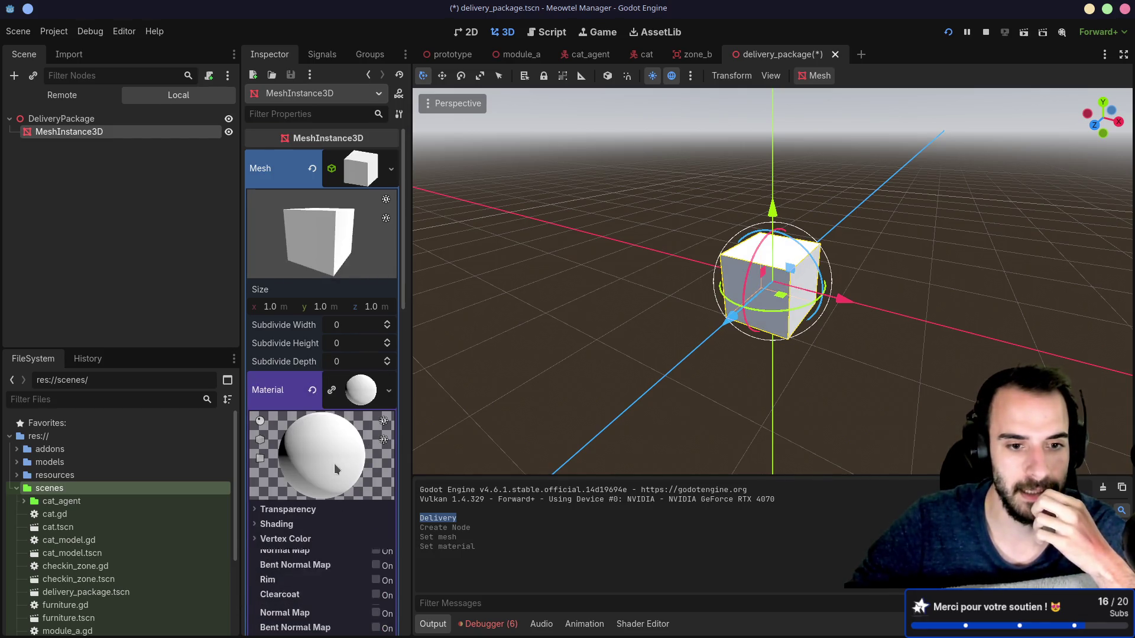
Set the material's albedo colour to dark brown (6a3700) and save delivery_package.tscn
{"action": "scroll", "coordinate": [335, 470], "scroll_direction": "down", "scroll_amount": 6}
{"action": "left_click", "coordinate": [257, 366]}
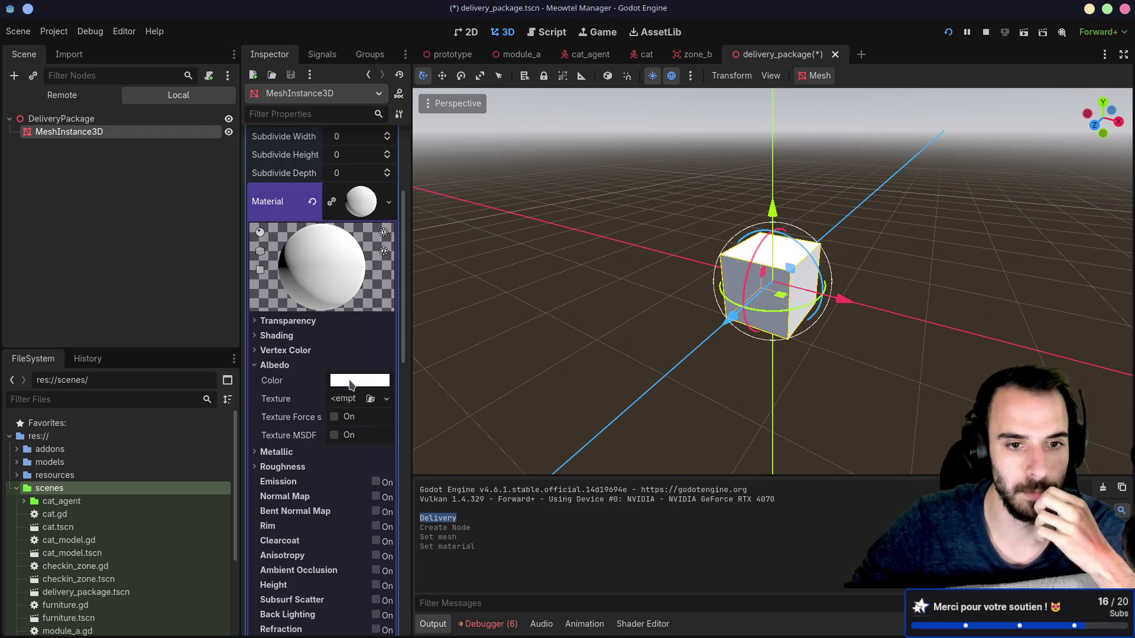
{"action": "left_click", "coordinate": [351, 381]}
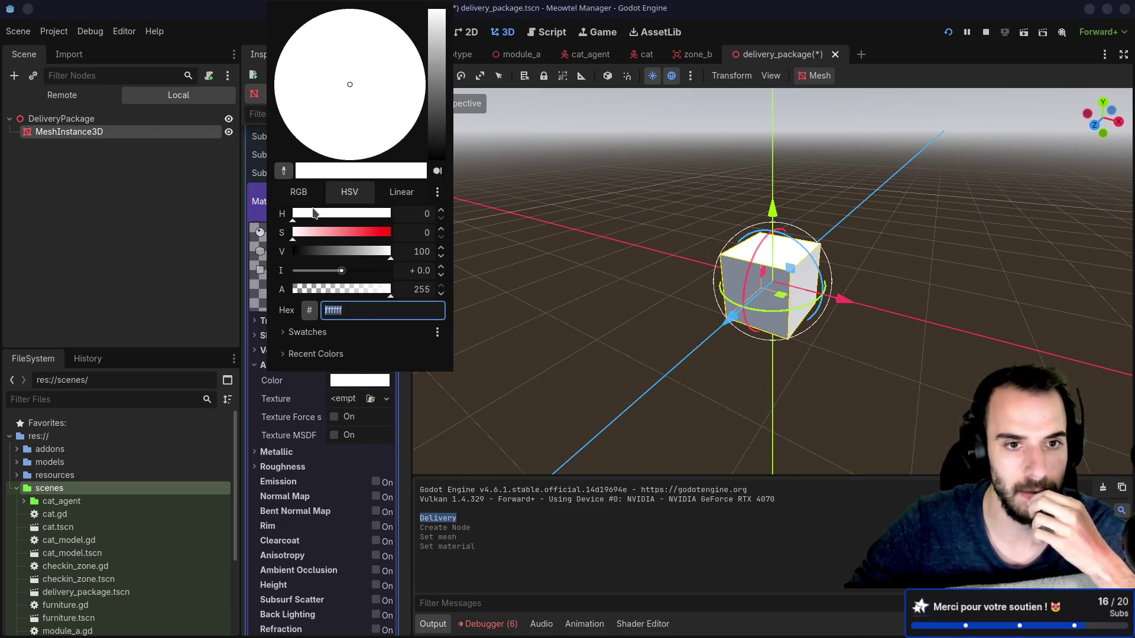
{"action": "mouse_move", "coordinate": [304, 216]}
{"action": "left_mouse_down"}
{"action": "mouse_move", "coordinate": [371, 216]}
{"action": "mouse_move", "coordinate": [390, 233]}
{"action": "mouse_move", "coordinate": [325, 217]}
{"action": "mouse_move", "coordinate": [302, 223]}
{"action": "left_mouse_up"}
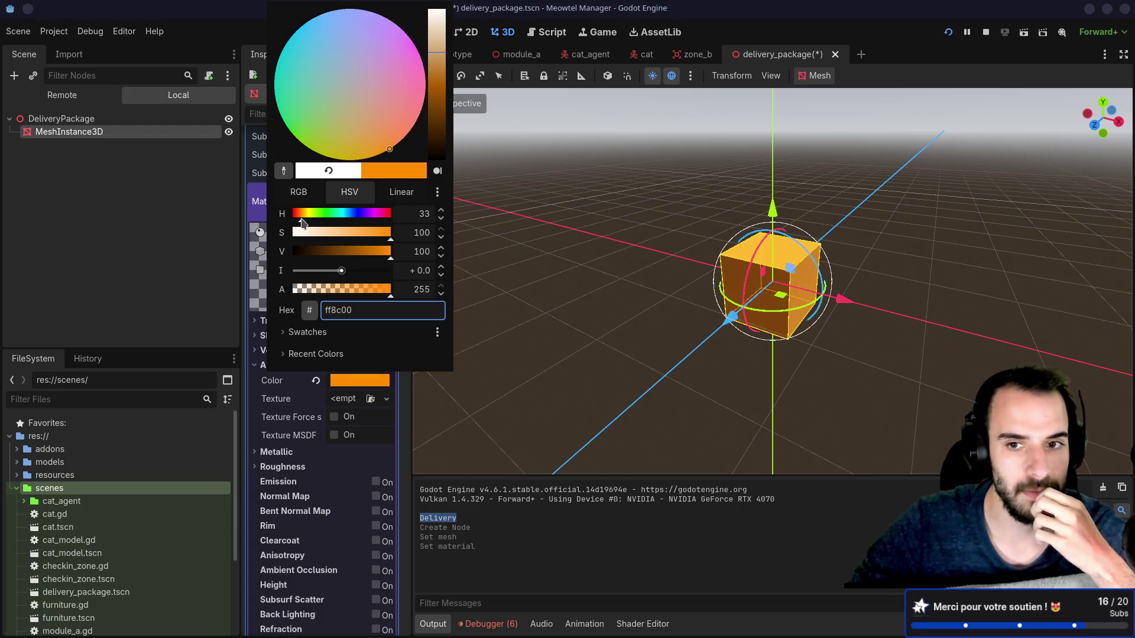
{"action": "left_click_drag", "start_coordinate": [436, 59], "coordinate": [435, 117]}
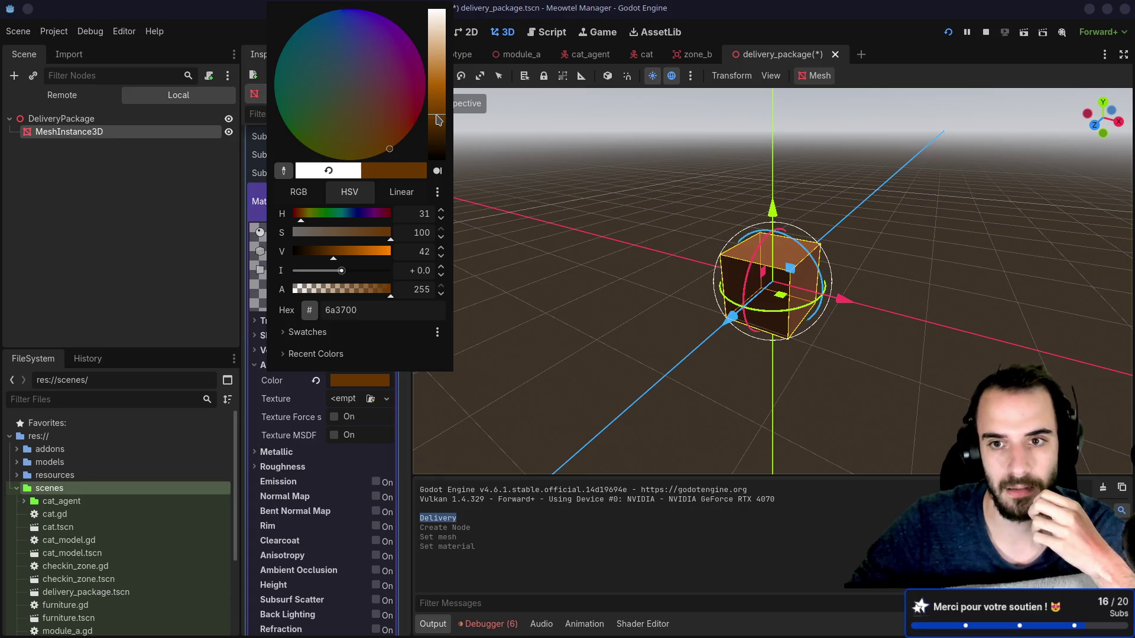
{"action": "left_click", "coordinate": [584, 230]}
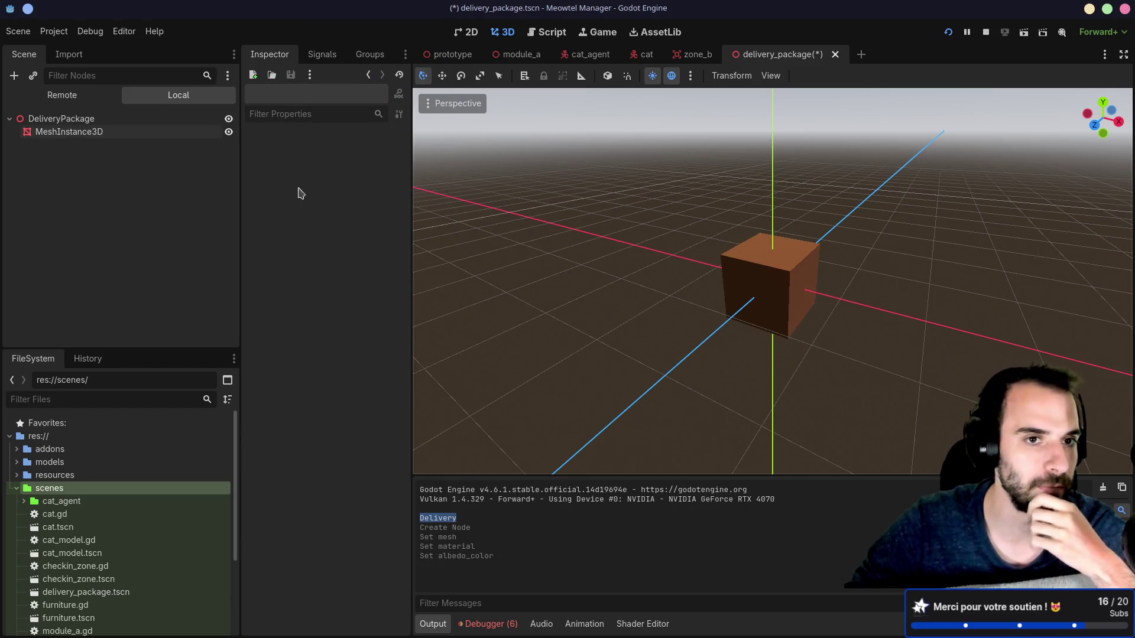
{"action": "mouse_move", "coordinate": [239, 178]}
{"action": "left_mouse_down"}
{"action": "mouse_move", "coordinate": [211, 173]}
{"action": "mouse_move", "coordinate": [230, 204]}
{"action": "left_mouse_up"}
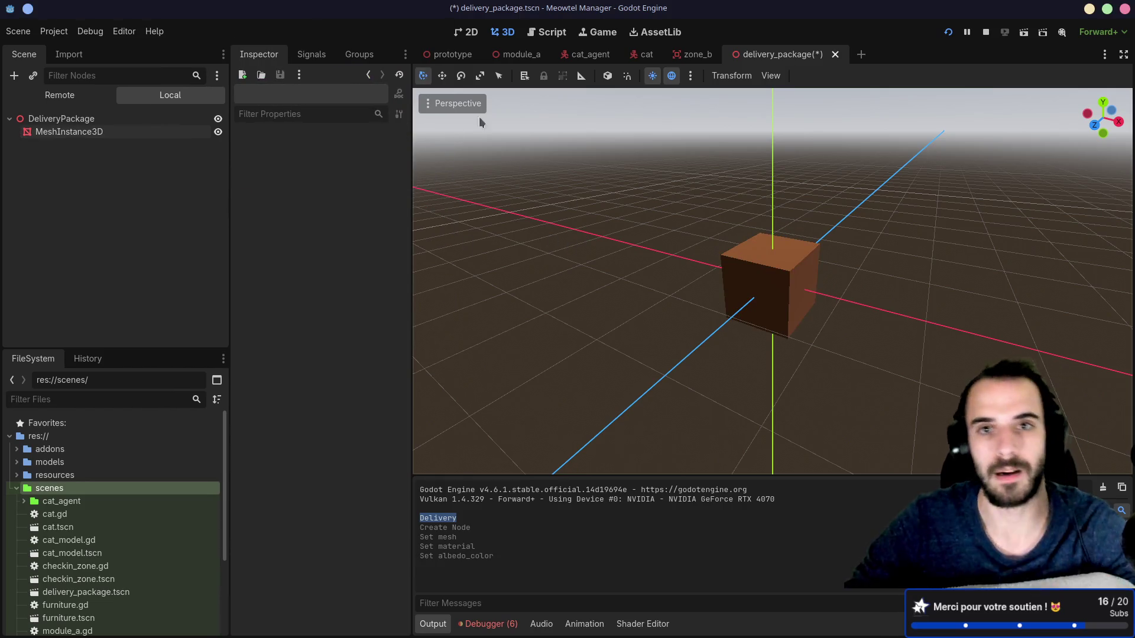
{"action": "key", "text": "ctrl+s"}
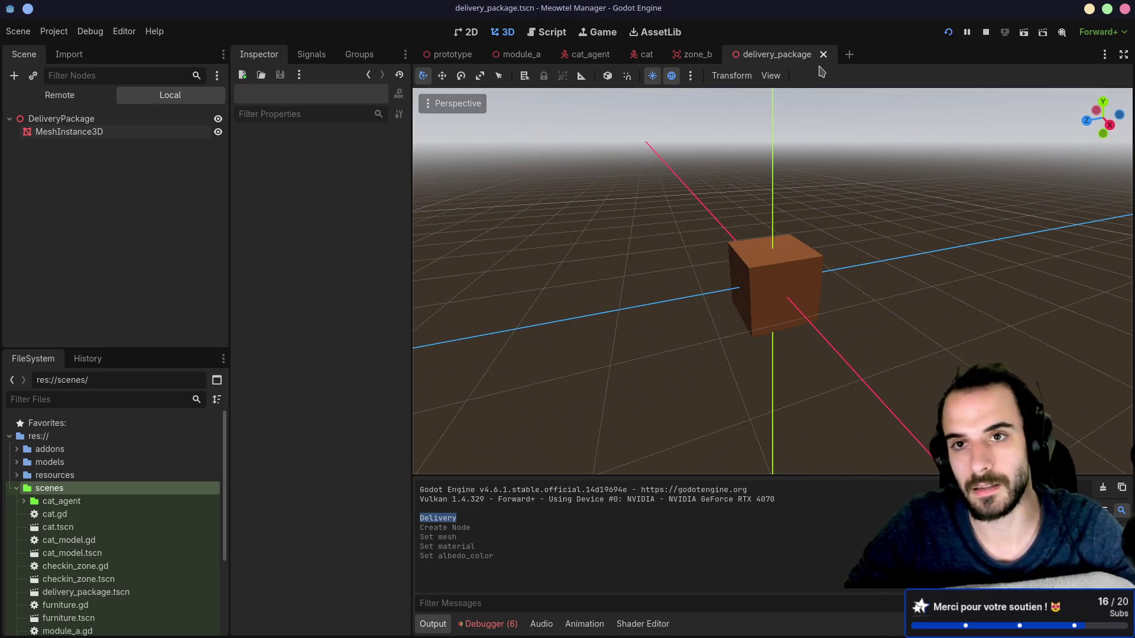
Clear the node selection, collapse scenes and expand the addons folder, peeking into item
{"action": "left_click", "coordinate": [98, 119]}
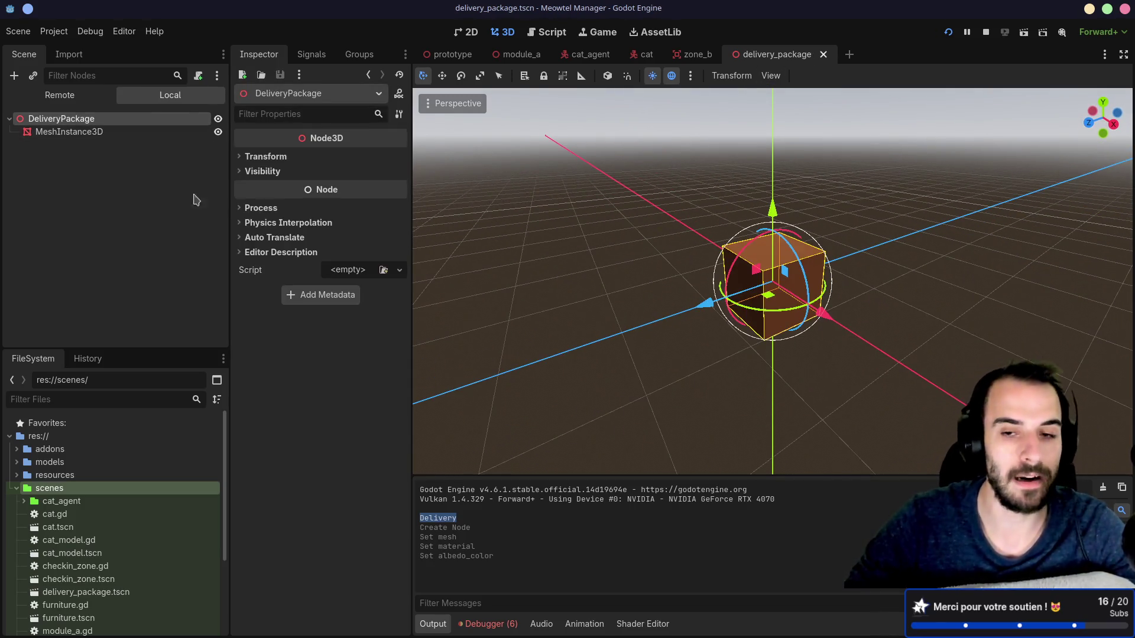
{"action": "left_click", "coordinate": [107, 220]}
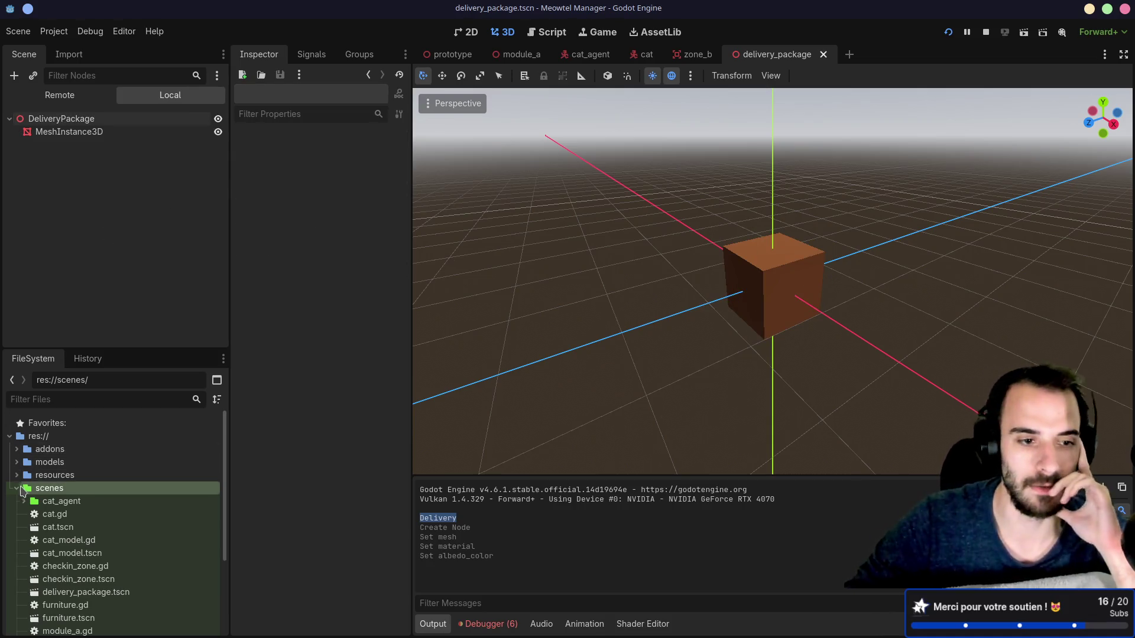
{"action": "left_click", "coordinate": [17, 488]}
{"action": "left_click", "coordinate": [16, 449]}
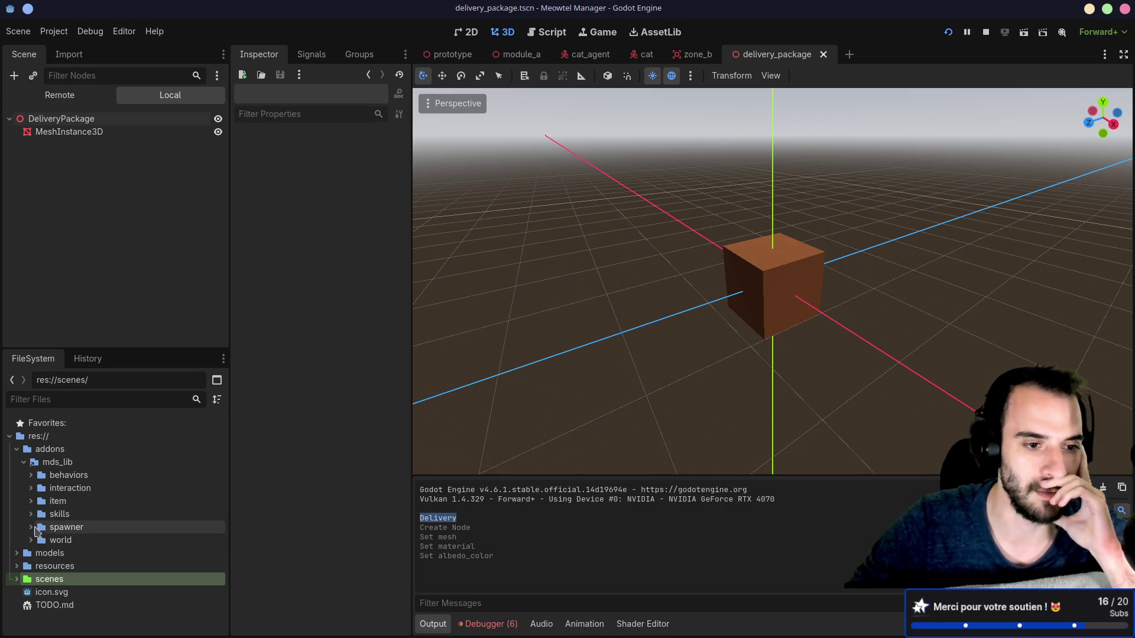
{"action": "left_click", "coordinate": [32, 503]}
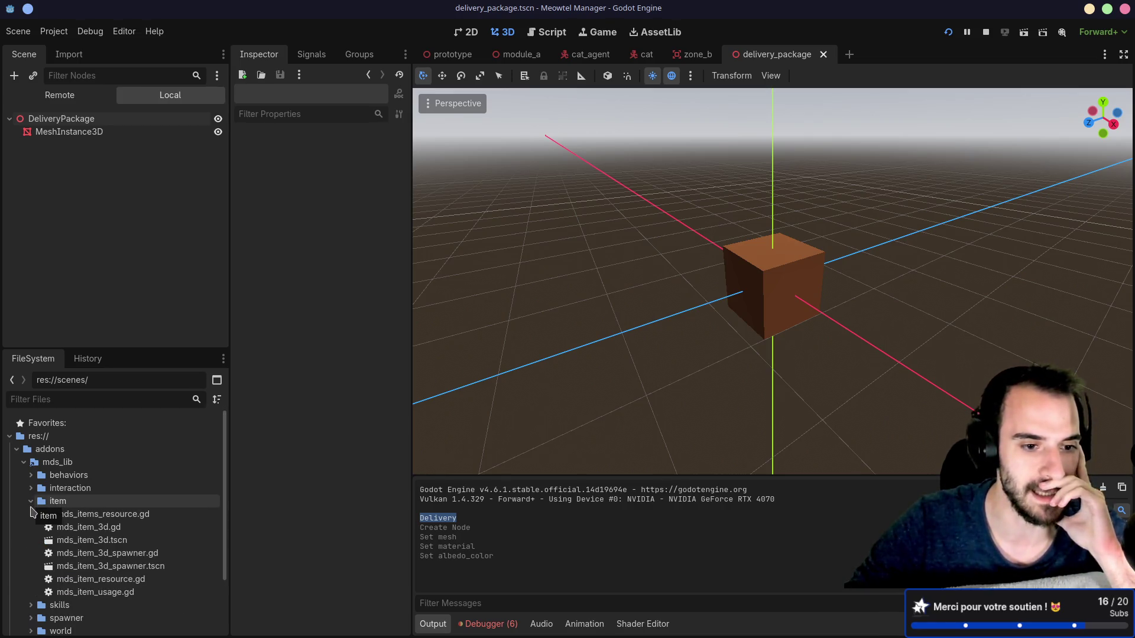
{"action": "left_click", "coordinate": [32, 502]}
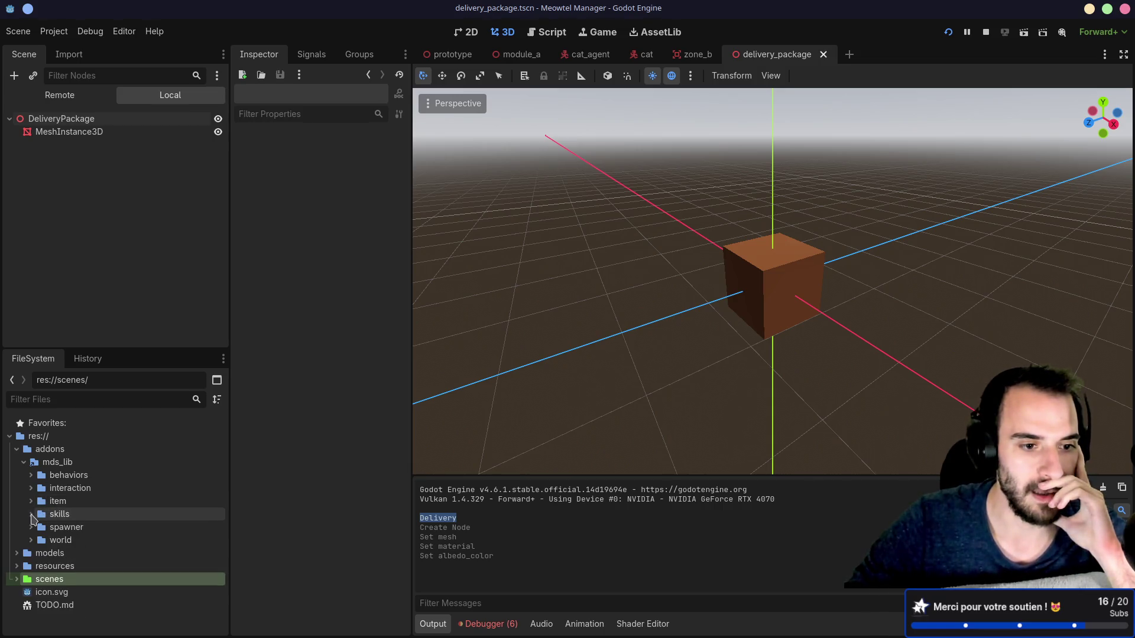
Open skills > interact and instance the interact target scene under DeliveryPackage
{"action": "left_click", "coordinate": [32, 489]}
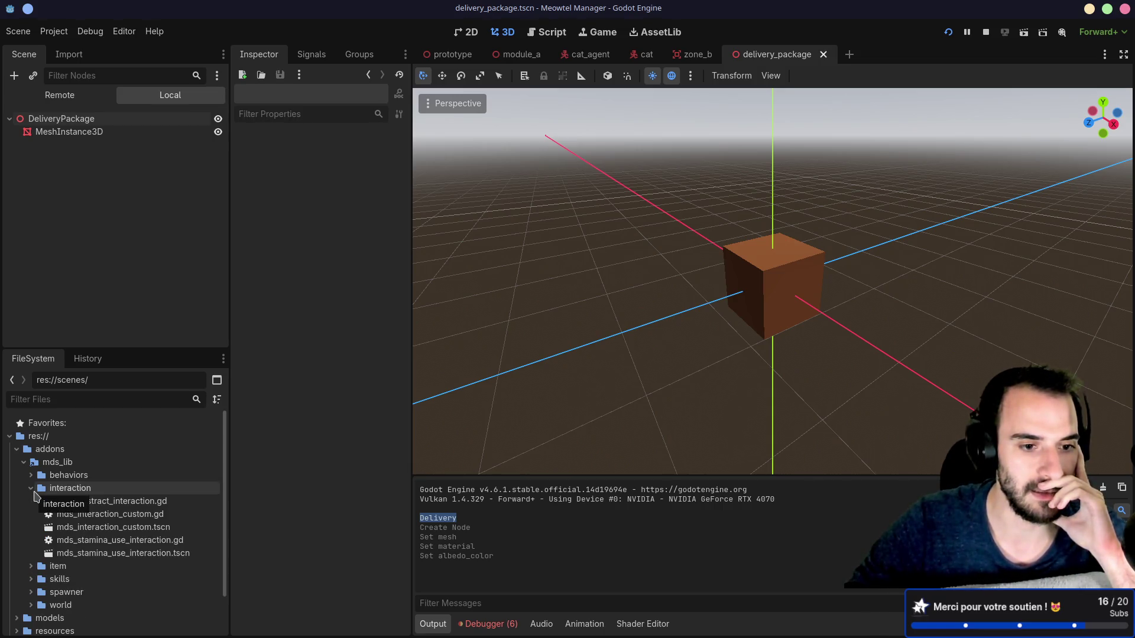
{"action": "left_click", "coordinate": [34, 493]}
{"action": "left_click", "coordinate": [31, 488]}
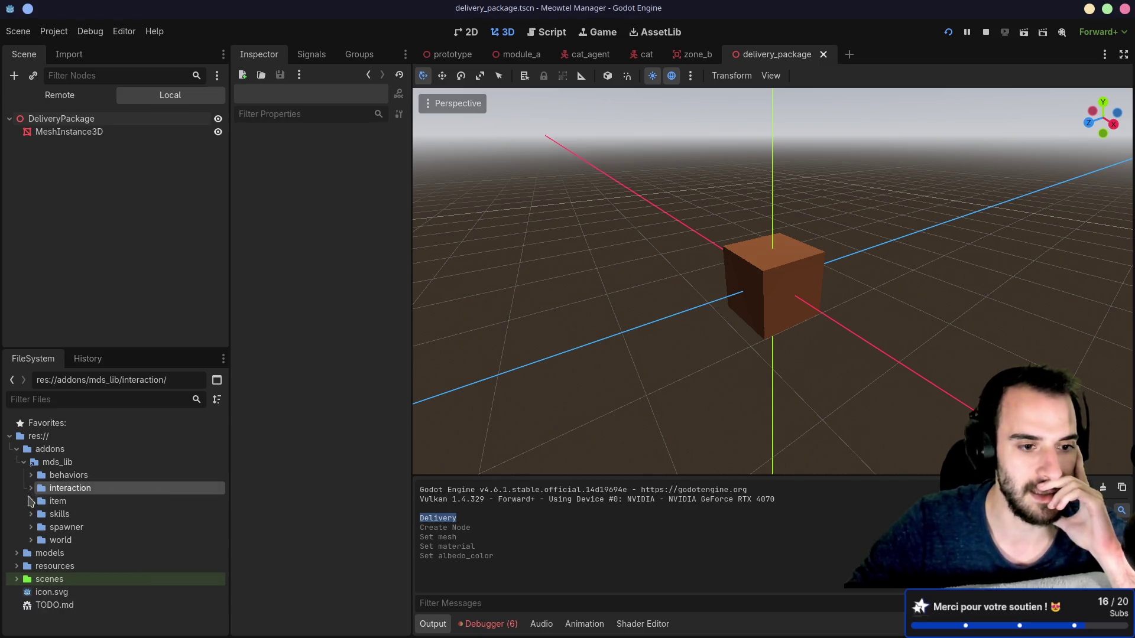
{"action": "left_click", "coordinate": [31, 514]}
{"action": "scroll", "coordinate": [46, 531], "scroll_direction": "down", "scroll_amount": 2}
{"action": "left_click", "coordinate": [38, 474]}
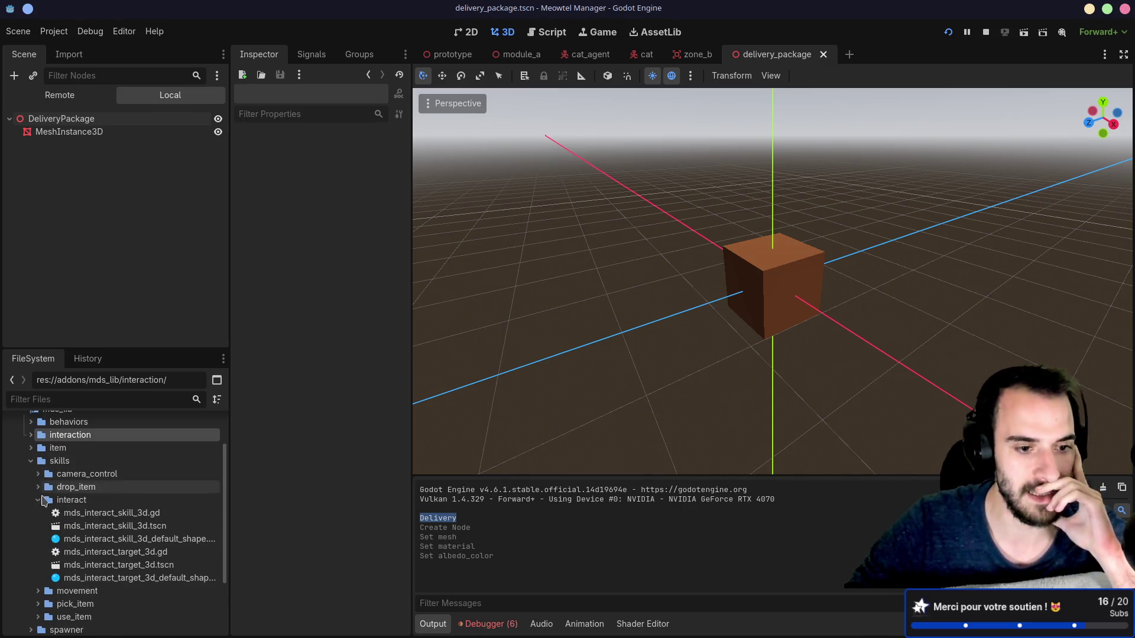
{"action": "mouse_move", "coordinate": [98, 568]}
{"action": "left_mouse_down"}
{"action": "mouse_move", "coordinate": [172, 317]}
{"action": "mouse_move", "coordinate": [83, 119]}
{"action": "left_mouse_up"}
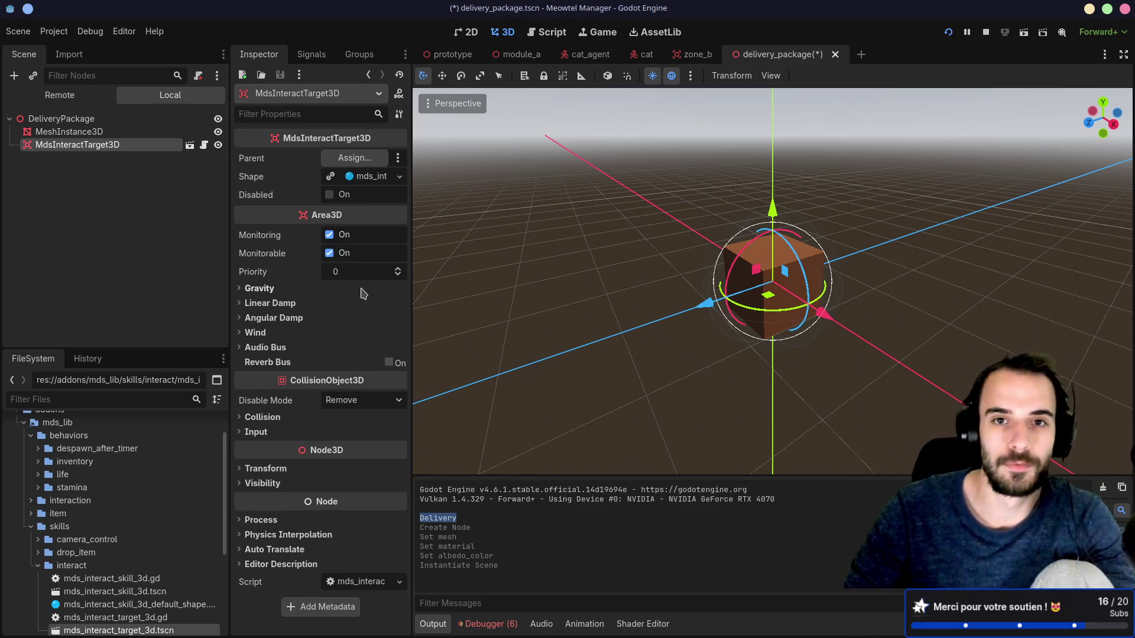
{"action": "right_click", "coordinate": [138, 148]}
{"action": "left_click", "coordinate": [103, 195]}
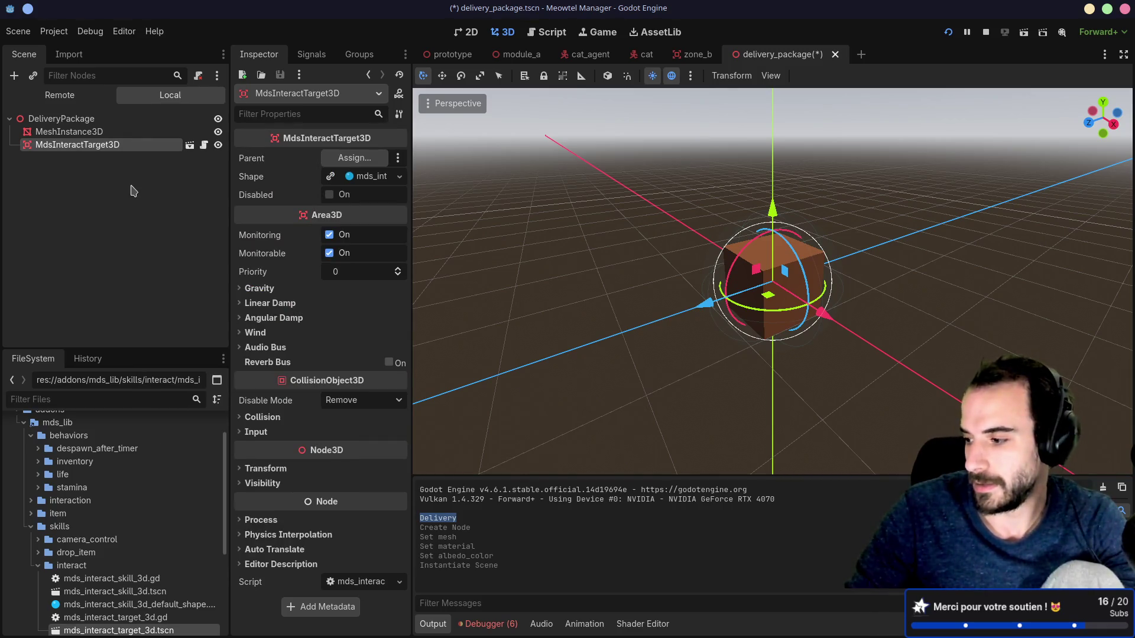
{"action": "right_click", "coordinate": [92, 143]}
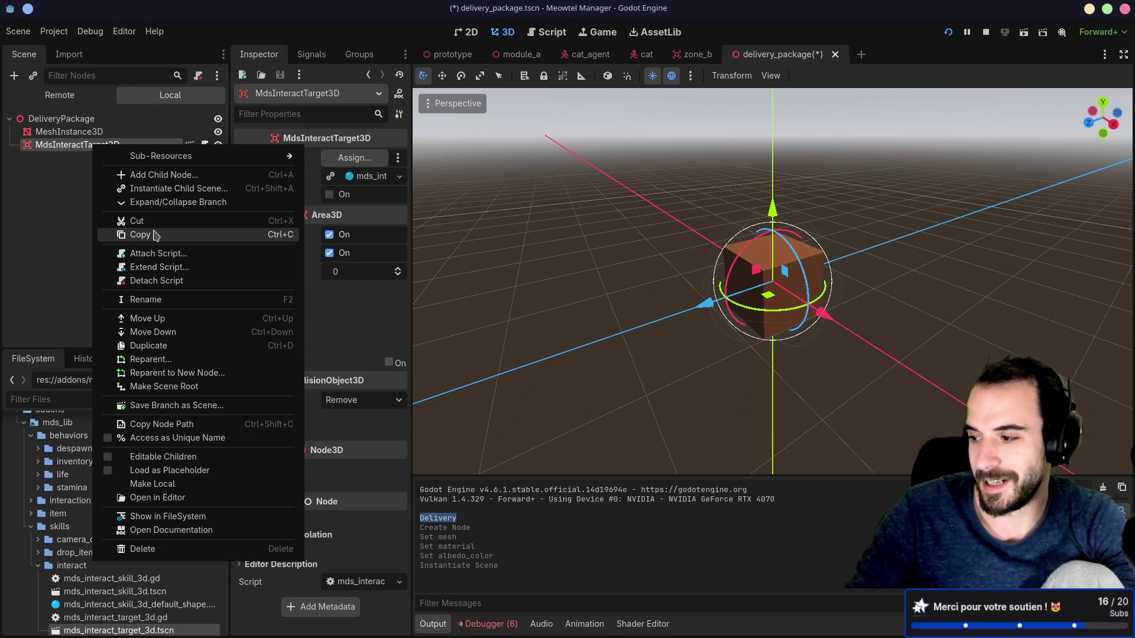
{"action": "left_click", "coordinate": [62, 216]}
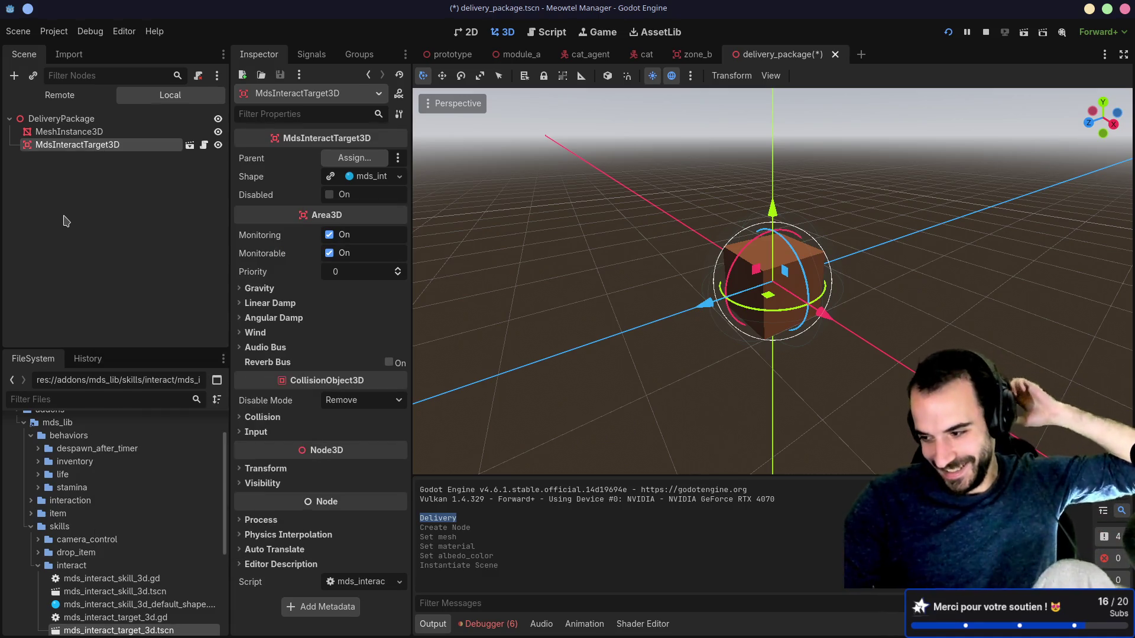
{"action": "right_click", "coordinate": [77, 146]}
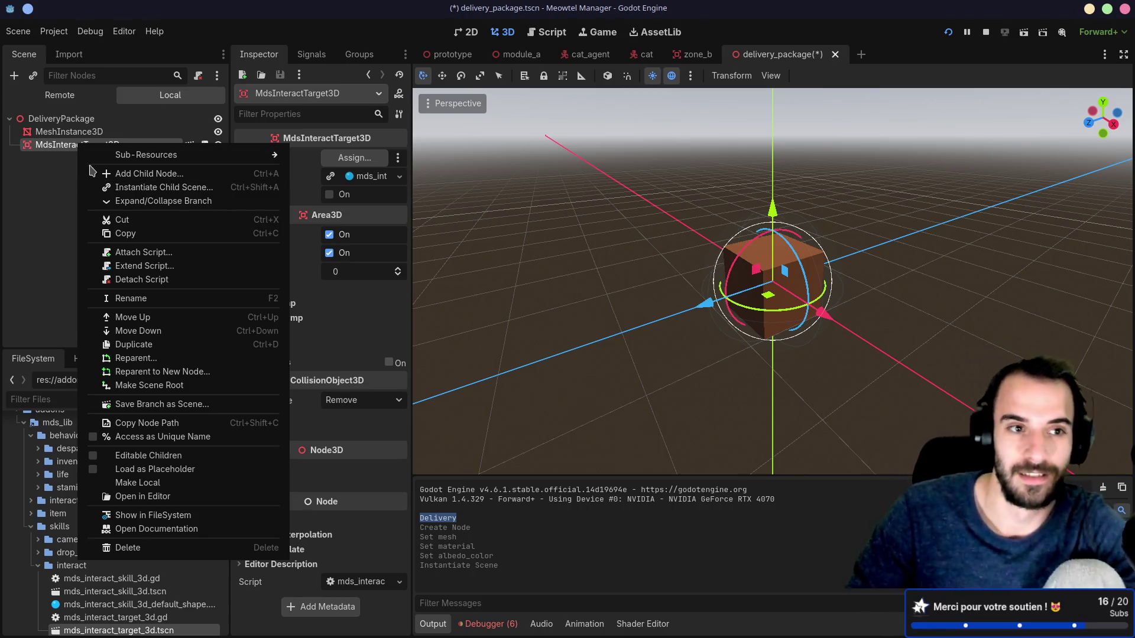
{"action": "mouse_move", "coordinate": [170, 158]}
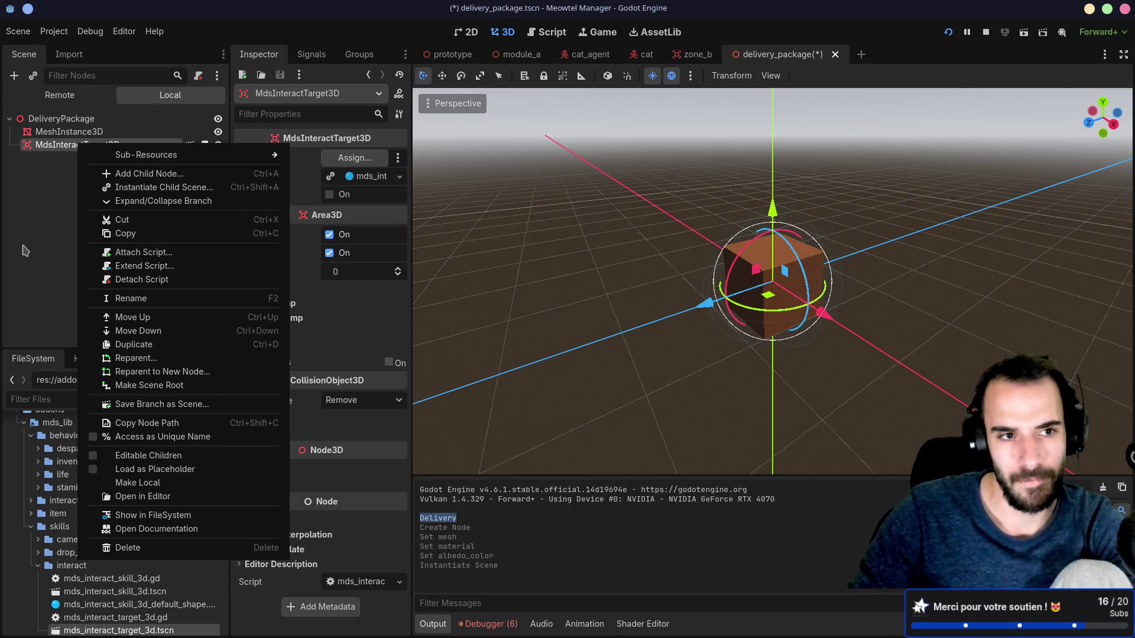
{"action": "left_click", "coordinate": [25, 251]}
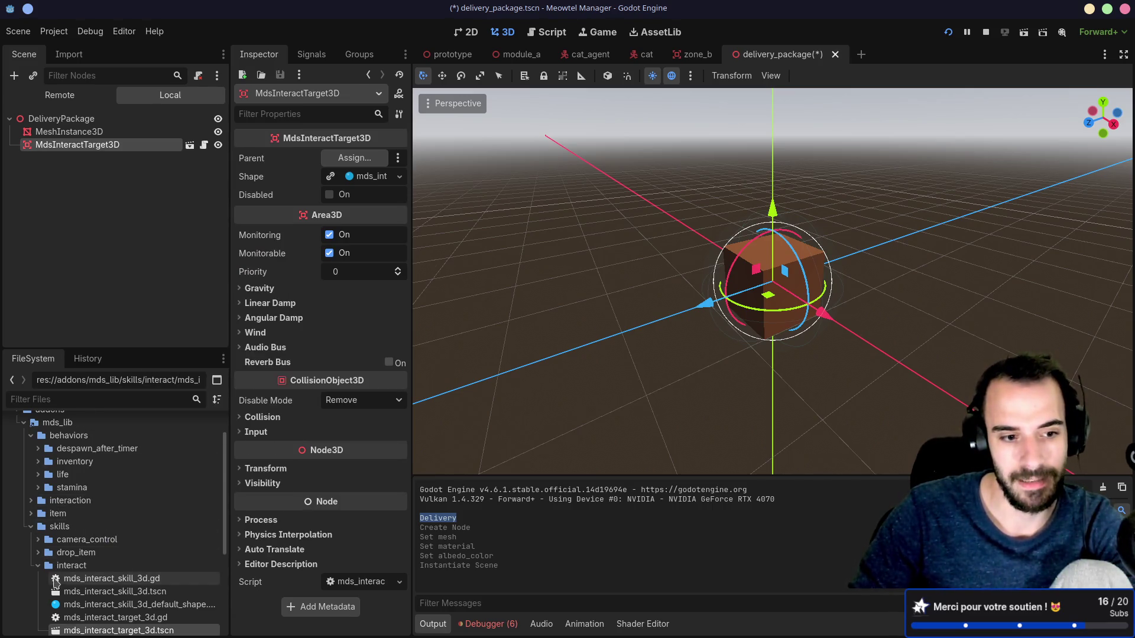
Instance mds_interaction_custom.tscn under MdsInteractTarget3D and review its signals
{"action": "left_click", "coordinate": [38, 566]}
{"action": "left_click", "coordinate": [31, 526]}
{"action": "left_click", "coordinate": [31, 505]}
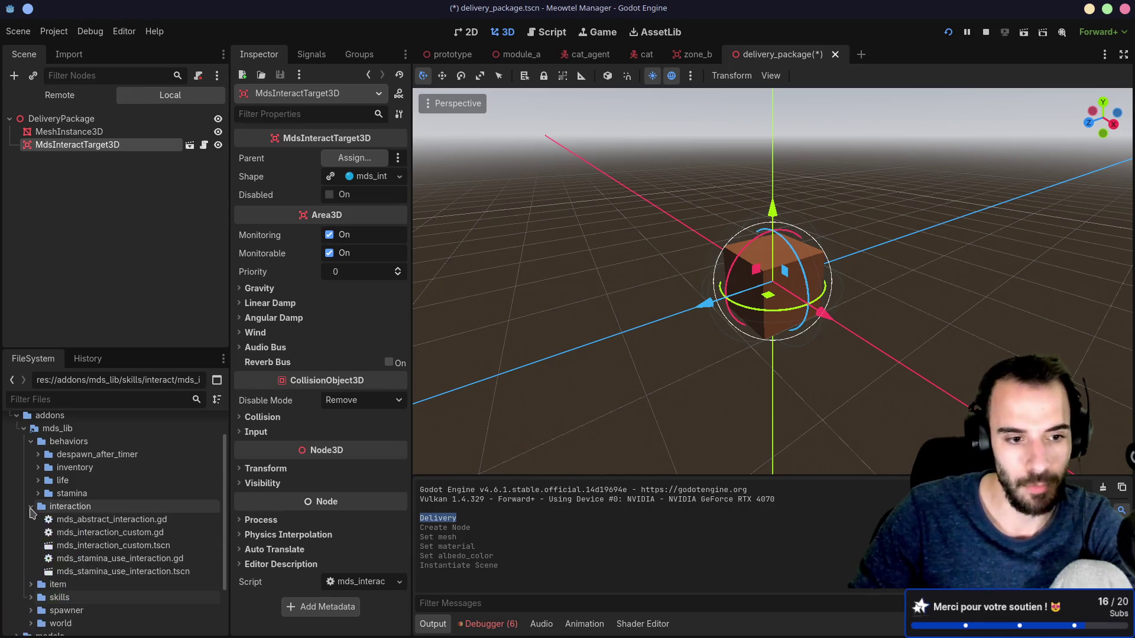
{"action": "mouse_move", "coordinate": [104, 542]}
{"action": "left_mouse_down"}
{"action": "mouse_move", "coordinate": [244, 352]}
{"action": "mouse_move", "coordinate": [91, 146]}
{"action": "left_mouse_up"}
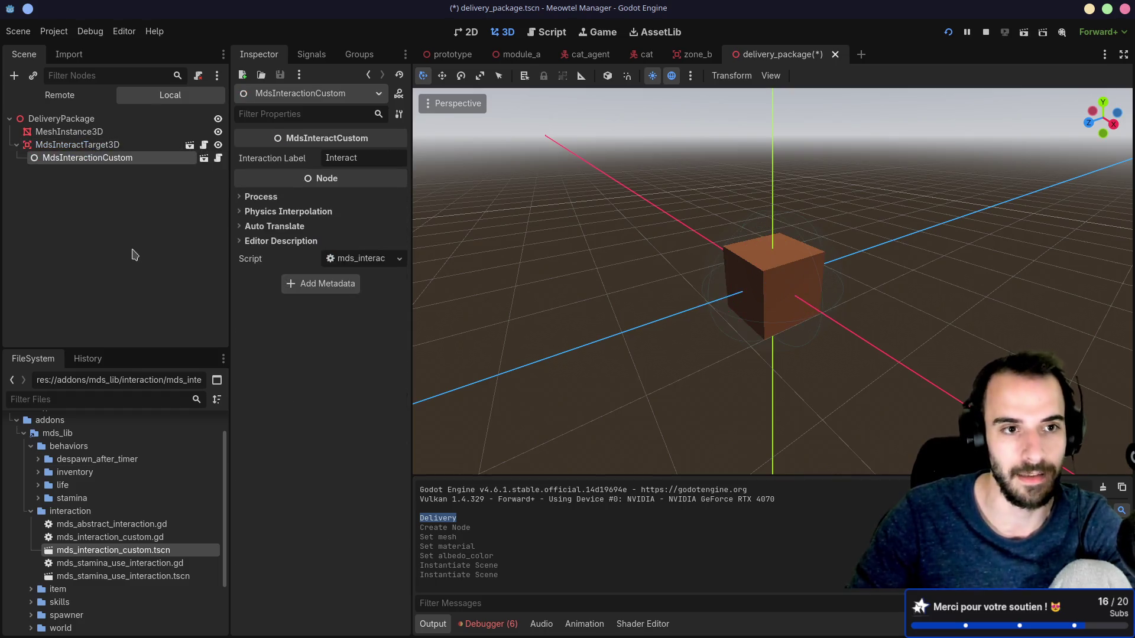
{"action": "left_click", "coordinate": [77, 265]}
{"action": "left_click", "coordinate": [131, 158]}
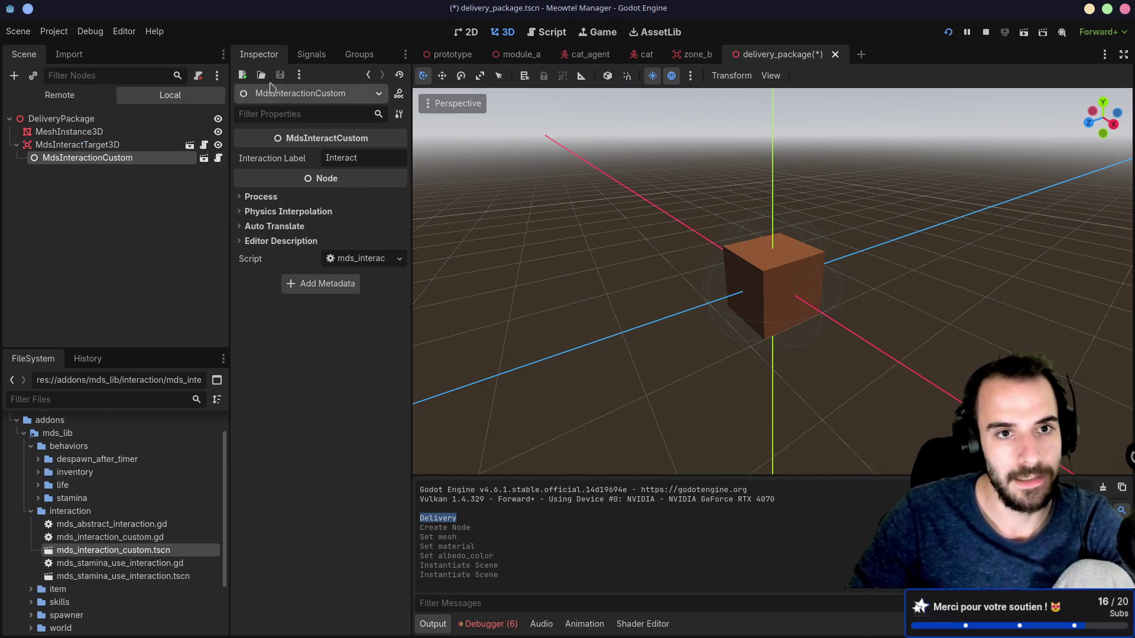
{"action": "left_click", "coordinate": [311, 54]}
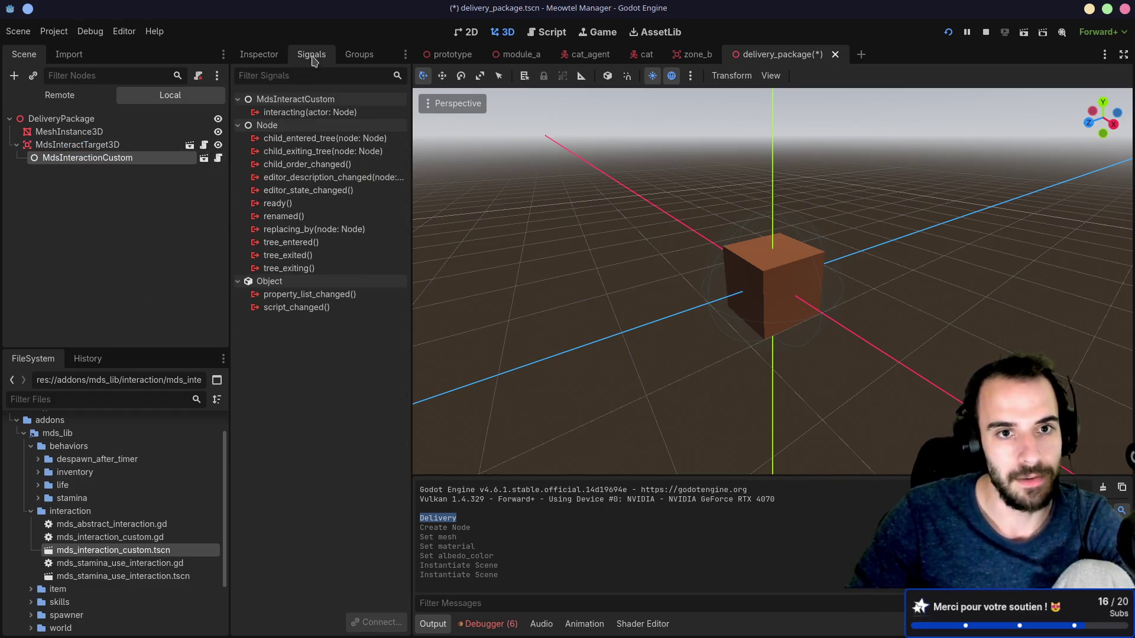
{"action": "left_click", "coordinate": [114, 117]}
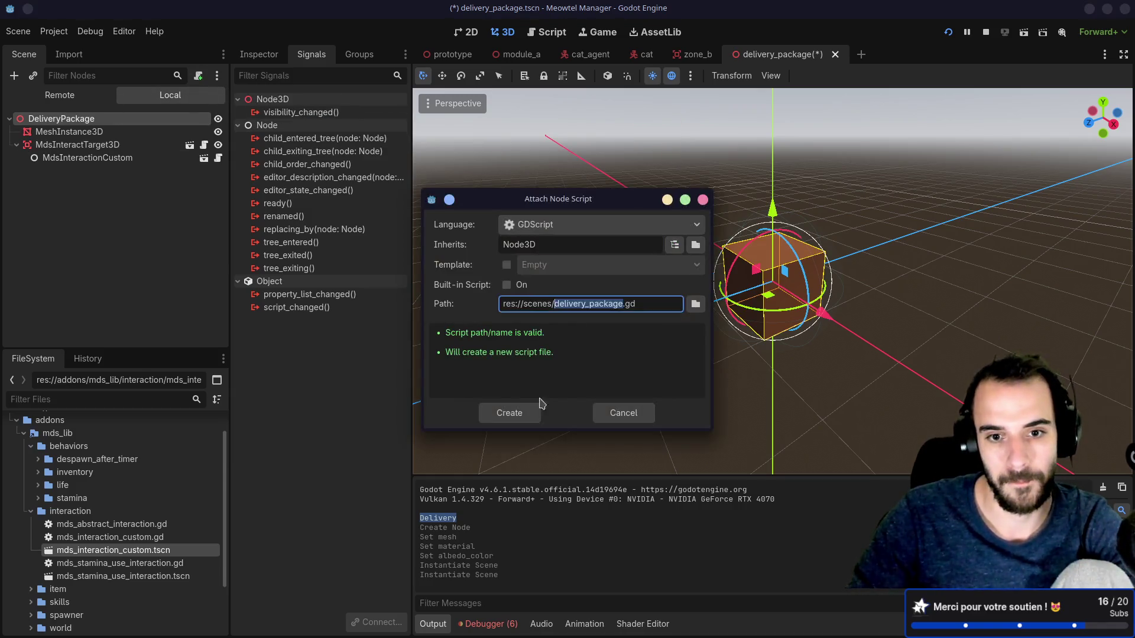
Create delivery_package.gd and declare func _on_interaction(actor: Node3D) -> void:
{"action": "left_click", "coordinate": [506, 410]}
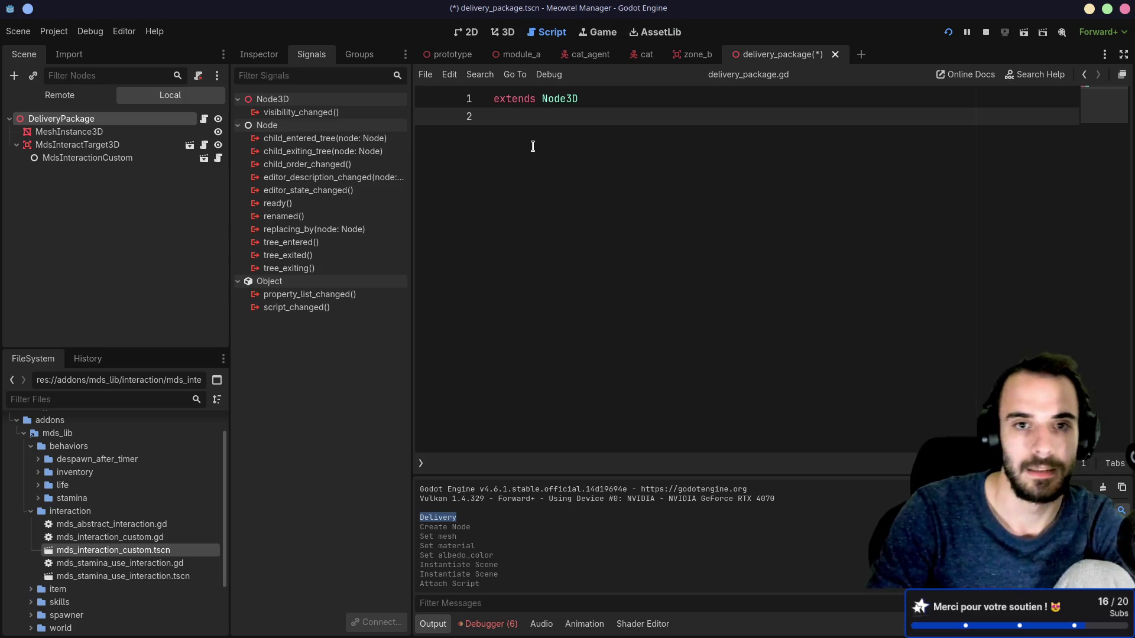
{"action": "key", "text": "Return"}
{"action": "type", "text": "func "}
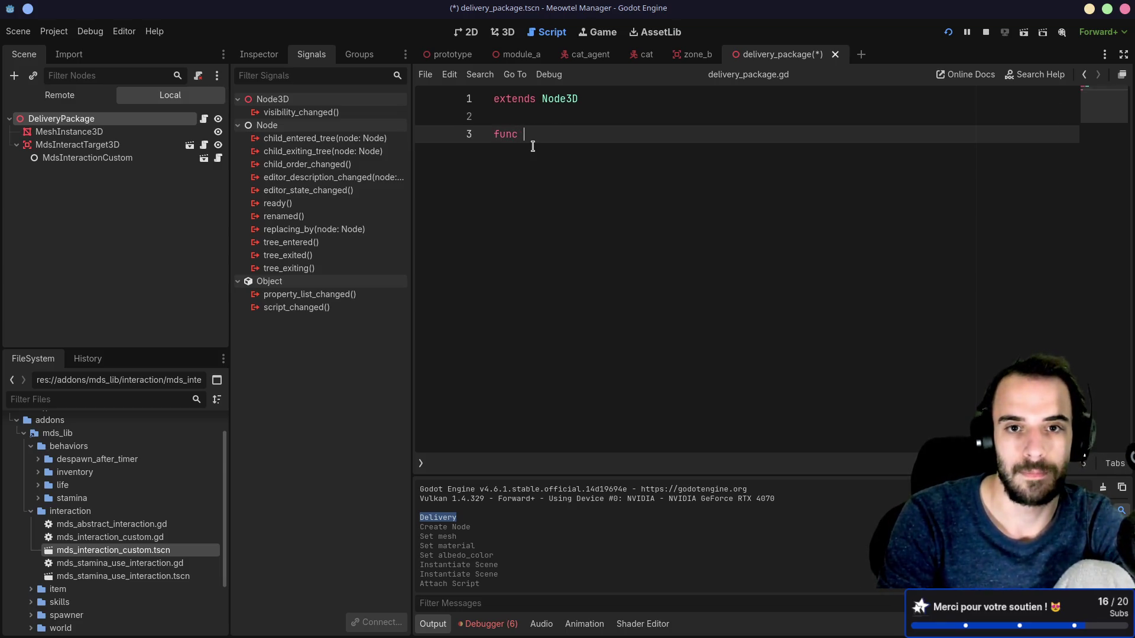
{"action": "type", "text": "on_"}
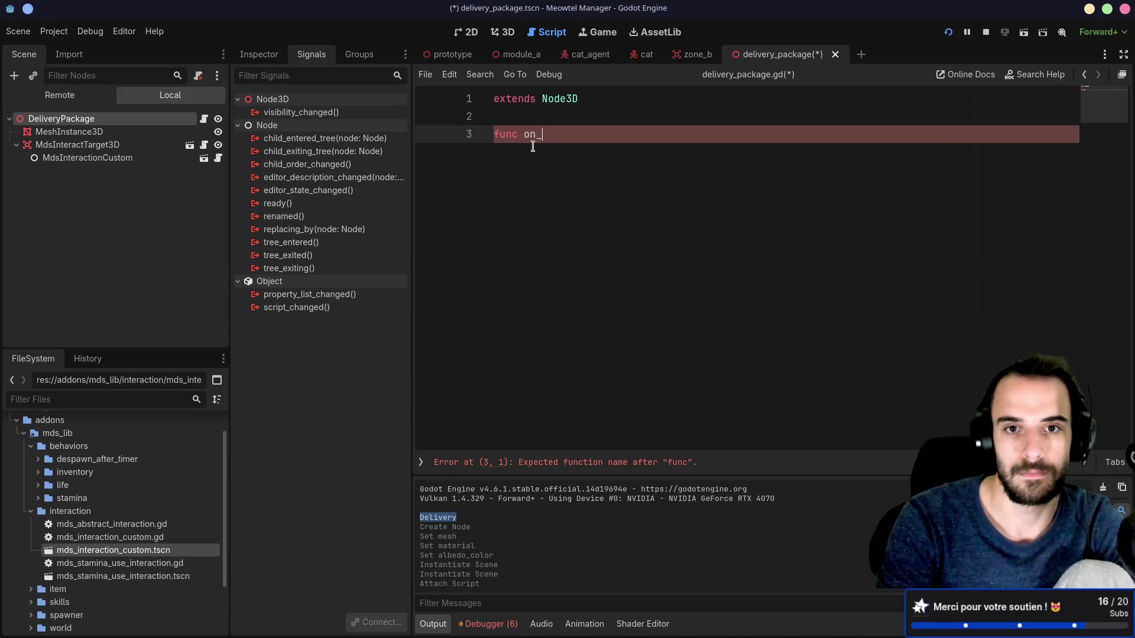
{"action": "key", "text": "BackSpace"}
{"action": "key", "text": "BackSpace"}
{"action": "key", "text": "BackSpace"}
{"action": "type", "text": "_on_in"}
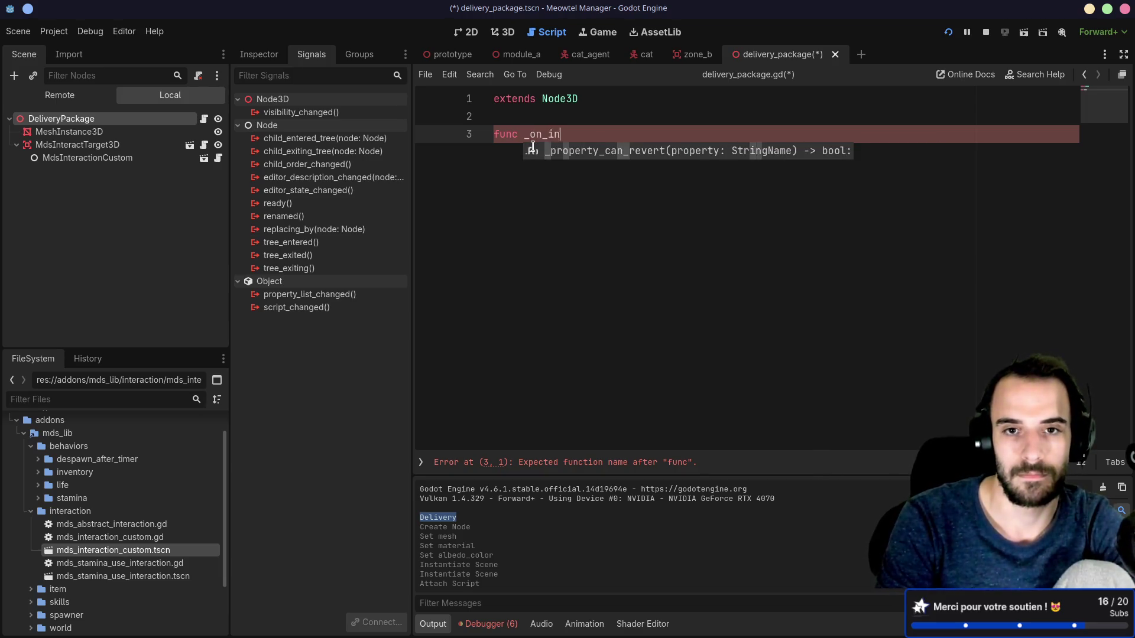
{"action": "type", "text": "teractio"}
{"action": "type", "text": ")"}
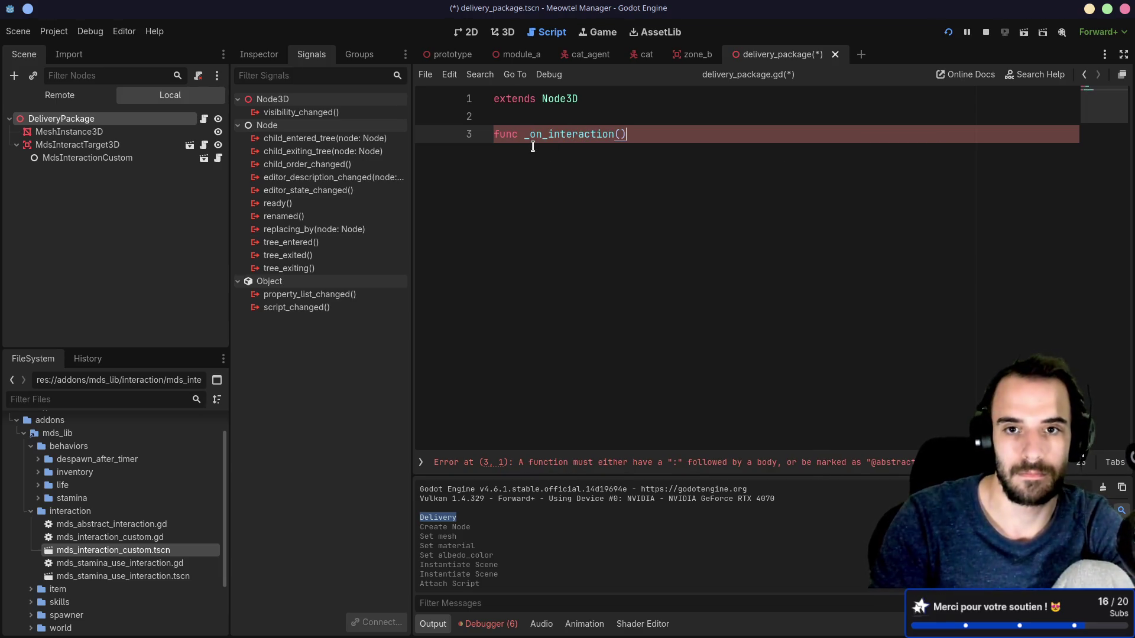
{"action": "type", "text": "ctor:"}
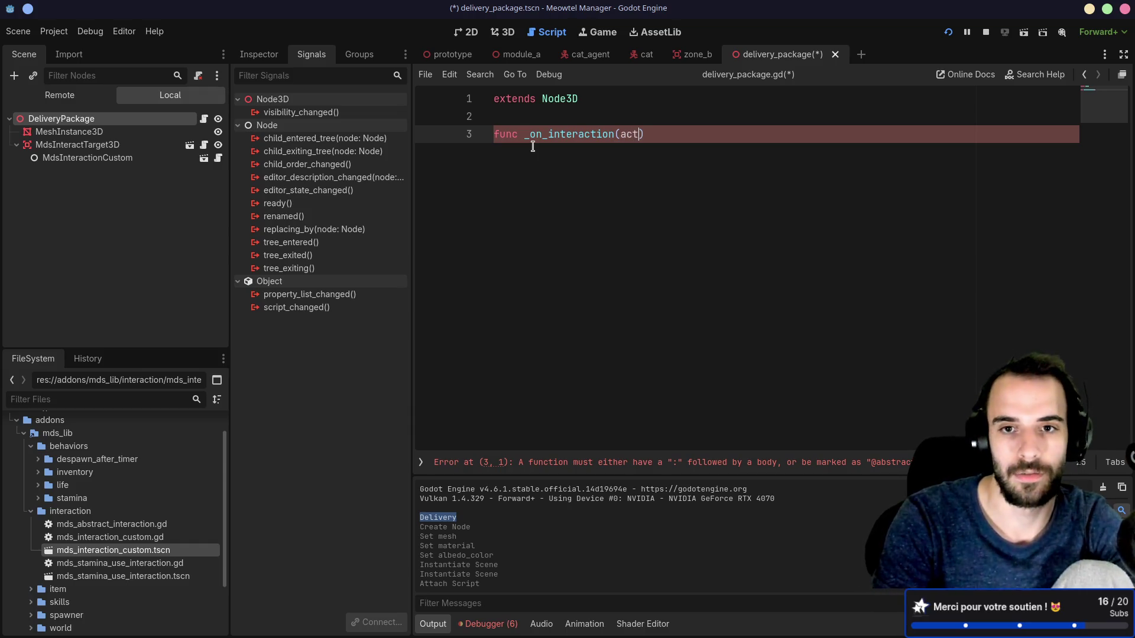
{"action": "type", "text": "de3D)"}
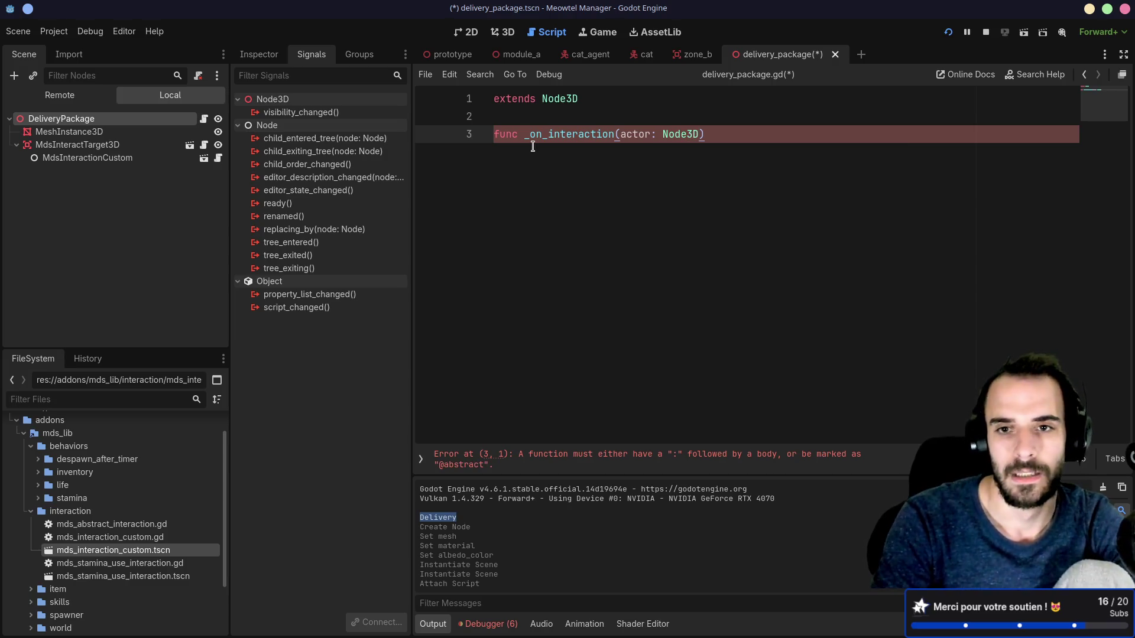
{"action": "type", "text": " -> void:"}
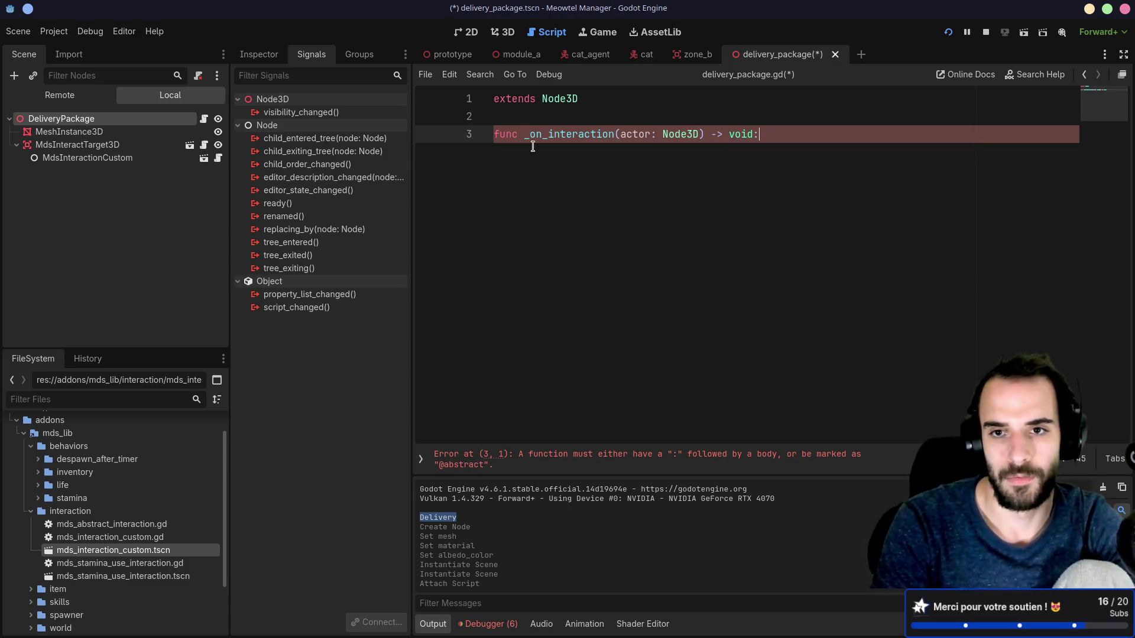
Give _on_interaction a body that calls queue_free()
{"action": "key", "text": "Return"}
{"action": "type", "text": "que"}
{"action": "key", "text": "Down"}
{"action": "key", "text": "Return"}
Save the script and connect MdsInteractionCustom's interacting signal to the DeliveryPackage script
{"action": "key", "text": "ctrl+s"}
{"action": "key", "text": "Return"}
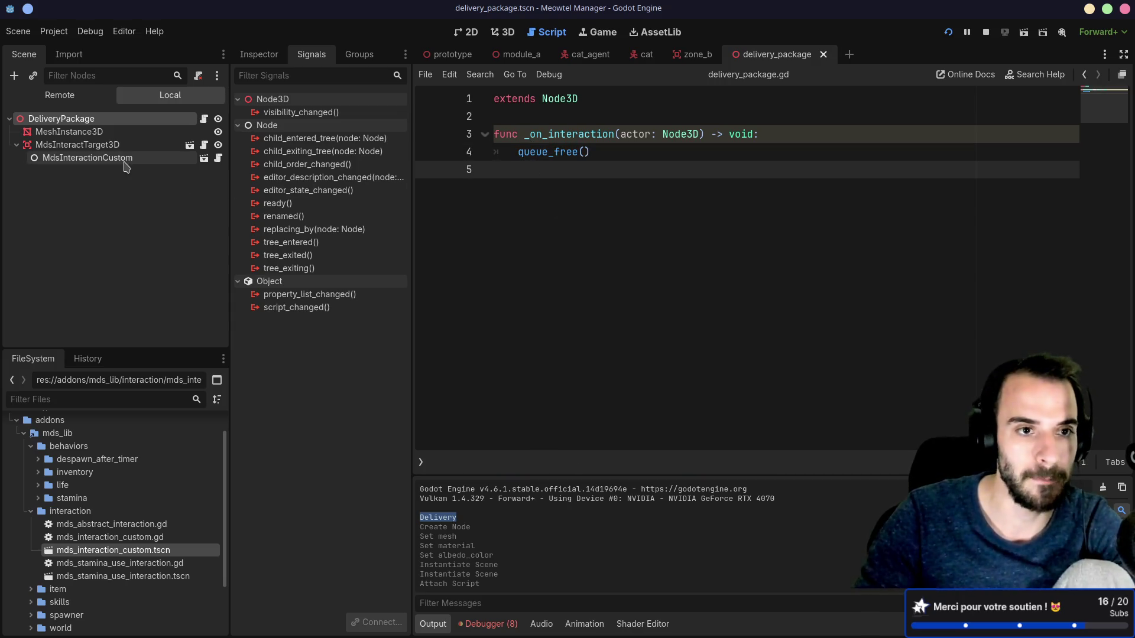
{"action": "left_click", "coordinate": [124, 159]}
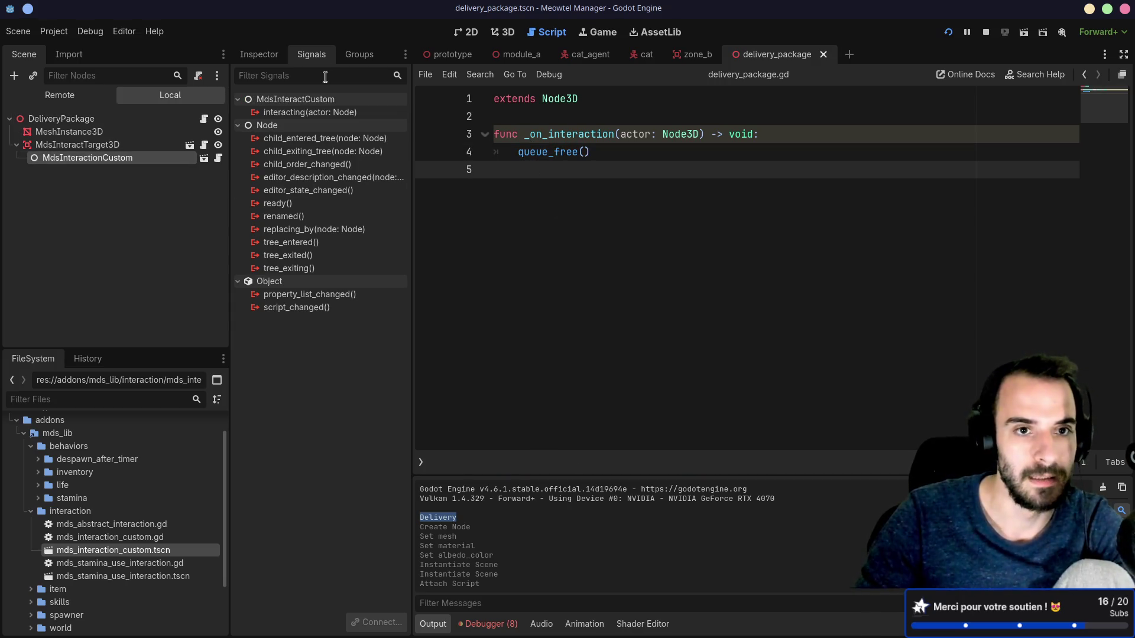
{"action": "double_click", "coordinate": [304, 113]}
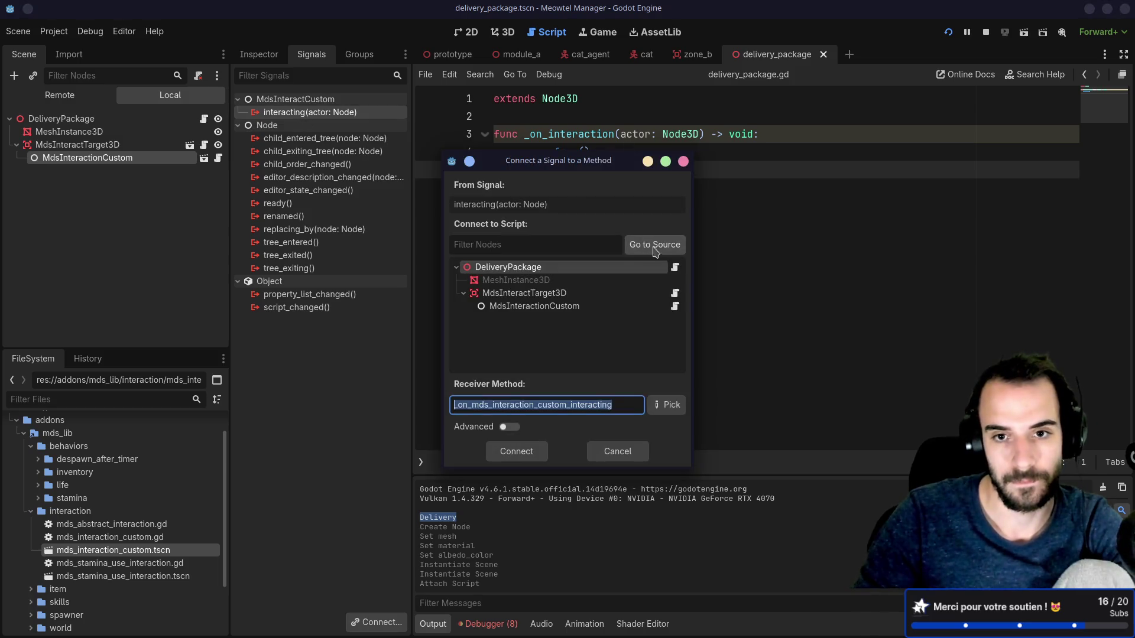
{"action": "left_click", "coordinate": [683, 161]}
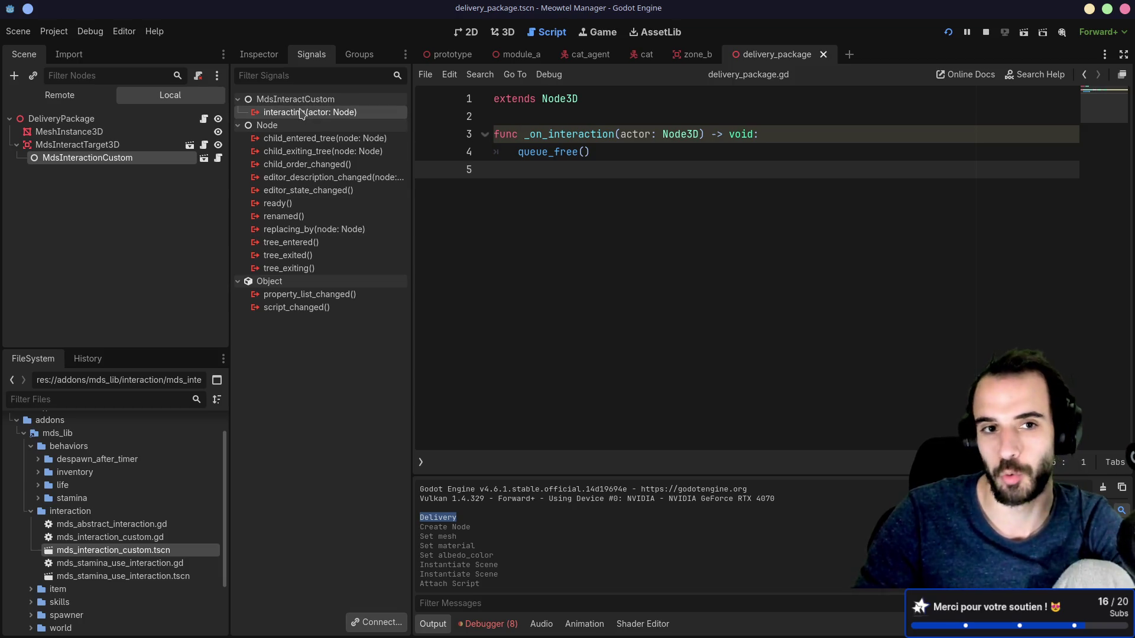
{"action": "right_click", "coordinate": [331, 113]}
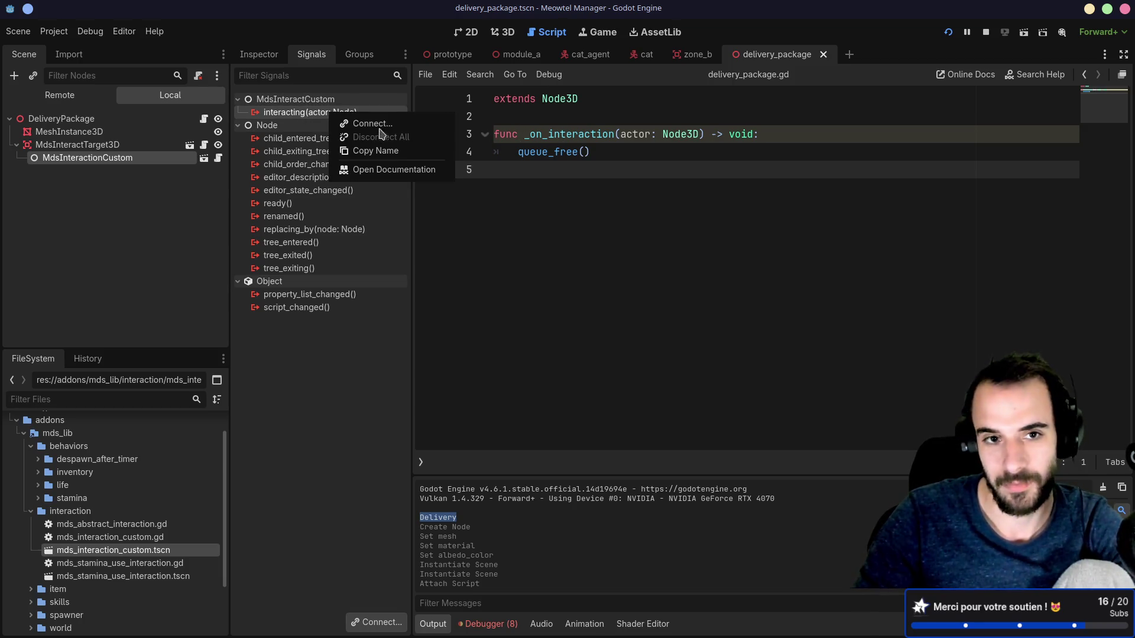
{"action": "left_click", "coordinate": [598, 260]}
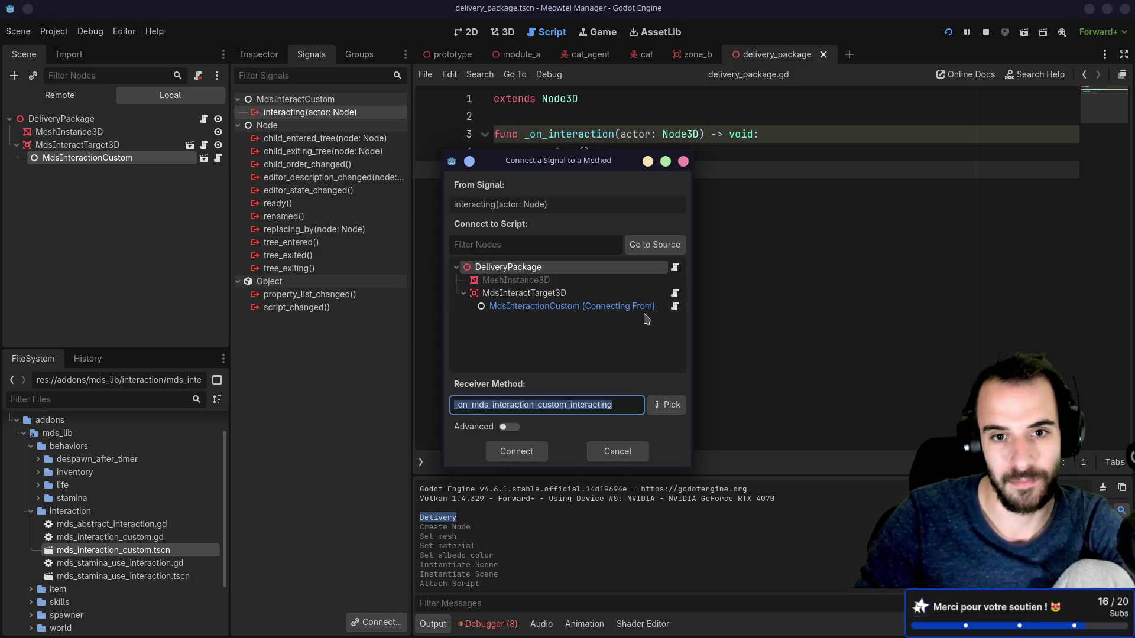
{"action": "left_click", "coordinate": [668, 407]}
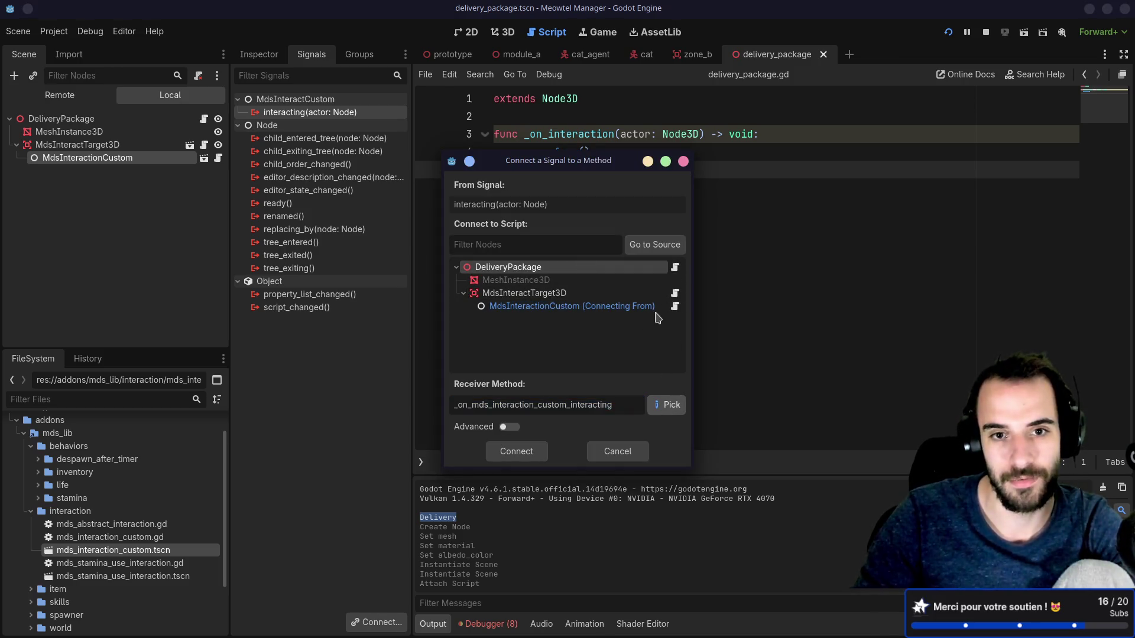
{"action": "left_click", "coordinate": [678, 131]}
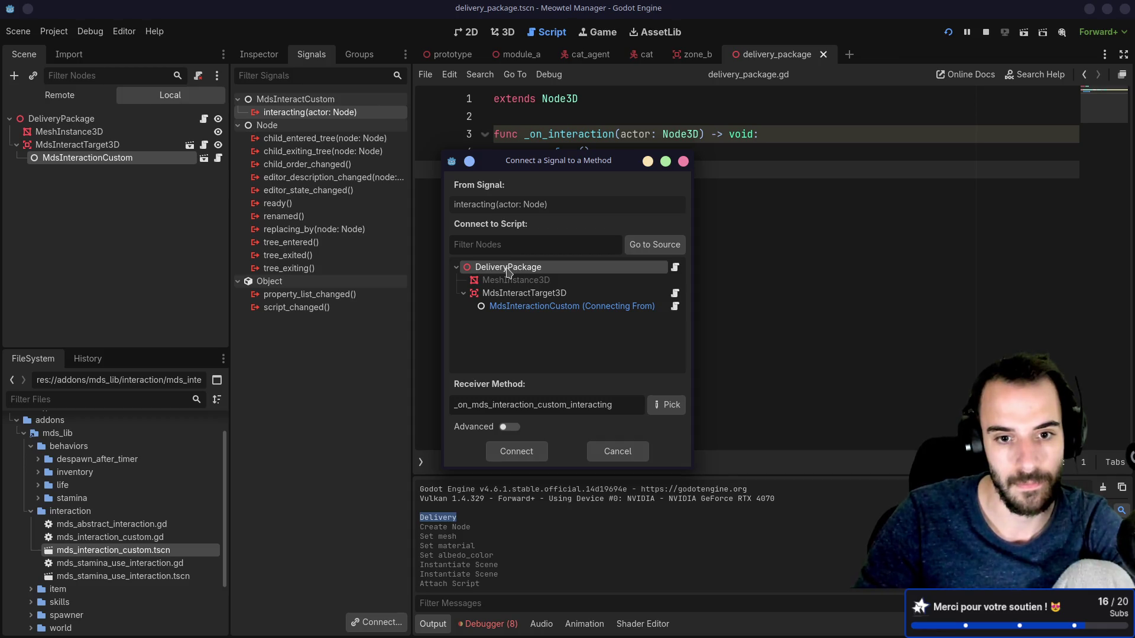
{"action": "left_click", "coordinate": [541, 447]}
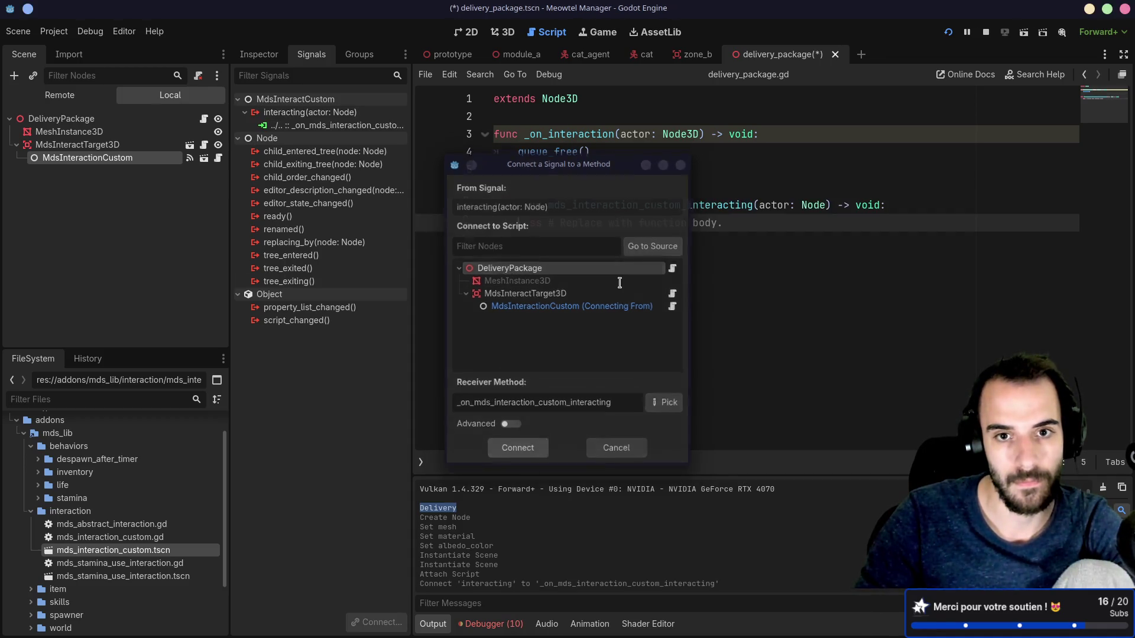
Move queue_free() into the new interacting handler, replacing its pass line
{"action": "left_click", "coordinate": [758, 205]}
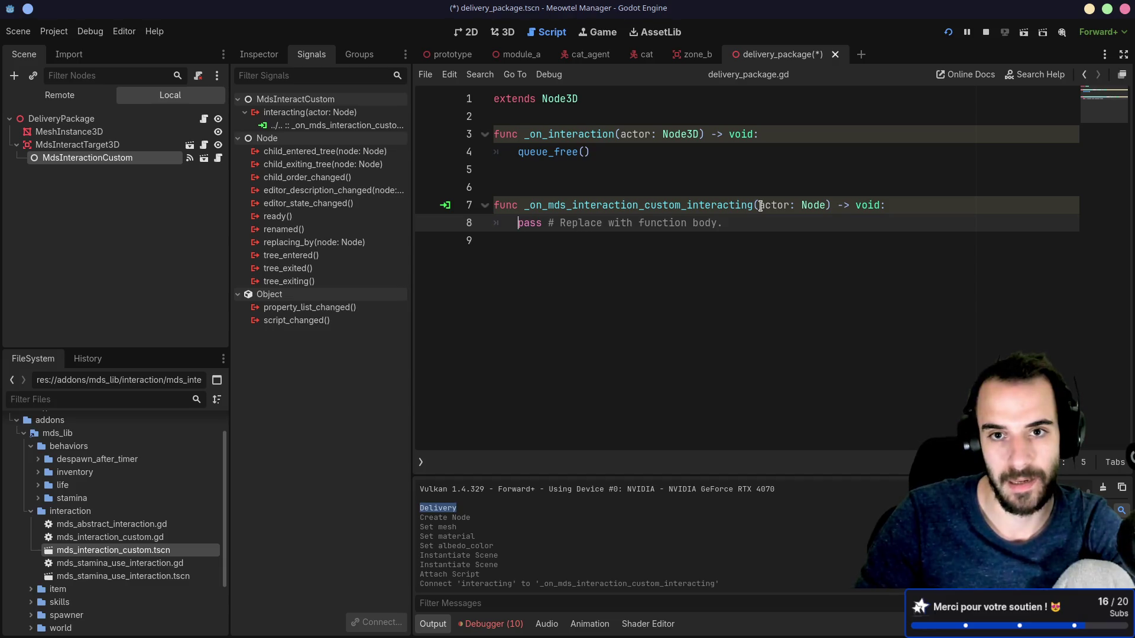
{"action": "left_click_drag", "start_coordinate": [646, 154], "coordinate": [494, 152]}
{"action": "key", "text": "ctrl+c"}
{"action": "left_click", "coordinate": [529, 255]}
{"action": "key", "text": "ctrl+v"}
{"action": "left_click", "coordinate": [759, 222]}
{"action": "left_click", "coordinate": [923, 207], "text": "shift"}
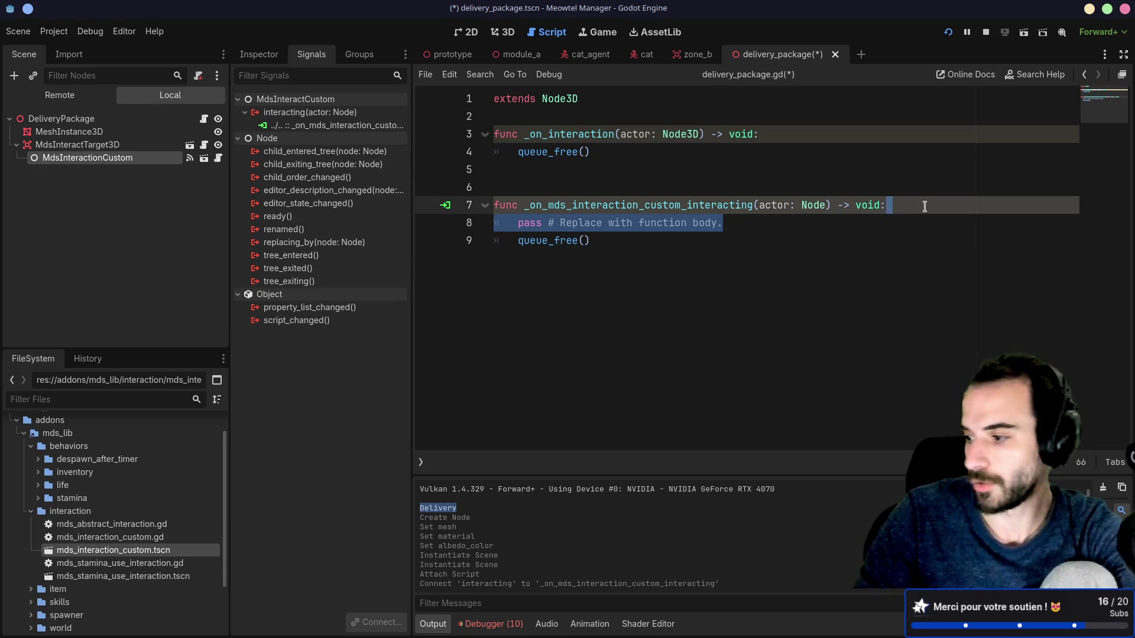
{"action": "key", "text": "BackSpace"}
Delete the old _on_interaction function, save delivery_package.gd, and return to the prototype scene
{"action": "left_click_drag", "start_coordinate": [650, 155], "coordinate": [546, 114]}
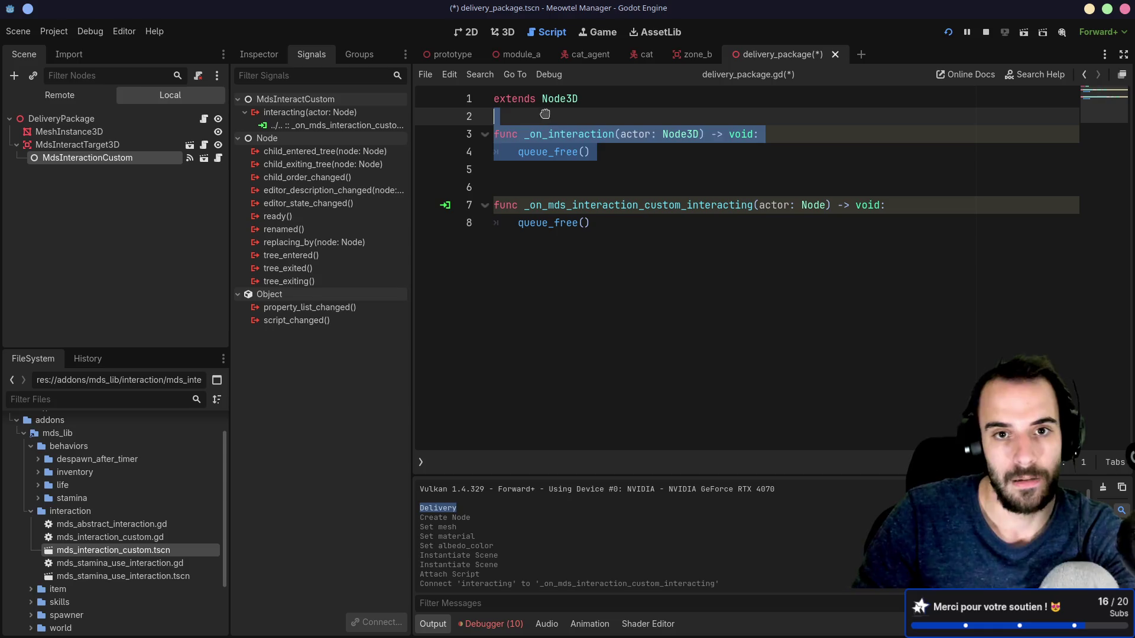
{"action": "key", "text": "BackSpace"}
{"action": "key", "text": "BackSpace"}
{"action": "key", "text": "Delete"}
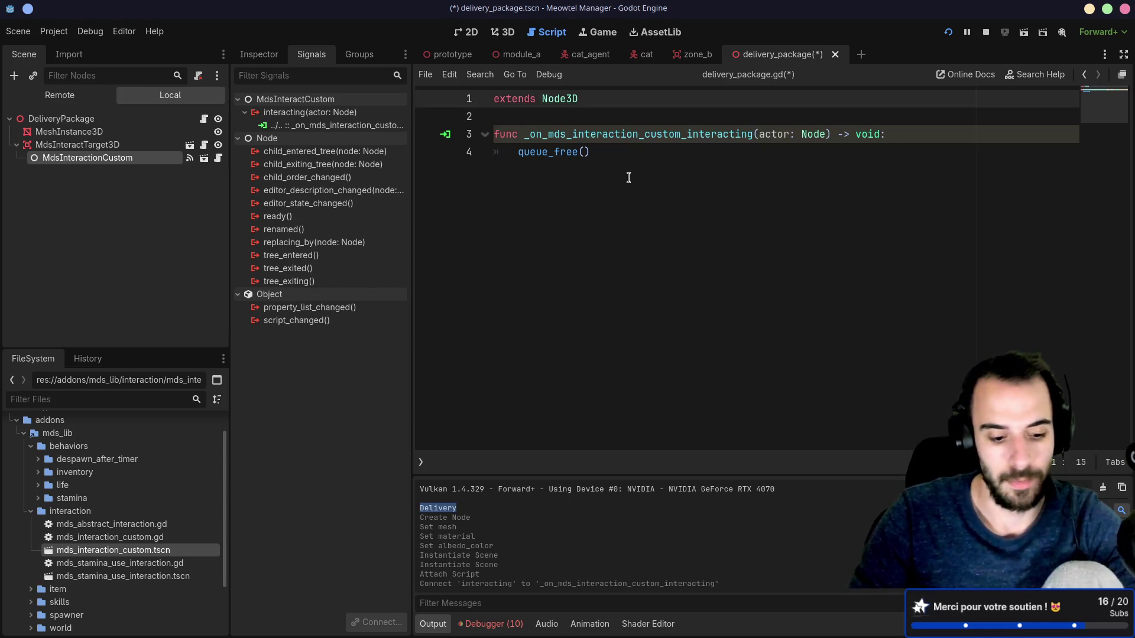
{"action": "key", "text": "ctrl+s"}
{"action": "left_click", "coordinate": [450, 54]}
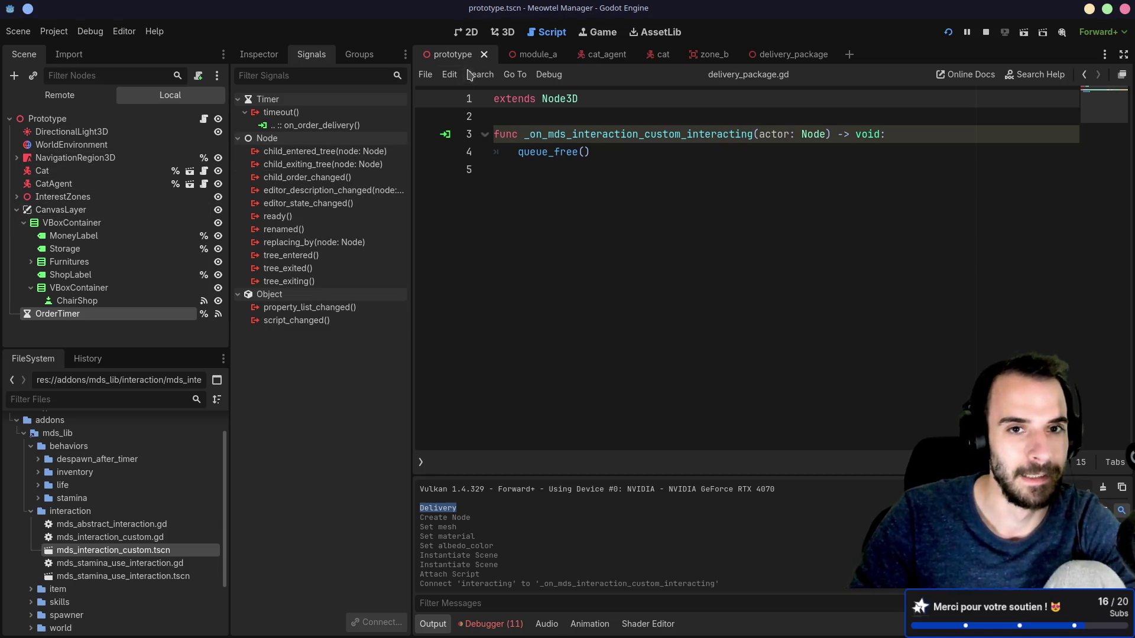
In prototype.gd, add var delivery_package_scene = preload("delivery_package.tscn") and save
{"action": "left_click", "coordinate": [204, 119]}
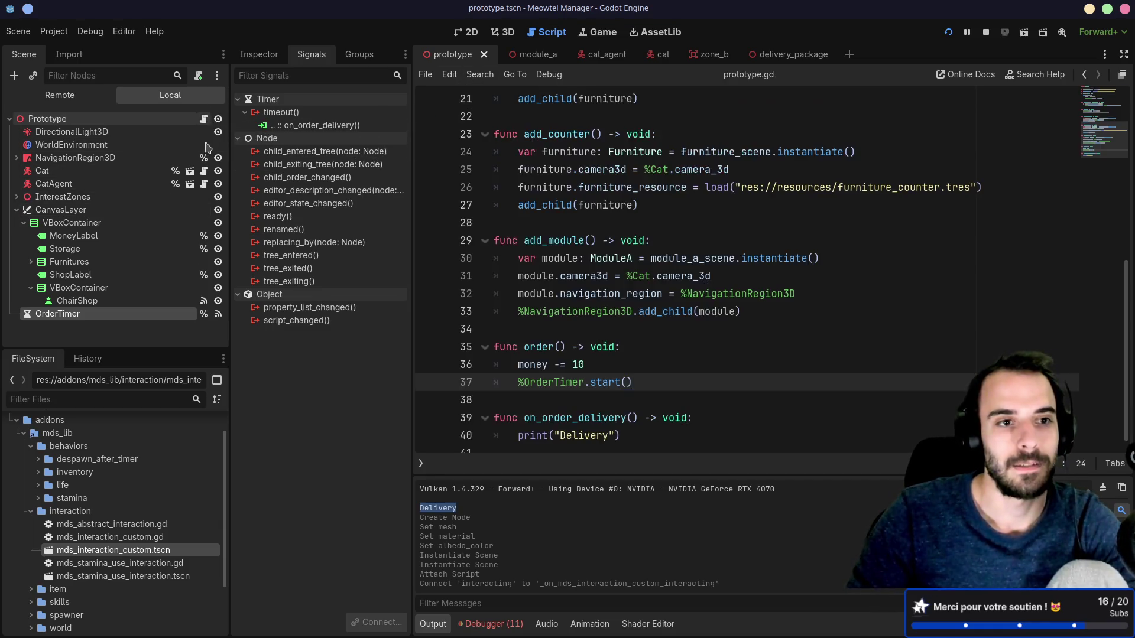
{"action": "scroll", "coordinate": [661, 297], "scroll_direction": "up", "scroll_amount": 2}
{"action": "scroll", "coordinate": [661, 296], "scroll_direction": "up", "scroll_amount": 5}
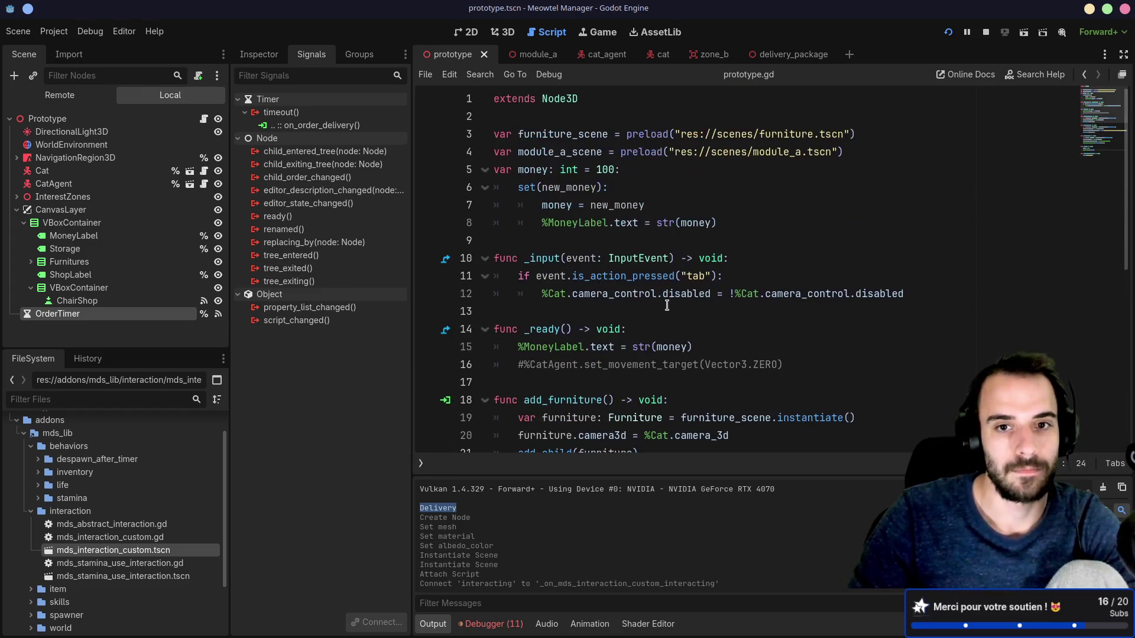
{"action": "left_click", "coordinate": [862, 153]}
{"action": "key", "text": "Return"}
{"action": "type", "text": "var"}
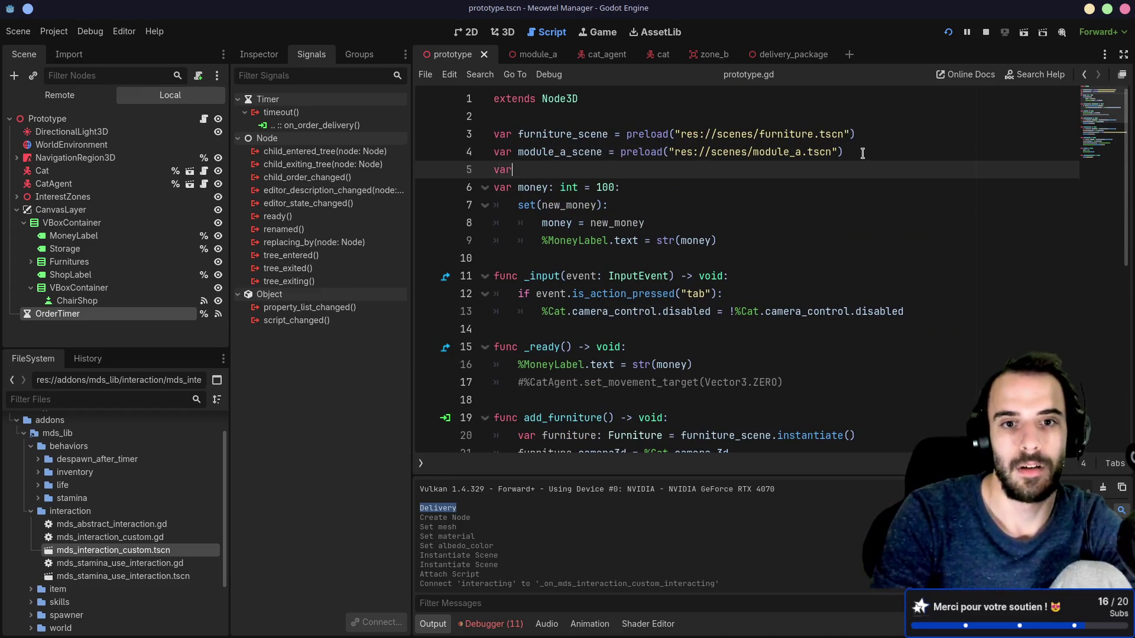
{"action": "type", "text": " package_scene ="}
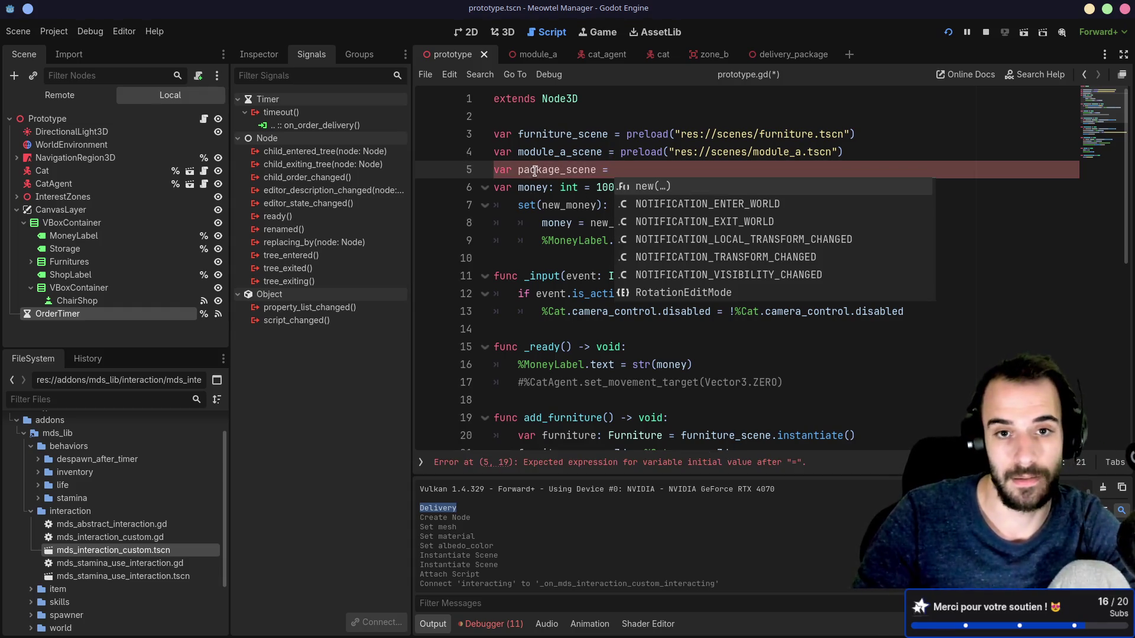
{"action": "left_click", "coordinate": [531, 169]}
{"action": "double_click", "coordinate": [531, 169]}
{"action": "key", "text": "Left"}
{"action": "type", "text": "delivery"}
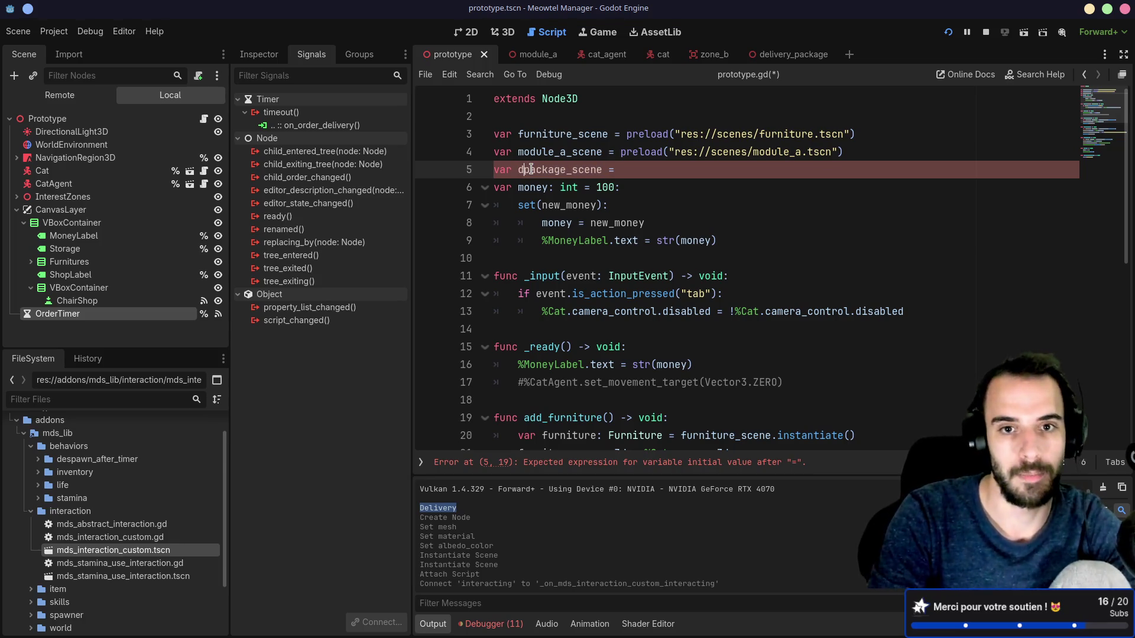
{"action": "type", "text": "_"}
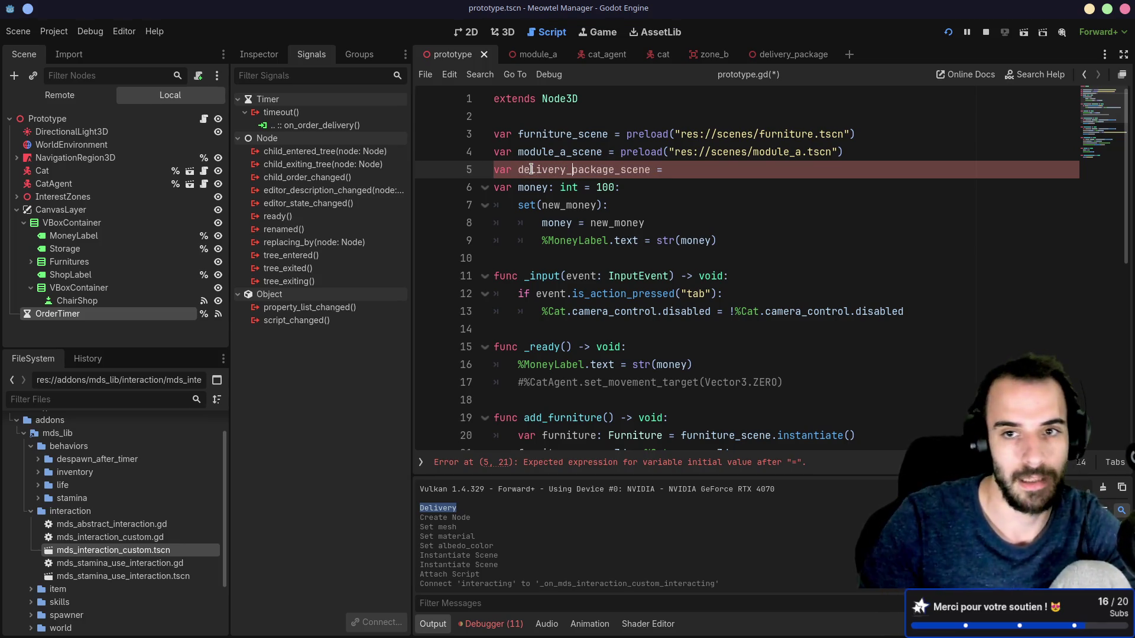
{"action": "type", "text": "reload(\""}
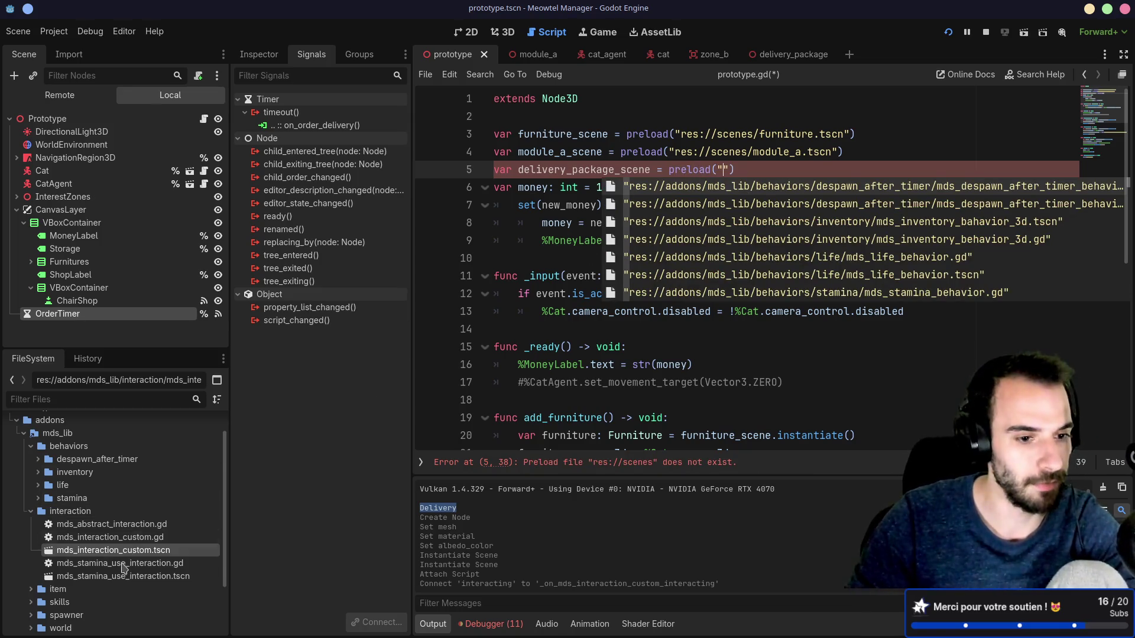
{"action": "type", "text": "packa"}
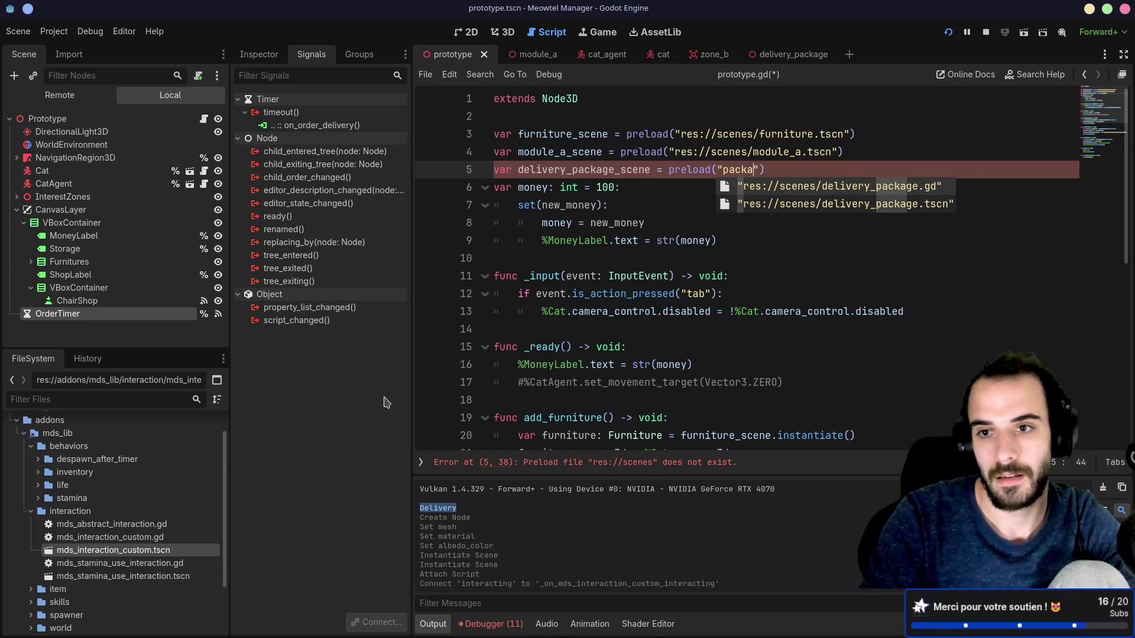
{"action": "key", "text": "Down"}
{"action": "key", "text": "Return"}
{"action": "key", "text": "ctrl+s"}
In on_order_delivery, add var s = delivery_package_scene.instantiate()
{"action": "scroll", "coordinate": [648, 283], "scroll_direction": "down", "scroll_amount": 7}
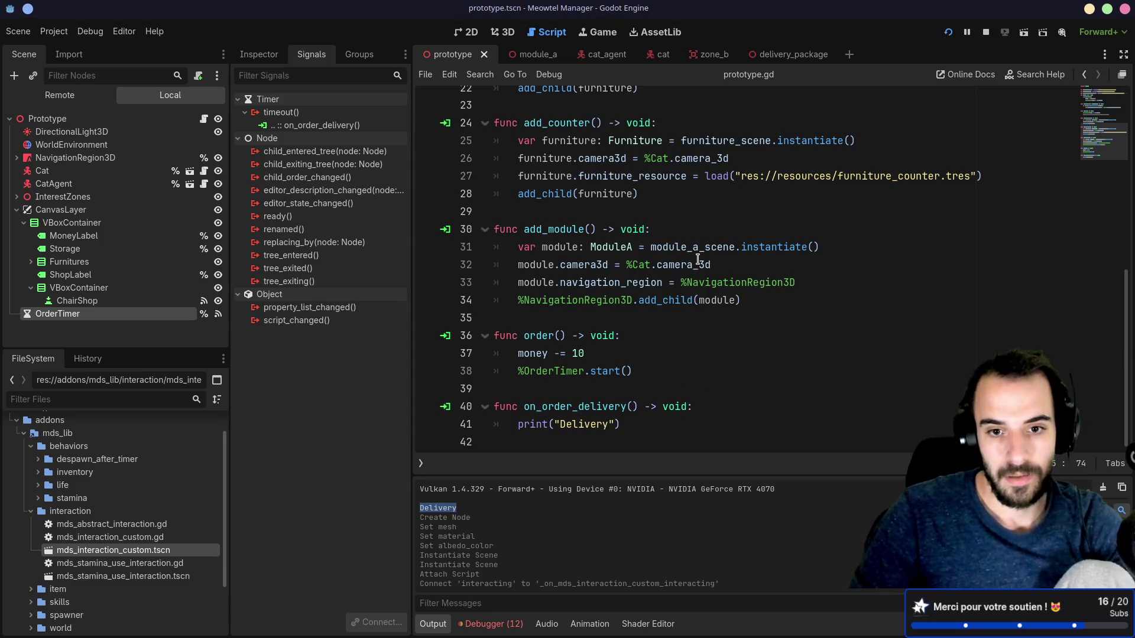
{"action": "left_click", "coordinate": [717, 410]}
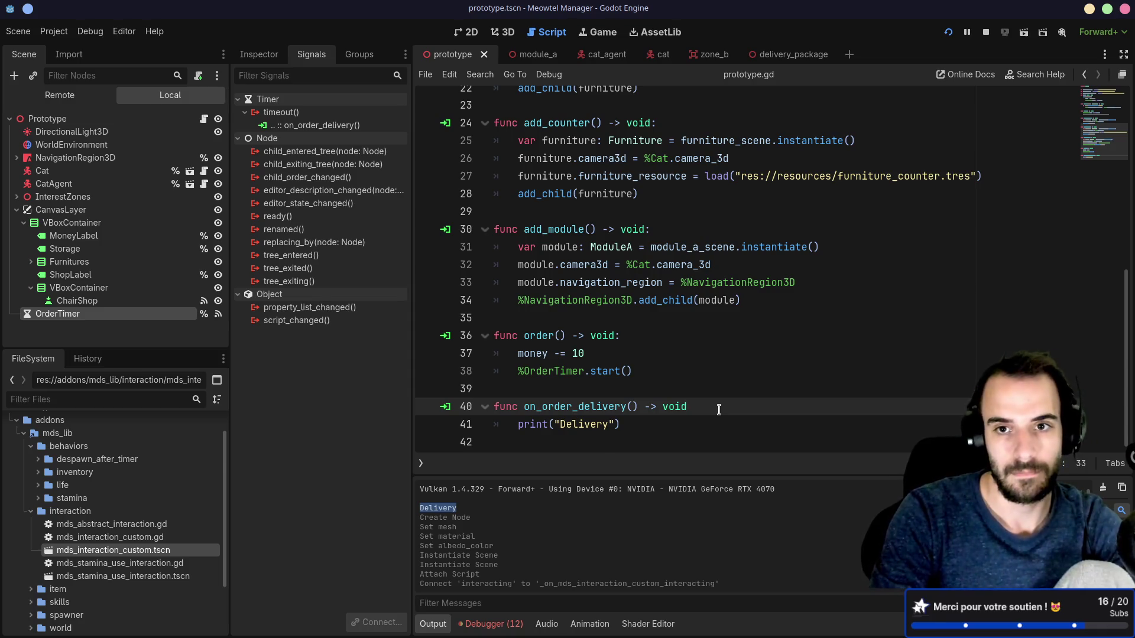
{"action": "type", "text": ":"}
{"action": "key", "text": "Return"}
{"action": "type", "text": "var s = "}
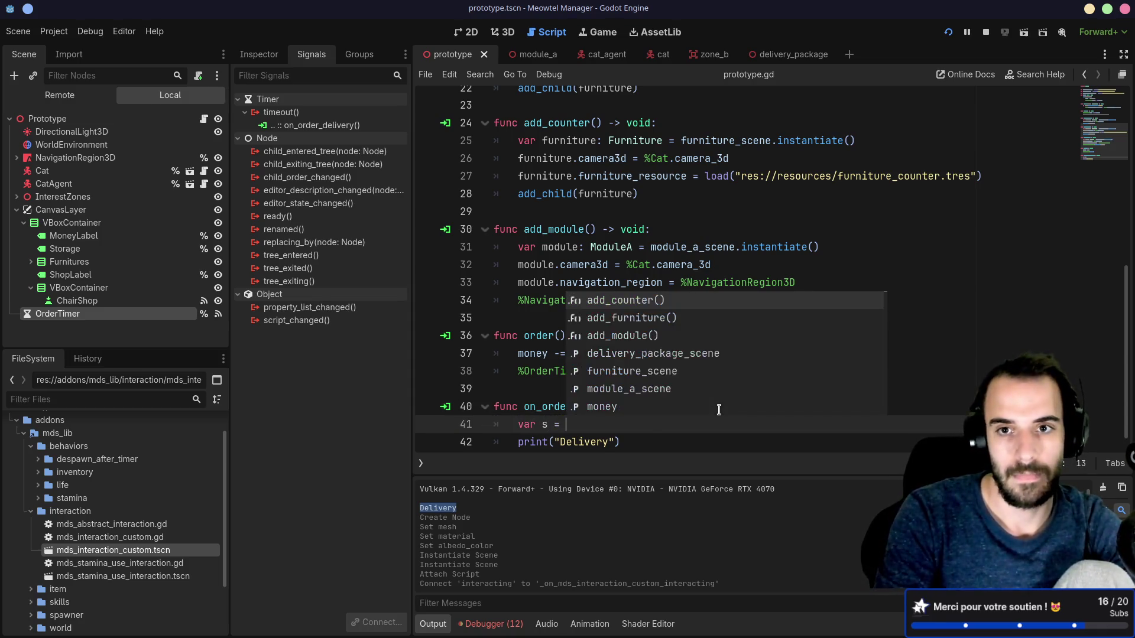
{"action": "type", "text": "de"}
{"action": "key", "text": "Return"}
{"action": "type", "text": ".ins"}
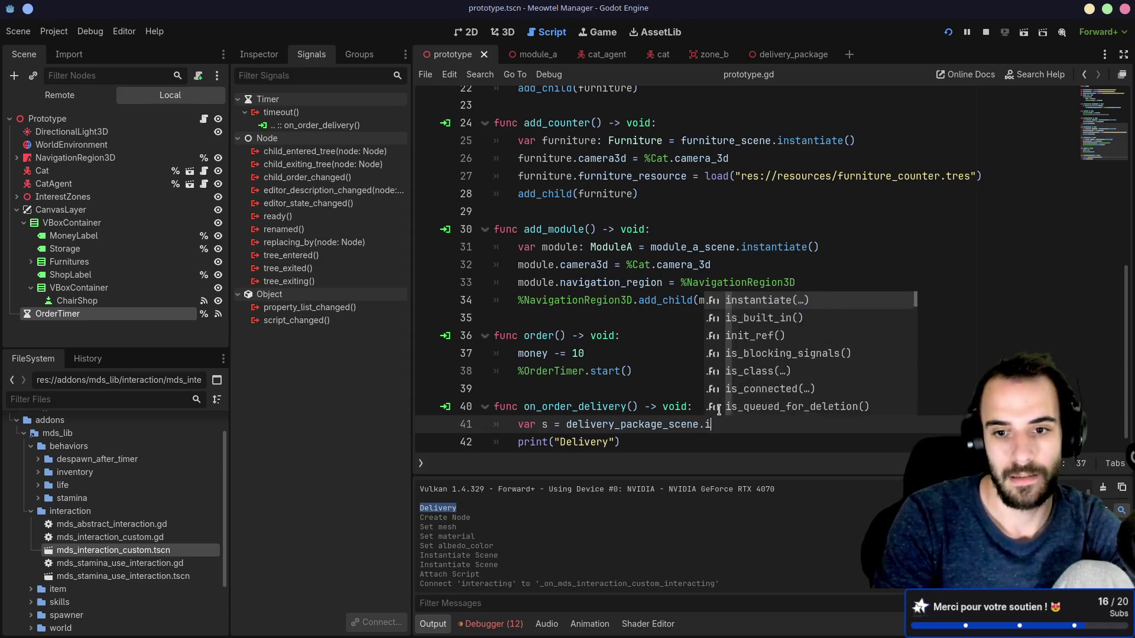
{"action": "key", "text": "Return"}
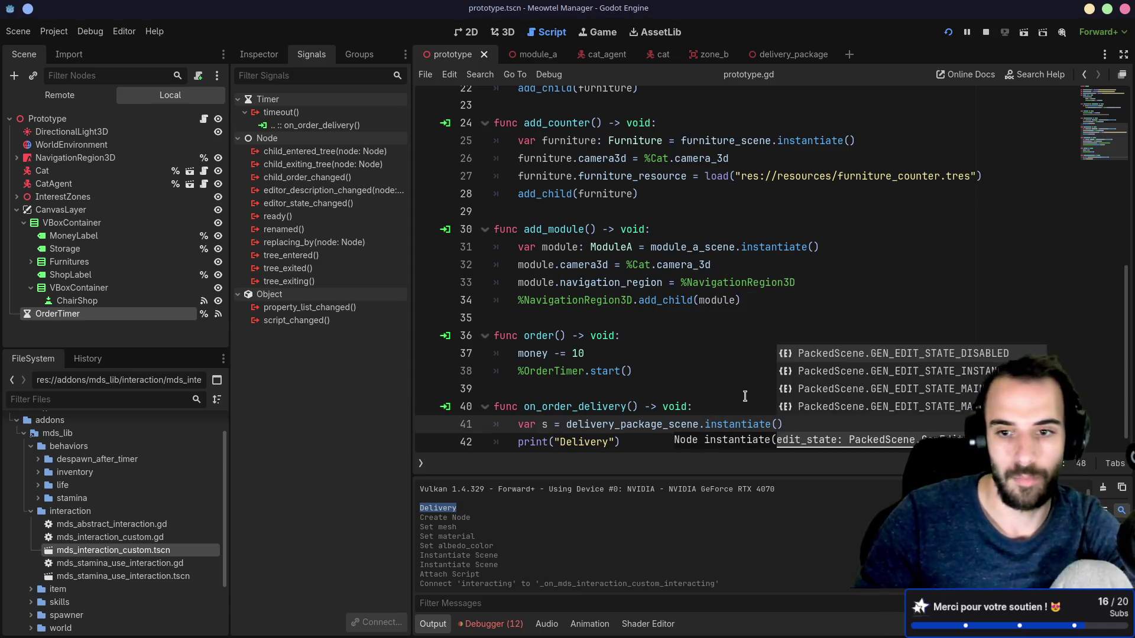
{"action": "type", "text": ")"}
Add the package with add_child(s), save prototype.gd, and run the game
{"action": "scroll", "coordinate": [795, 426], "scroll_direction": "down", "scroll_amount": 1}
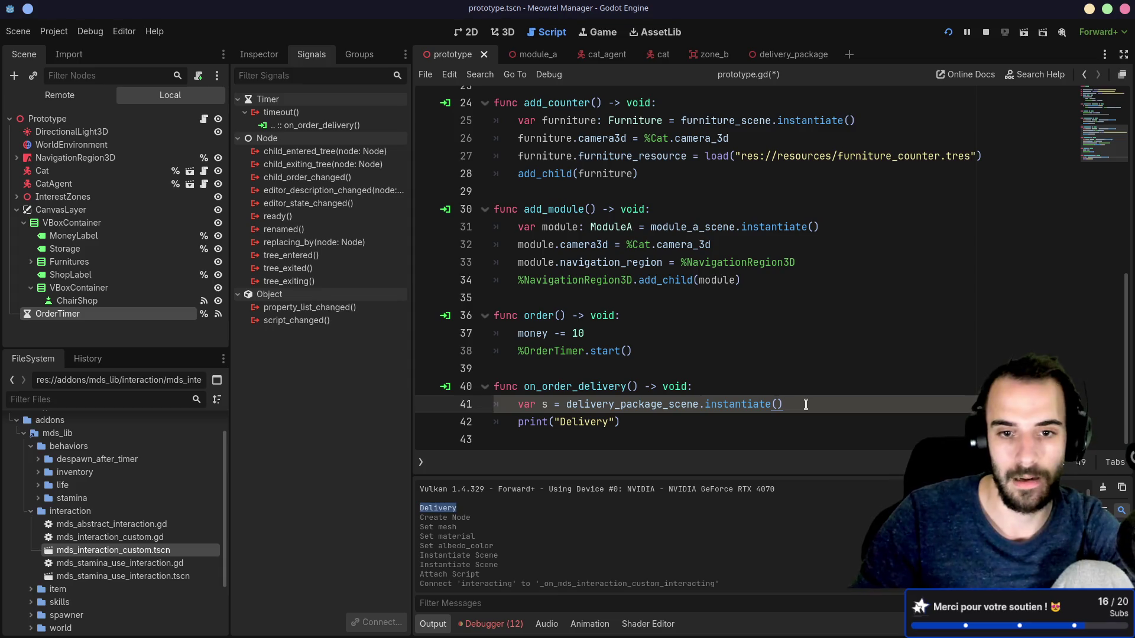
{"action": "key", "text": "Return"}
{"action": "type", "text": "add_chi"}
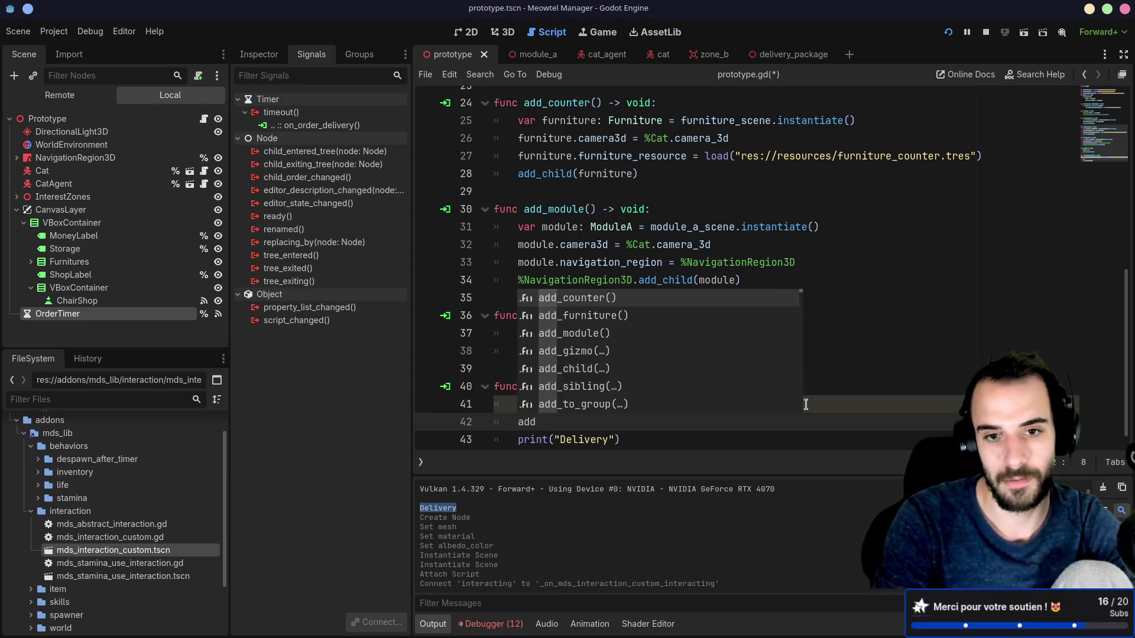
{"action": "key", "text": "Return"}
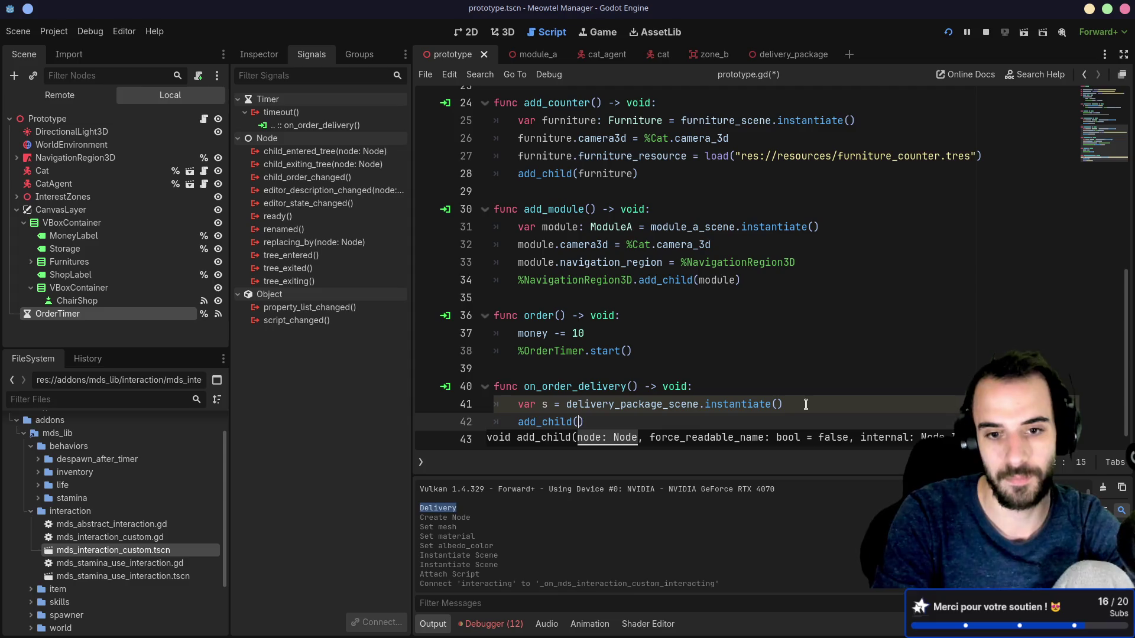
{"action": "type", "text": "s"}
{"action": "left_click", "coordinate": [796, 209]}
{"action": "left_click", "coordinate": [720, 334]}
{"action": "left_click", "coordinate": [733, 422]}
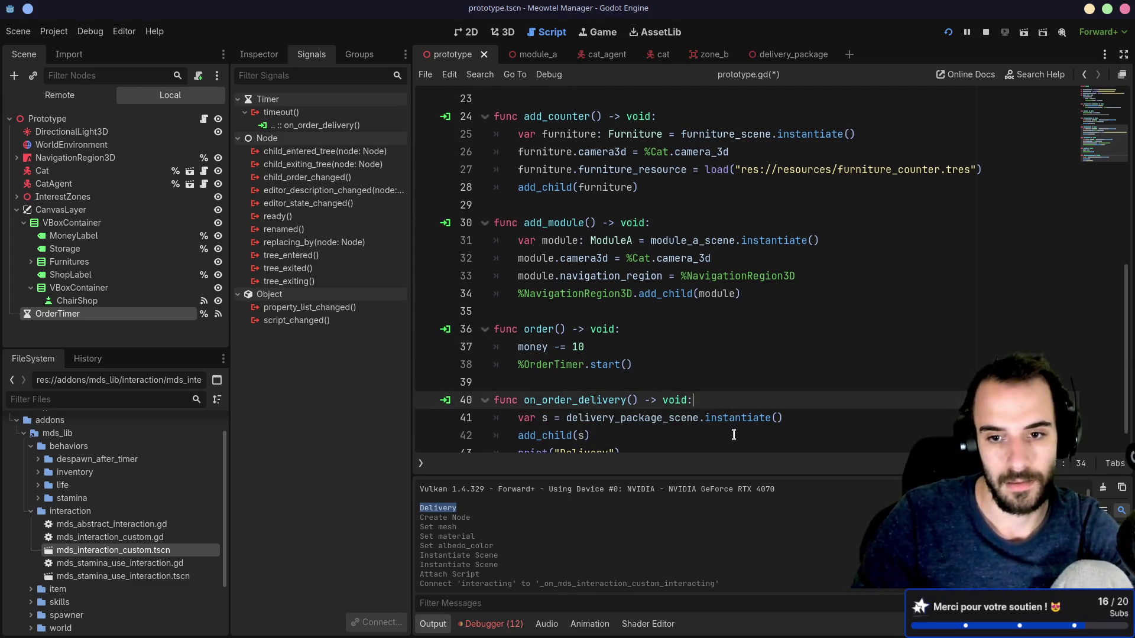
{"action": "key", "text": "ctrl+s"}
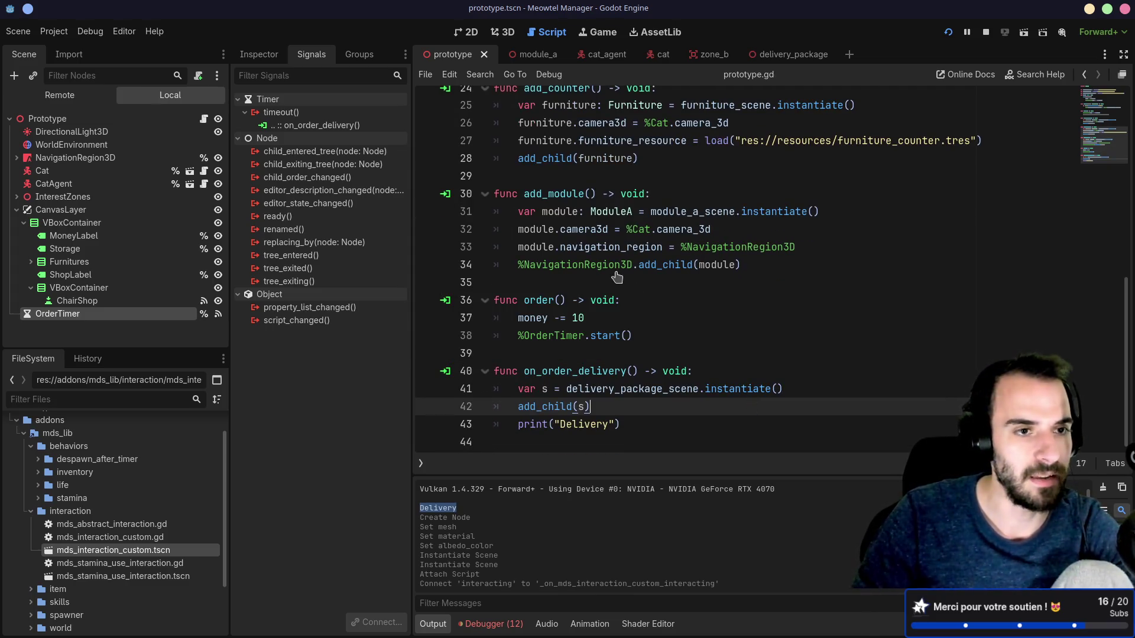
{"action": "left_click", "coordinate": [949, 34]}
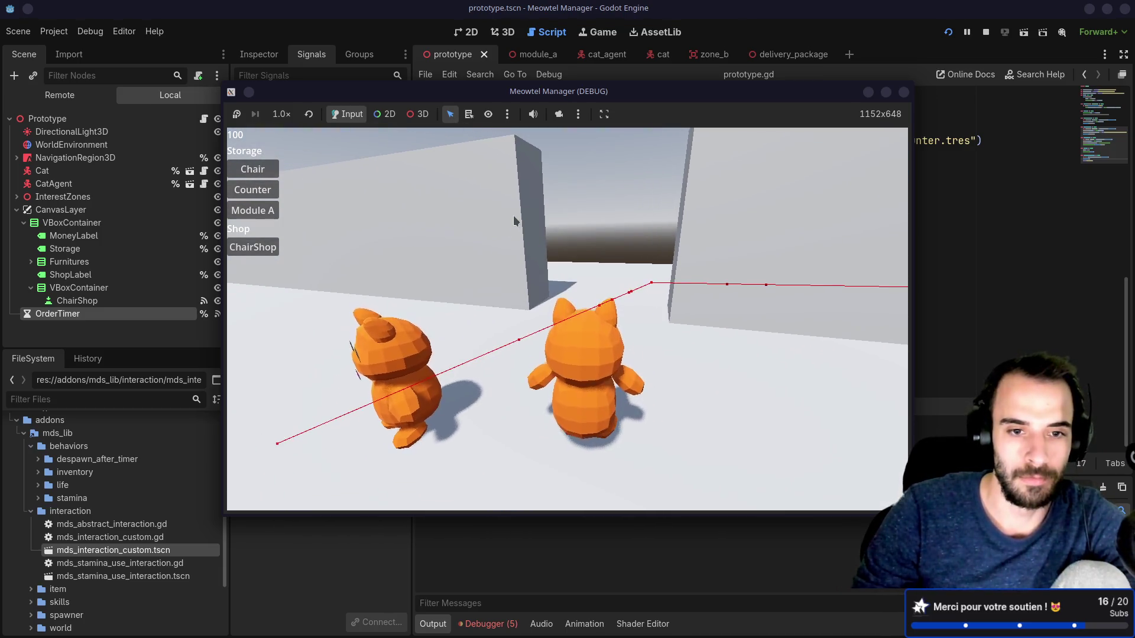
Order a chair from the ChairShop, toggle the camera, and place a counter in the room
{"action": "left_click", "coordinate": [257, 249]}
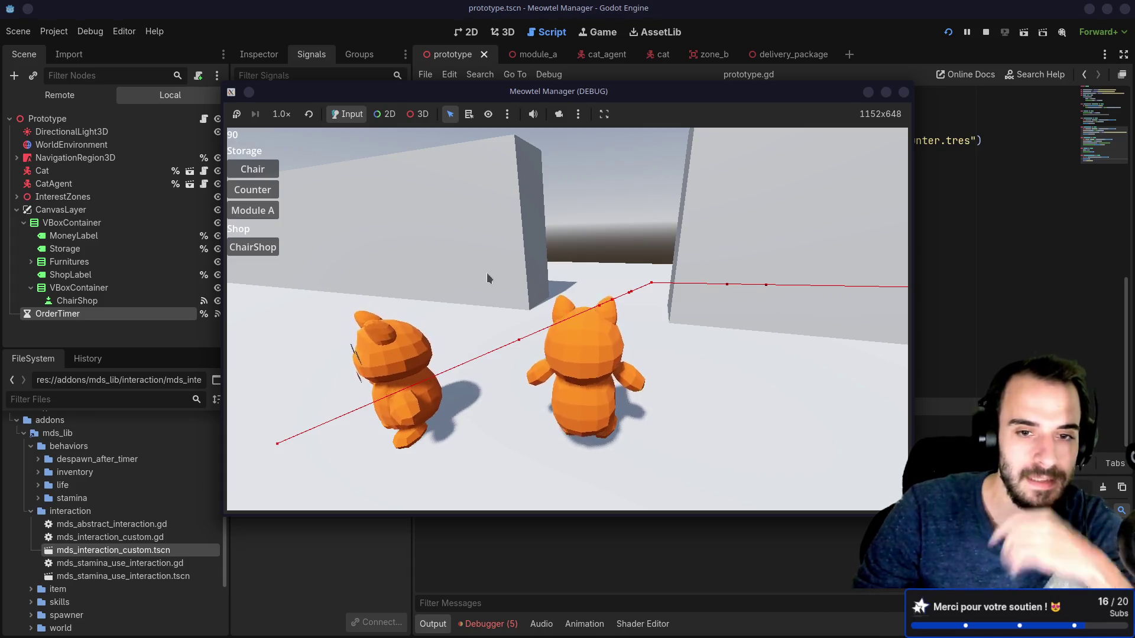
{"action": "key", "text": "Up"}
{"action": "key", "text": "Up"}
{"action": "key", "text": "Up"}
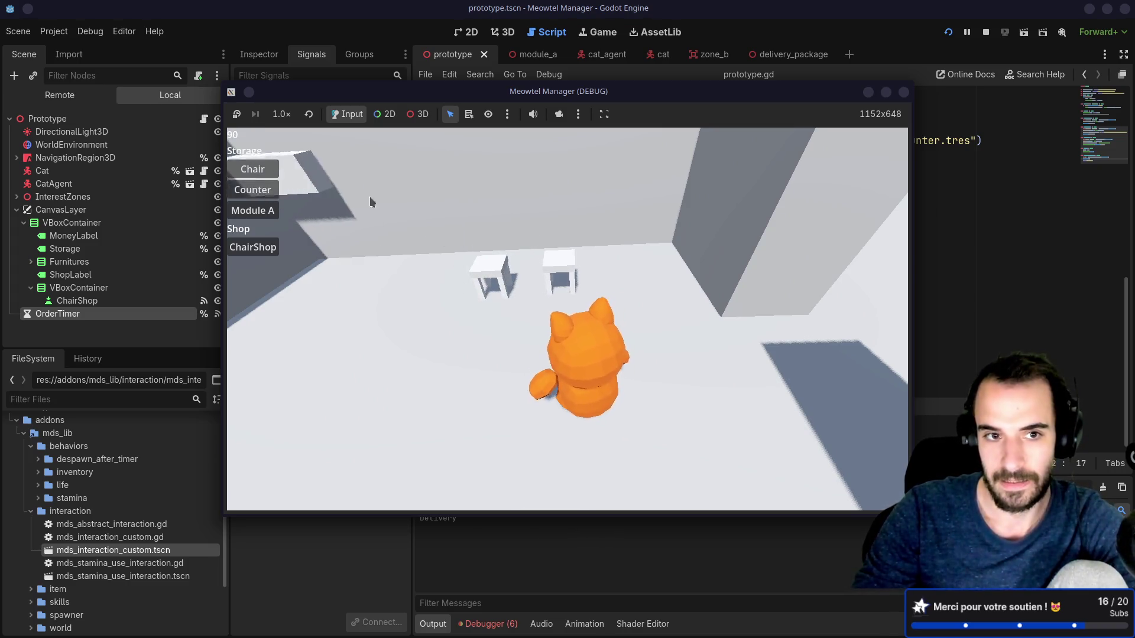
{"action": "left_click", "coordinate": [530, 258]}
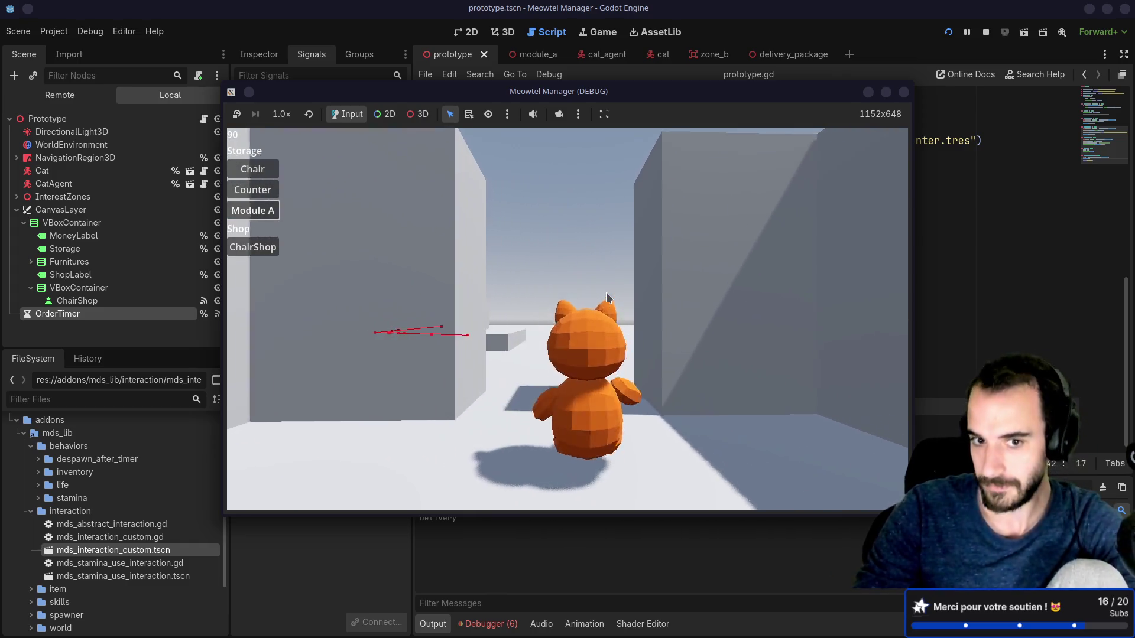